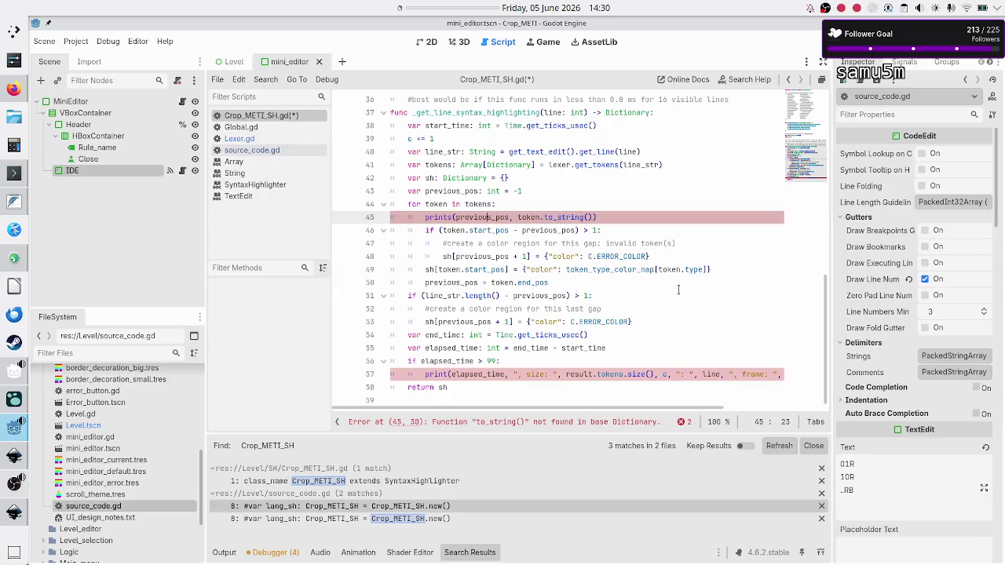
Step: Remove the to_string call from the print on line 45, leaving previous_pos
key("Home")
key("Left")
key("Right")
key("End")
key("Right")
key("BackSpace")
key("BackSpace")
key("BackSpace")
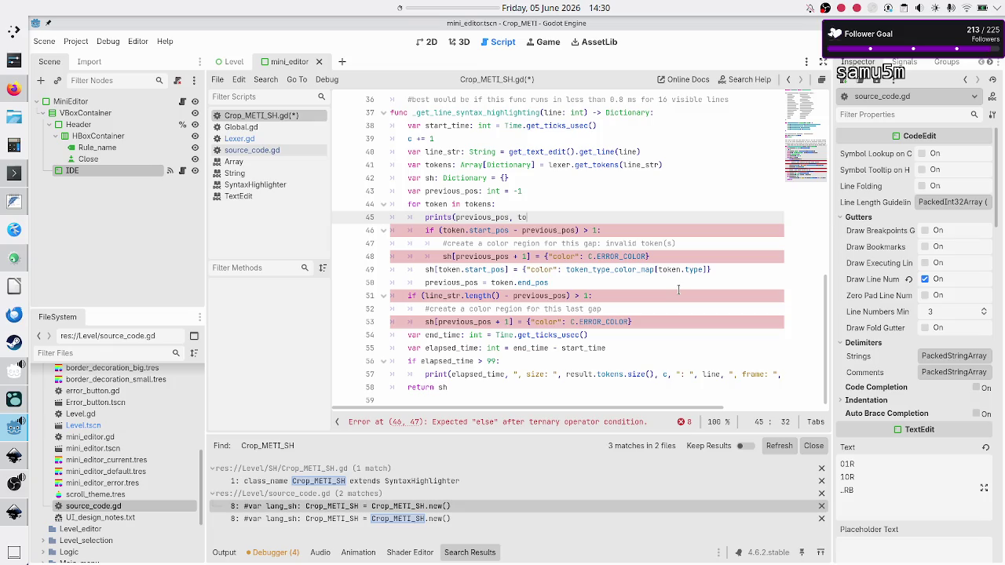
key("BackSpace")
key("BackSpace")
key("Up")
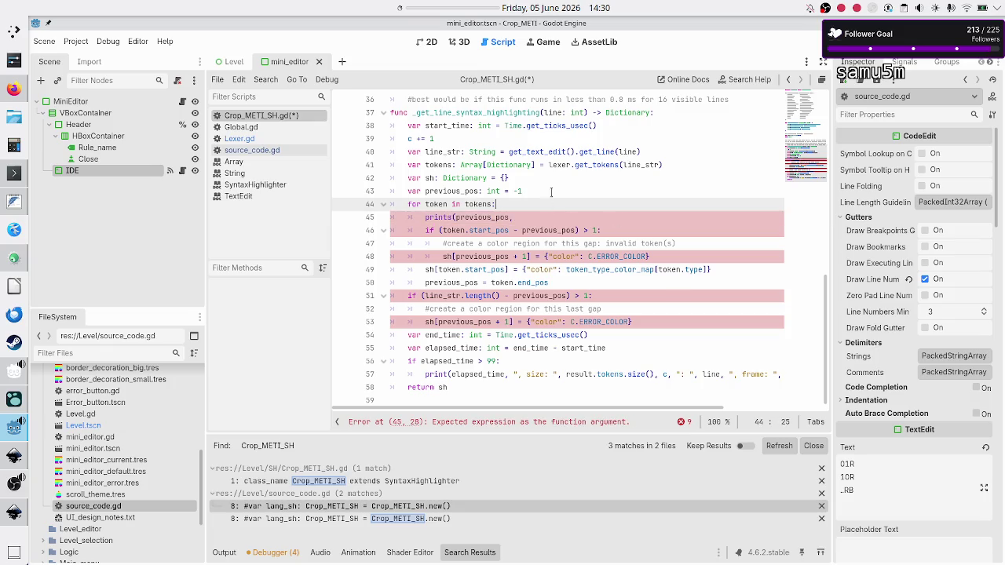
Step: Check the tokens declaration on line 41, then make line 45 print previous_pos and token
double_click(473, 164)
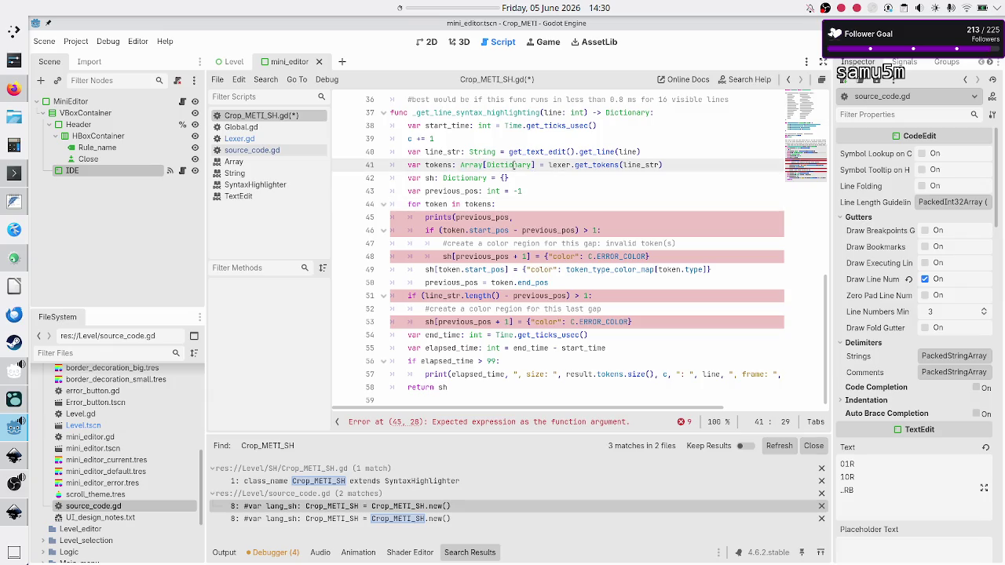
double_click(510, 165)
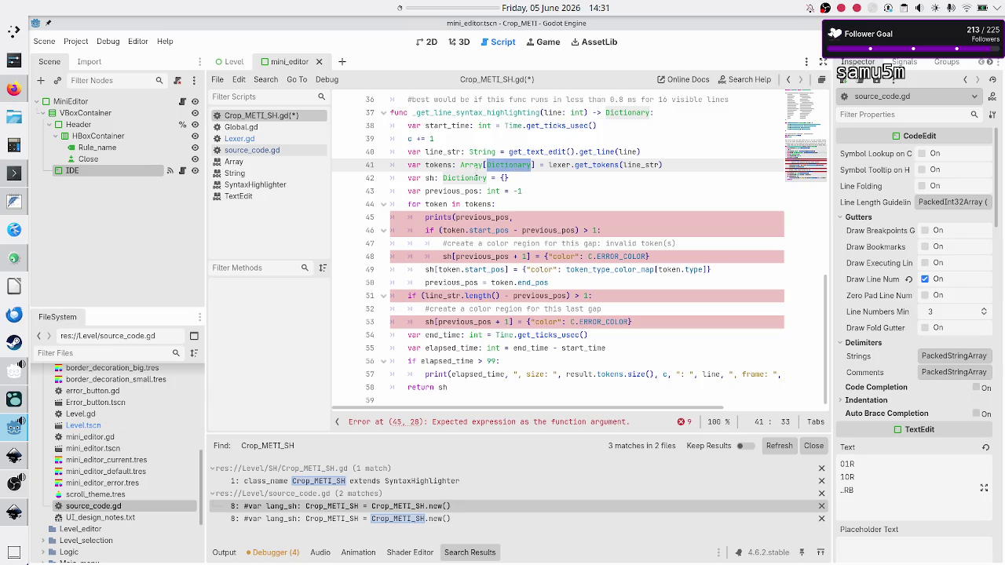
double_click(437, 165)
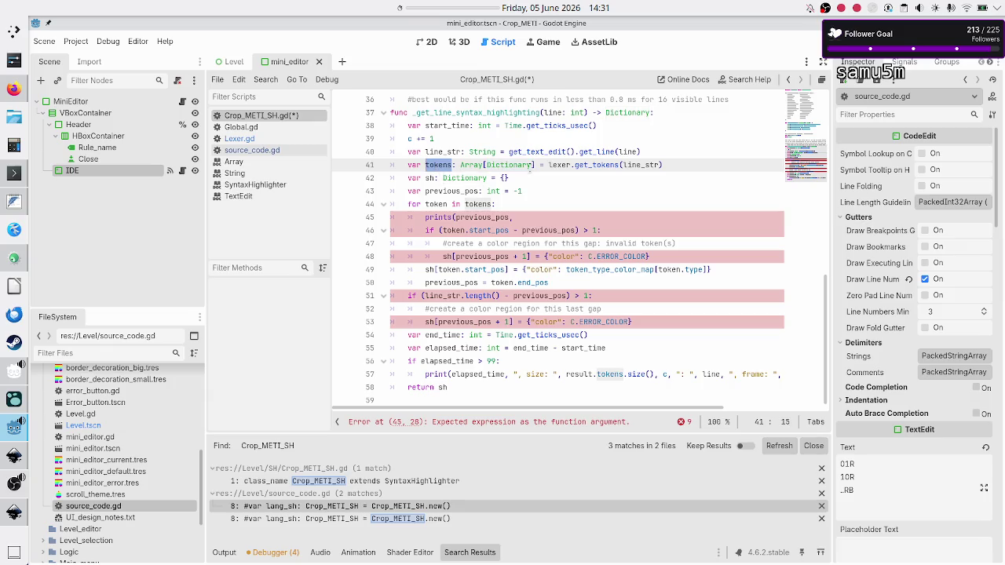
double_click(522, 164)
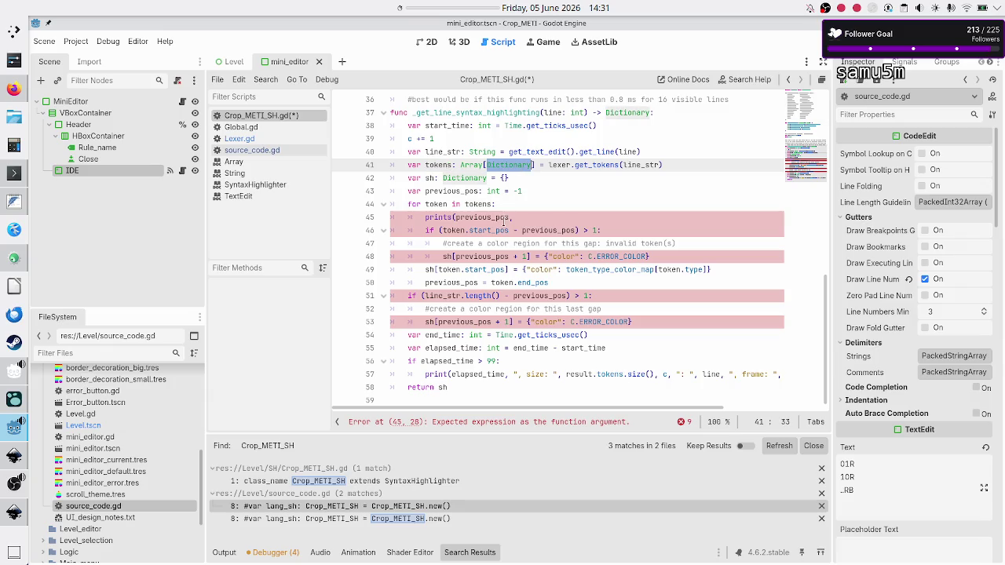
left_click(529, 218)
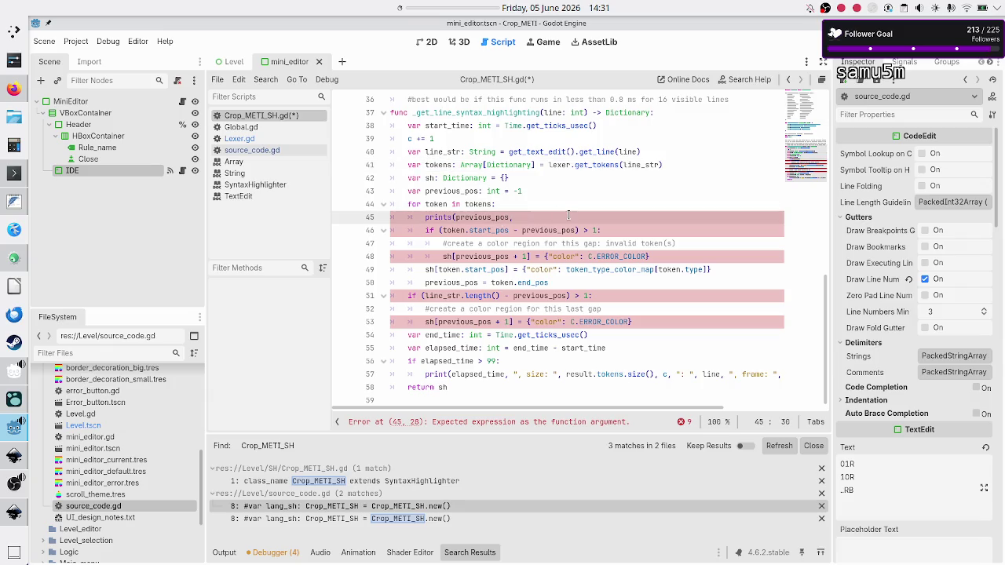
type("token)")
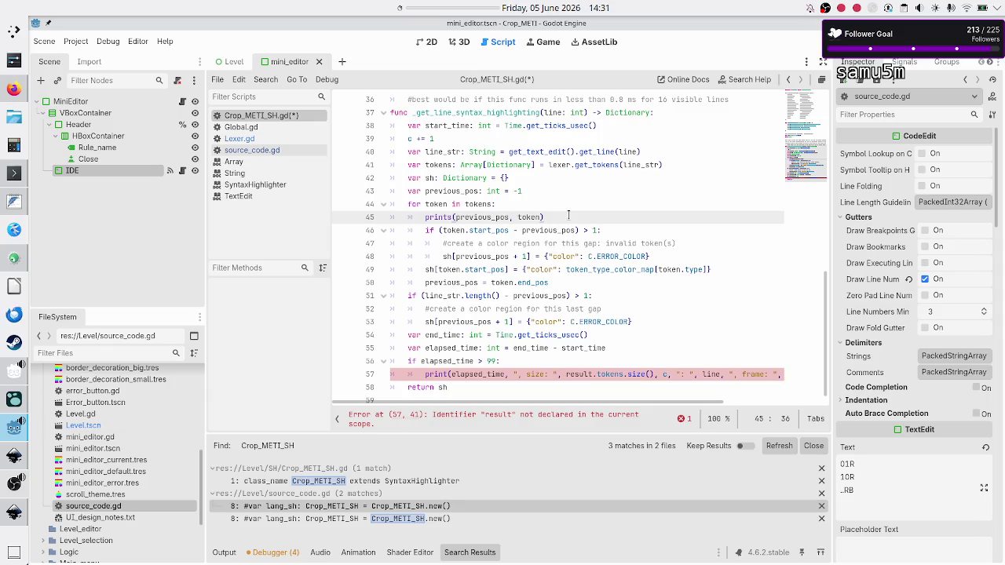
Step: Delete 'result.' on line 57 so it uses tokens.size()
key("Down")
key("Down")
key("Down")
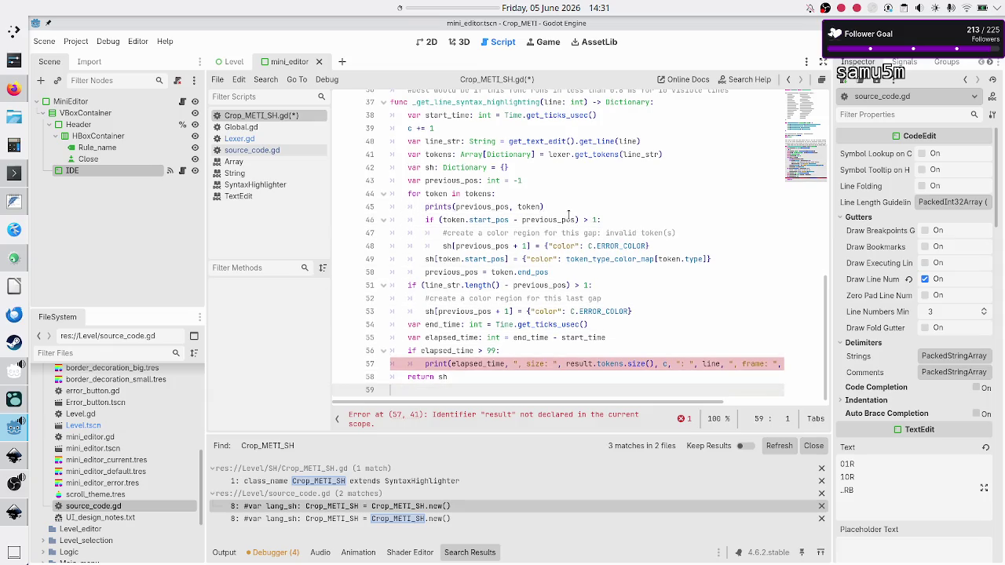
key("Up")
key("Up")
key("Left")
key("Left")
key("Left")
key("Right")
key("Right")
key("Right")
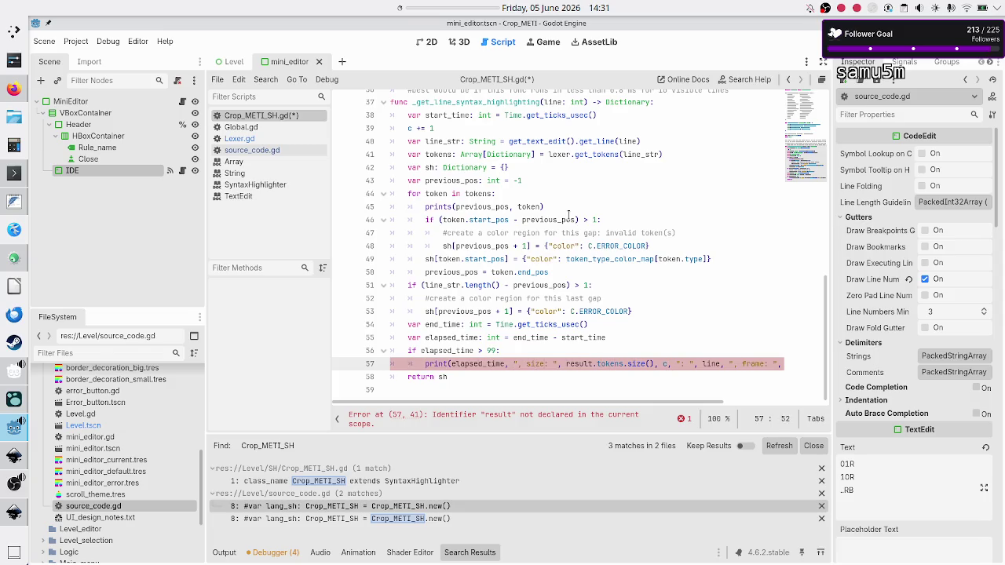
key("Left")
key("Left")
key("Left")
key("BackSpace")
key("BackSpace")
key("BackSpace")
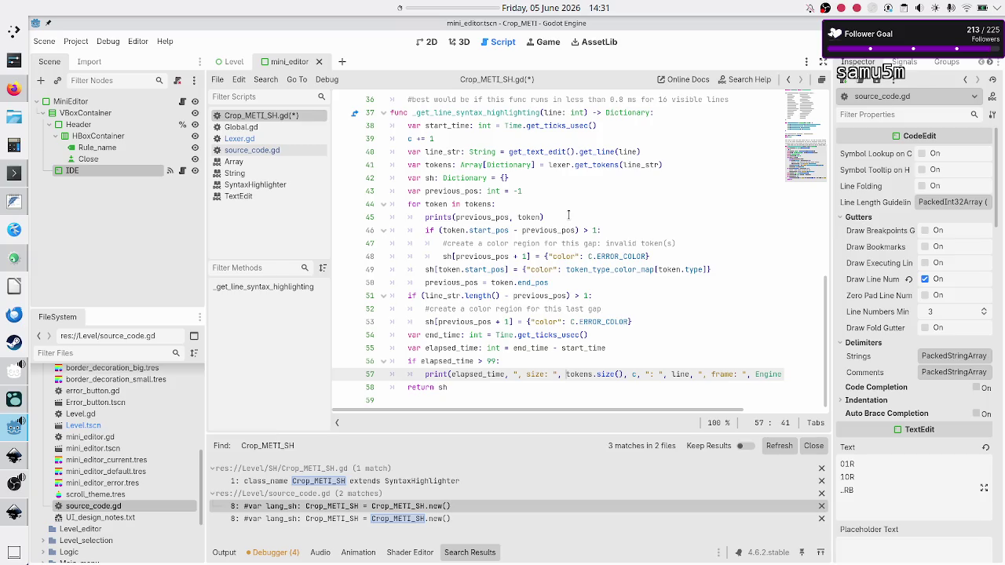
Step: Type the loop variable as Dictionary so line 44 reads 'for token: Dictionary in tokens'
key("Up")
key("Up")
key("Up")
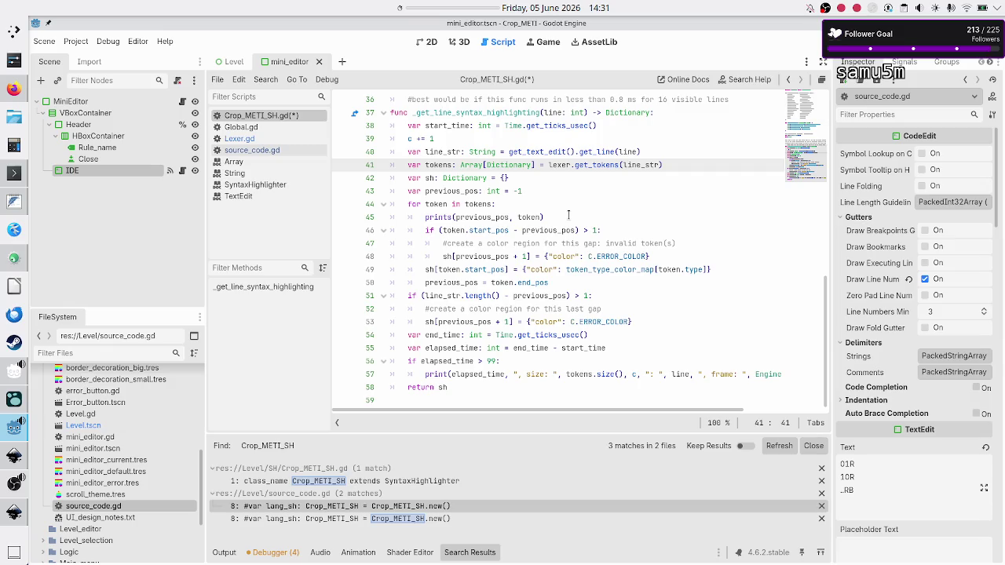
key("Down")
key("Down")
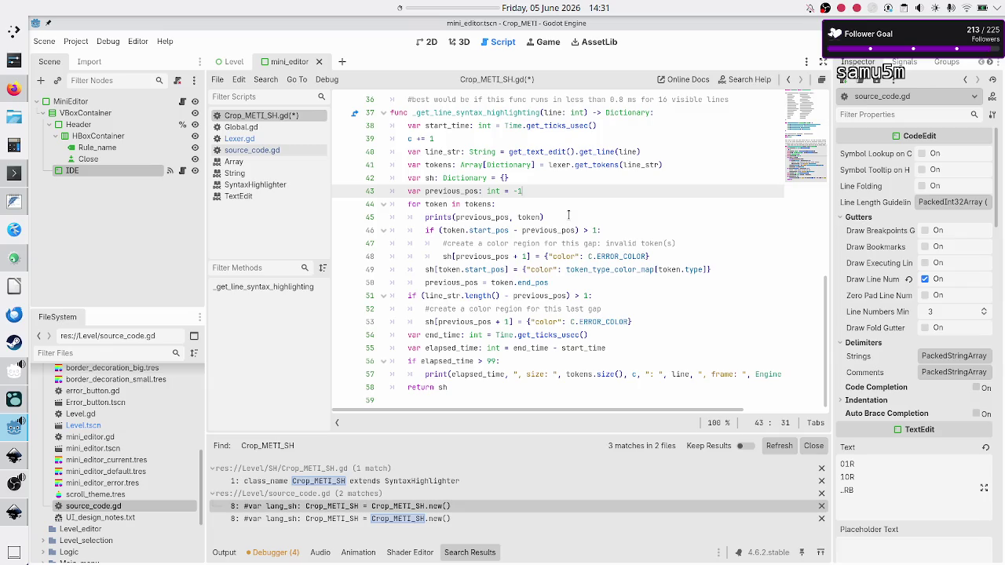
key("Down")
key("Home")
key("Home")
key("shift+End")
key("Home")
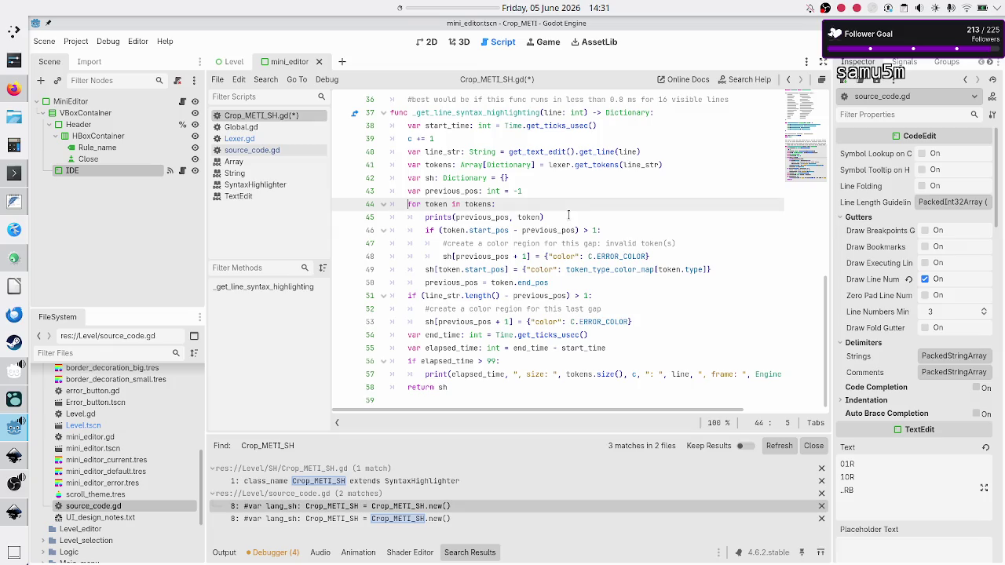
key("ctrl+Right")
key("ctrl+Right")
type(": Di")
type("cti")
key("Return")
Step: Move down to the start_pos check on line 46
key("Down")
key("Down")
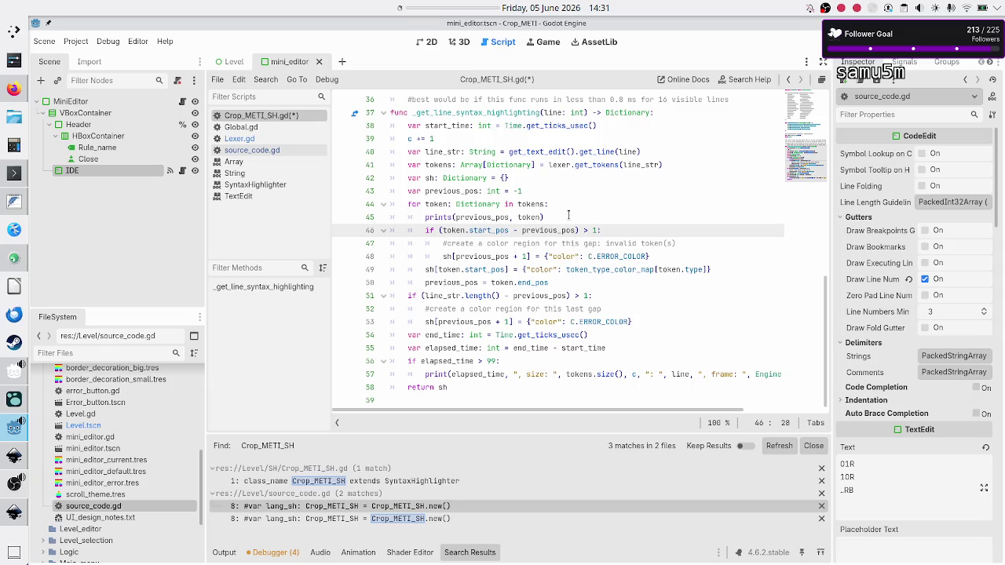
key("shift+Left")
key("shift+Left")
key("shift+Left")
key("shift+Left")
key("Right")
key("Right")
key("Right")
key("Right")
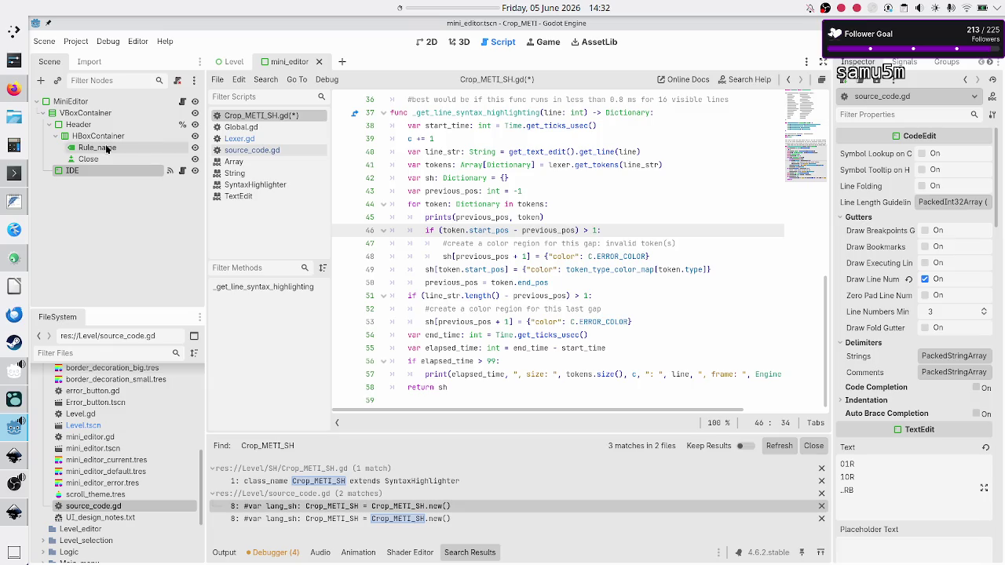
Step: Switch to KDevelop, open Token.h and inspect its line_pos field
left_click(12, 259)
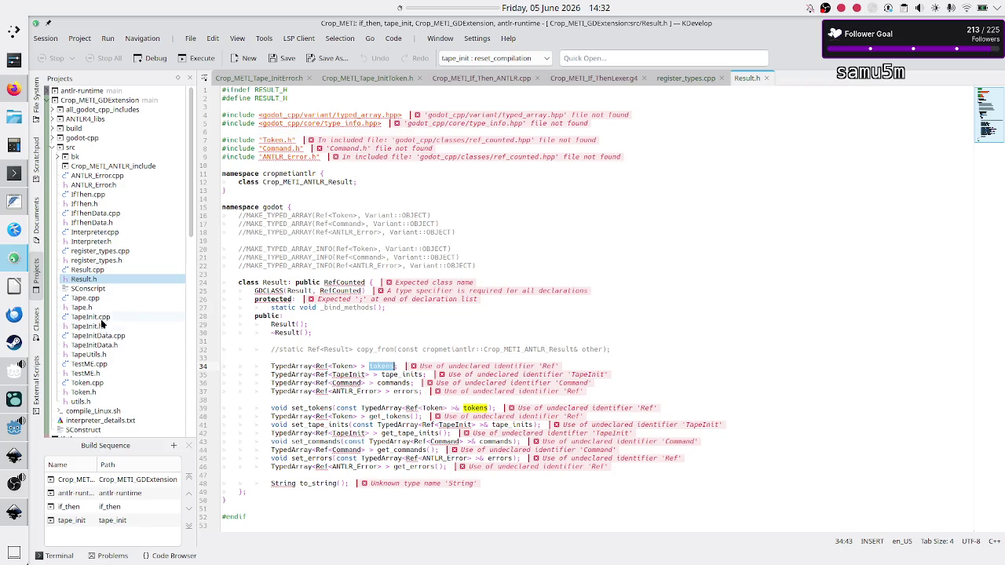
left_click(94, 393)
double_click(94, 393)
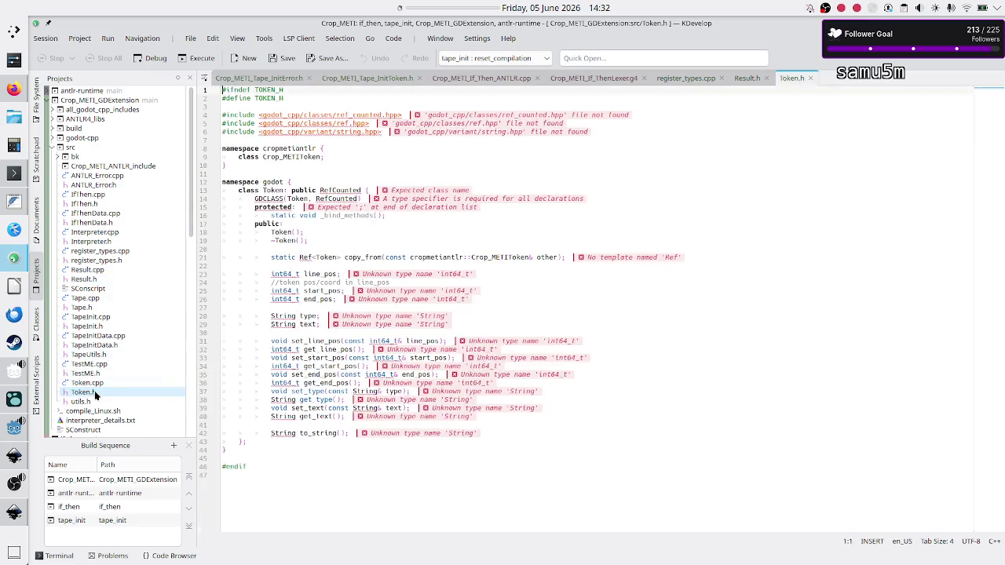
double_click(320, 274)
left_click(305, 274)
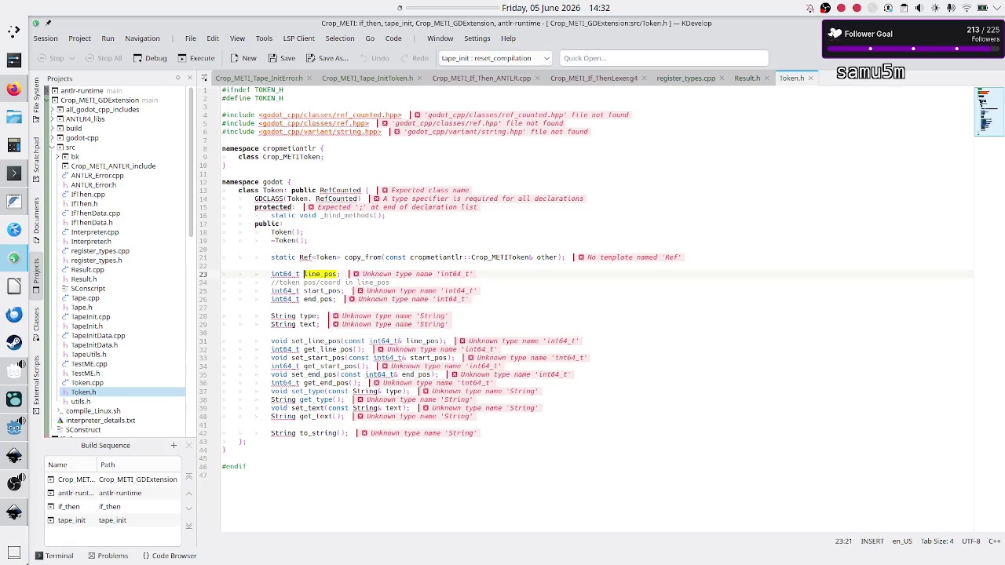
left_click_drag(305, 274, 334, 275)
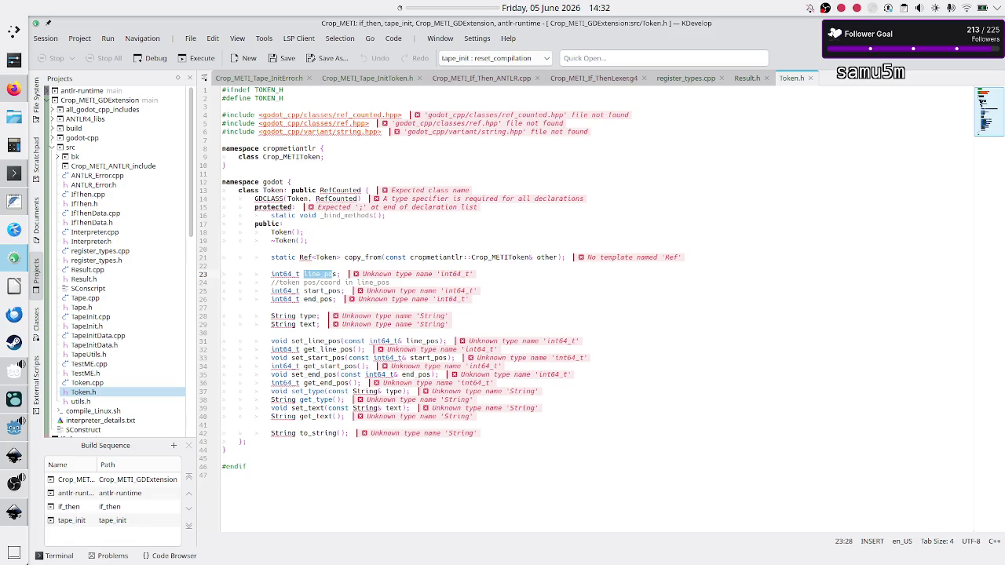
left_click(334, 274)
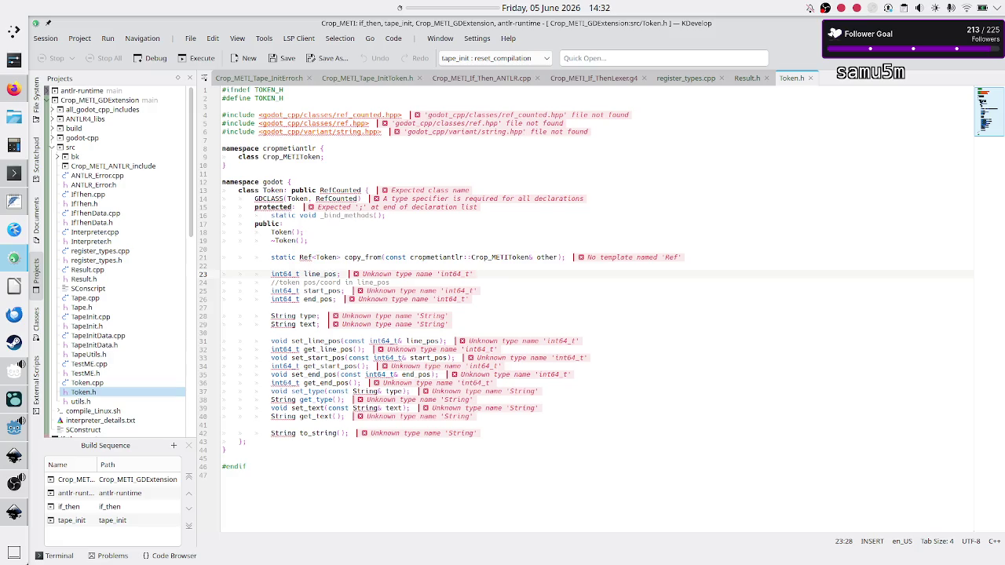
Step: Review the start_pos, end_pos, type and text fields, then return to Godot Engine
key("Down")
key("Down")
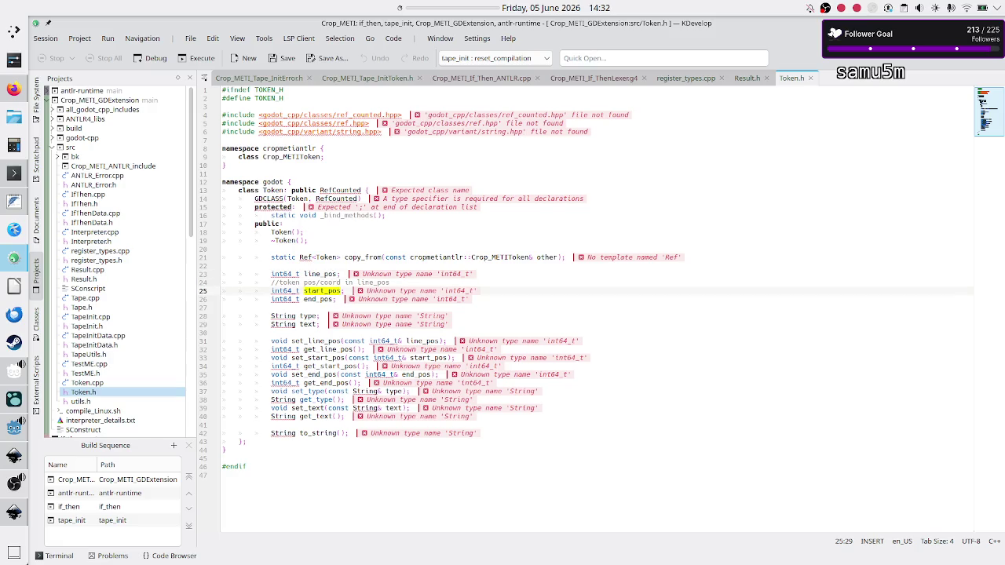
key("Down")
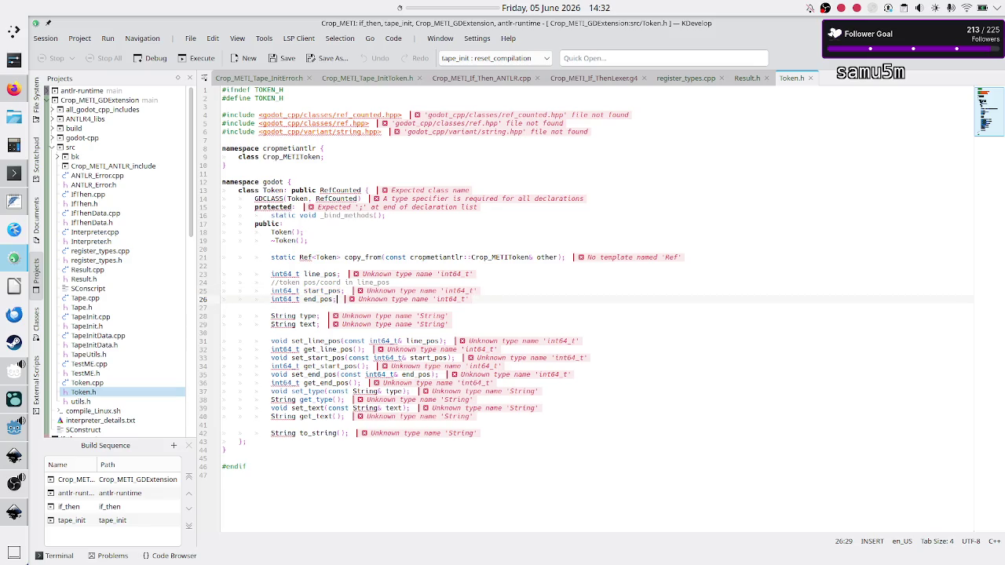
key("Down")
key("Down")
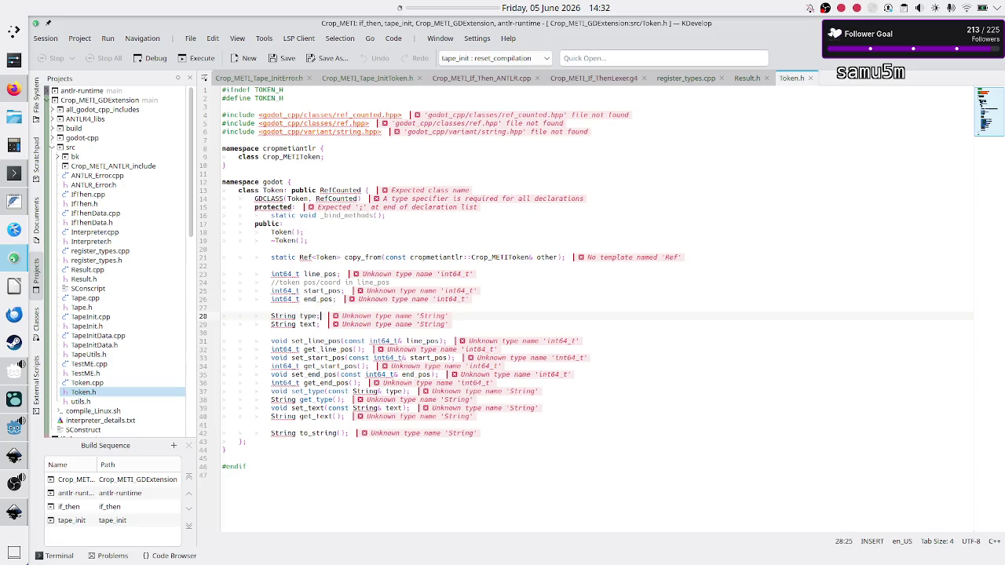
key("Left")
key("Left")
key("Down")
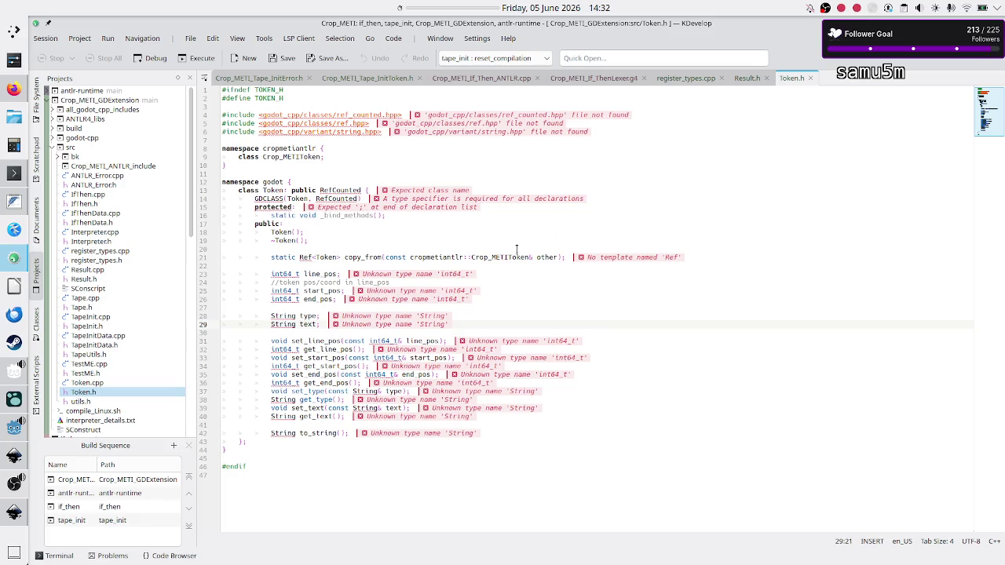
double_click(308, 325)
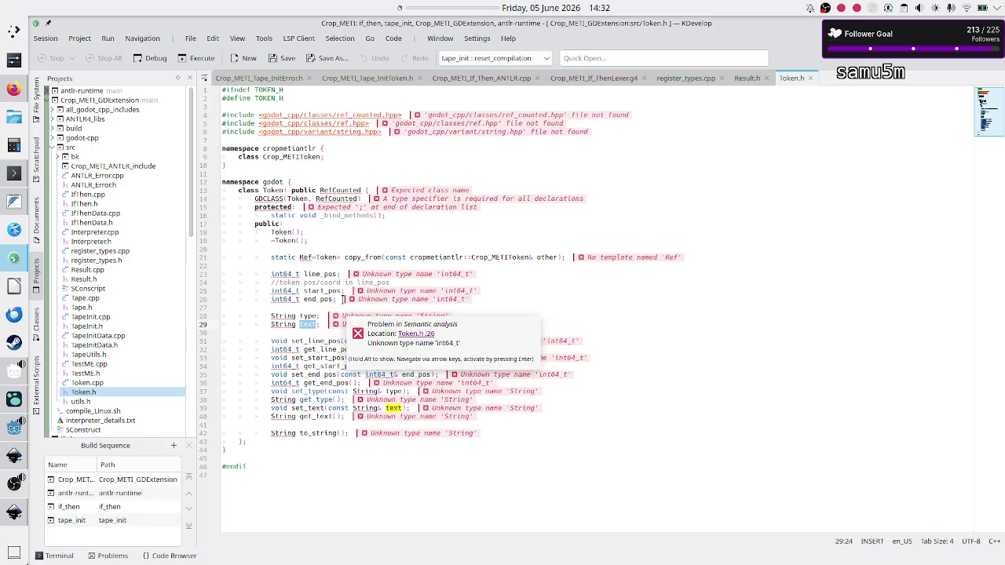
mouse_move(10, 268)
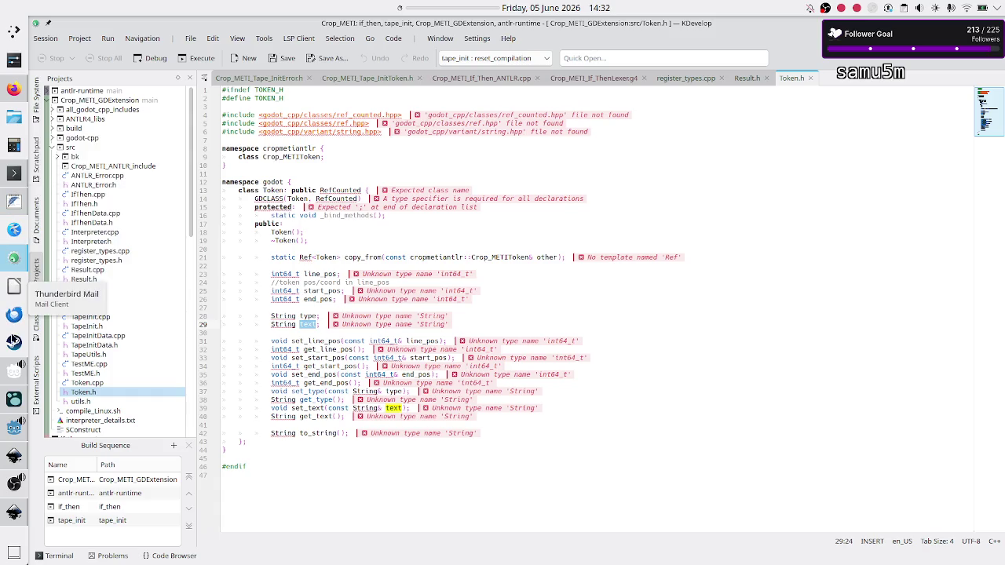
left_click(15, 426)
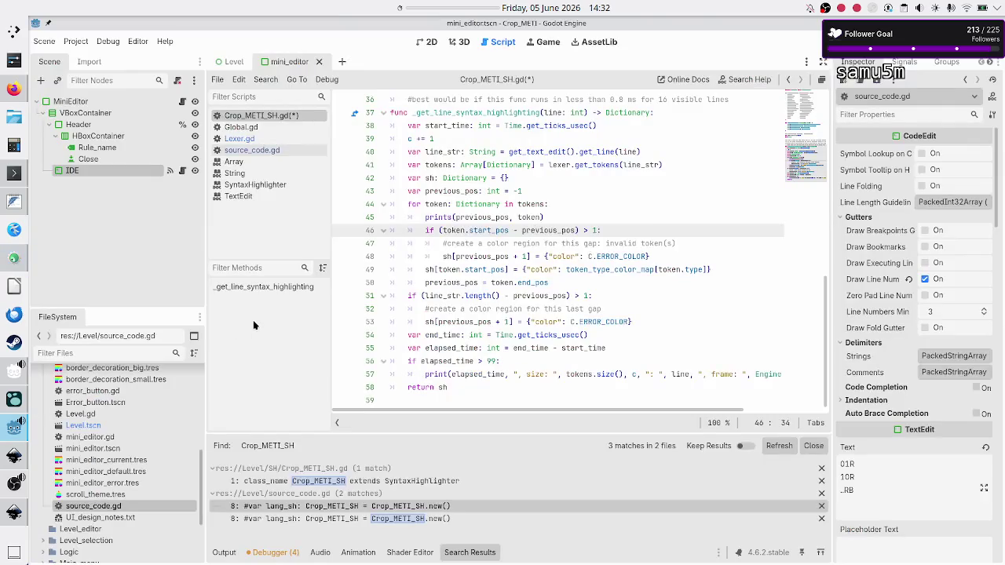
Step: In Lexer.gd, change the new_token dictionary's "value" key on line 18 to "text"
left_click(250, 138)
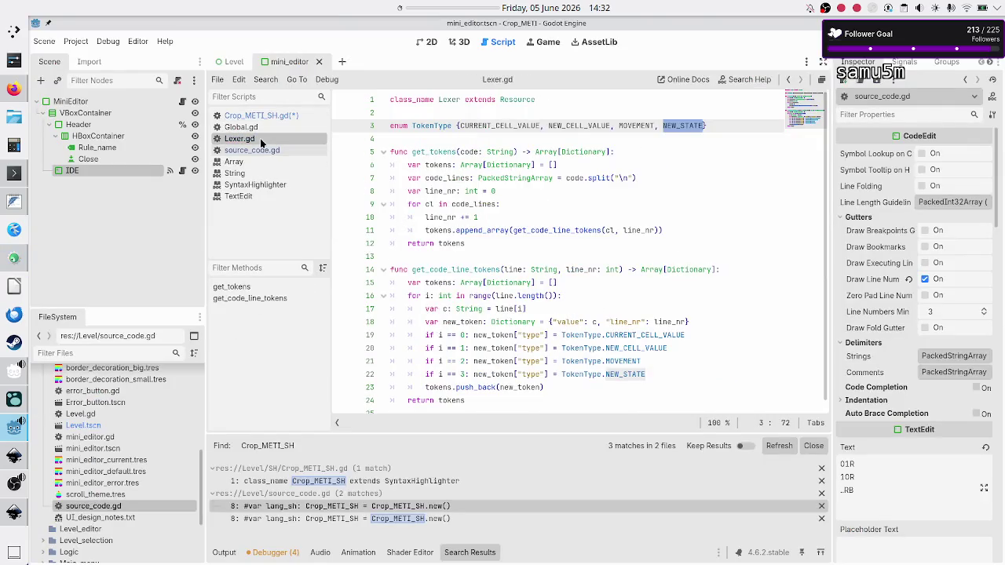
double_click(573, 322)
type("text")
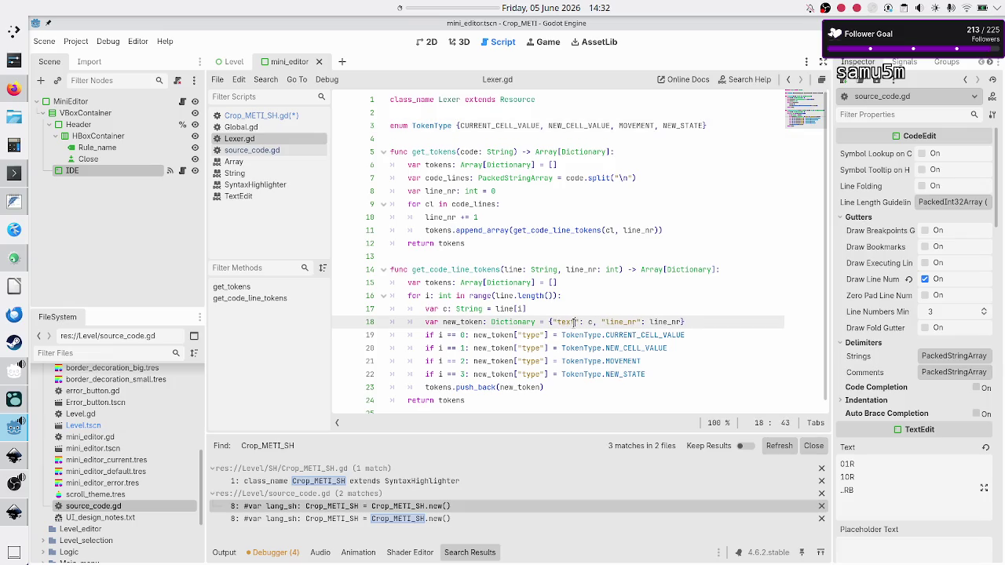
left_click(699, 320)
Step: Return to Token.h in KDevelop and select the end_pos field on line 26
key("alt+Tab")
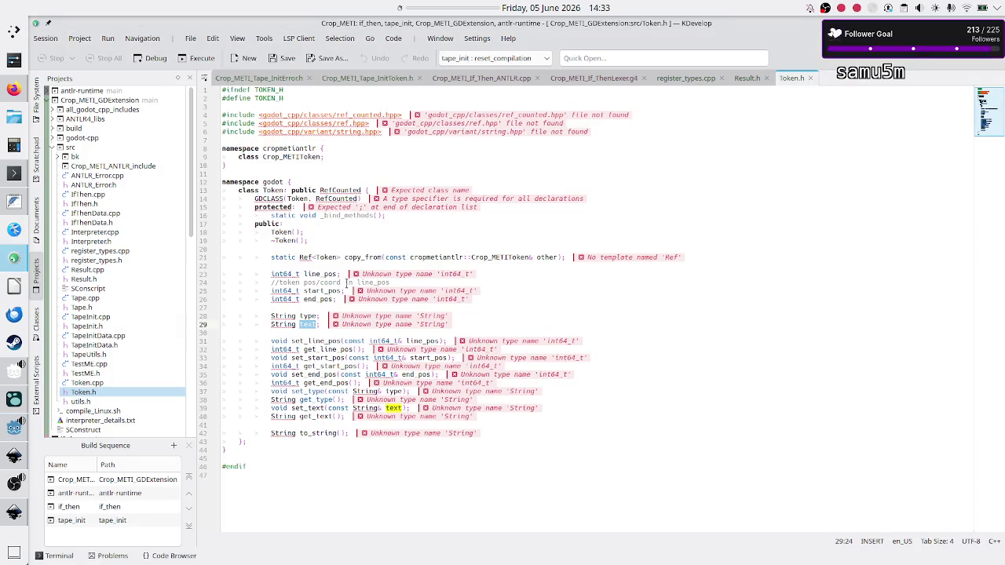
left_click(324, 299)
double_click(324, 299)
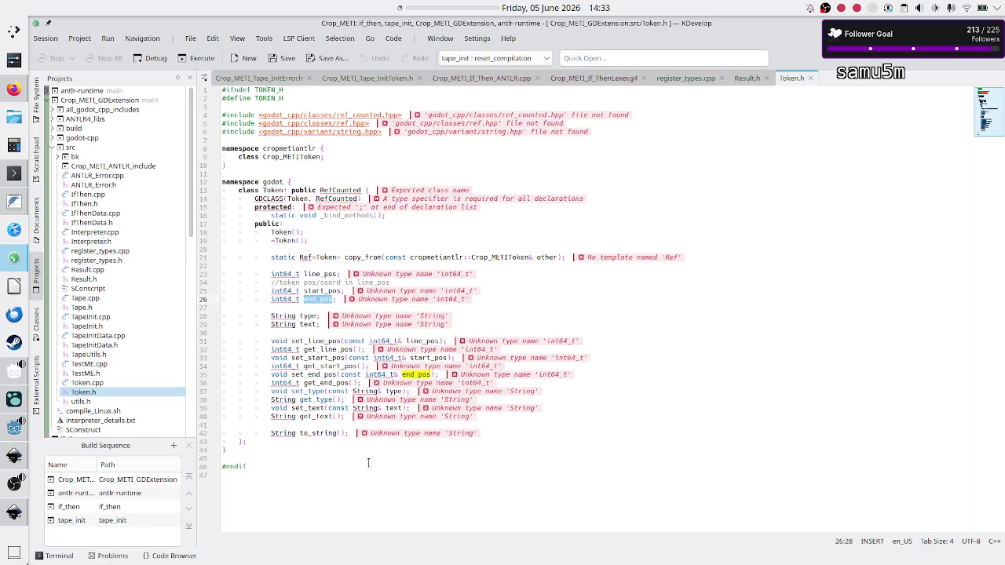
left_click(13, 512)
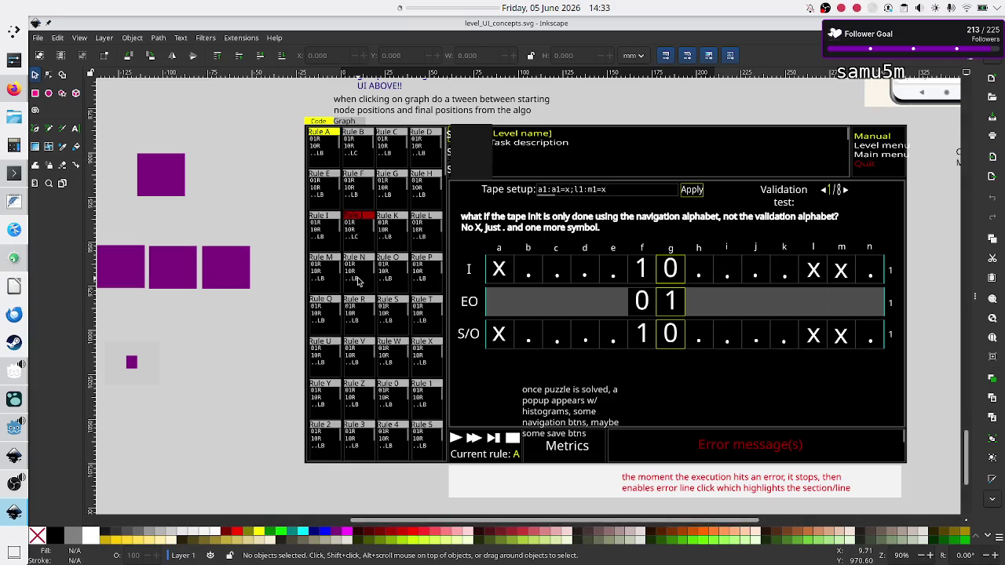
scroll(357, 281, "up", 5)
scroll(357, 281, "down", 5)
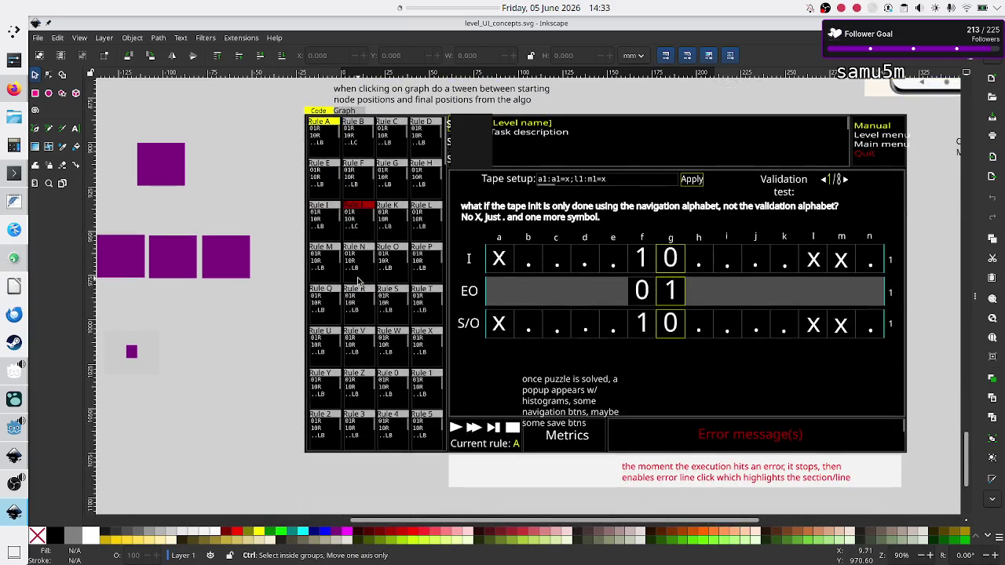
scroll(357, 281, "up", 4)
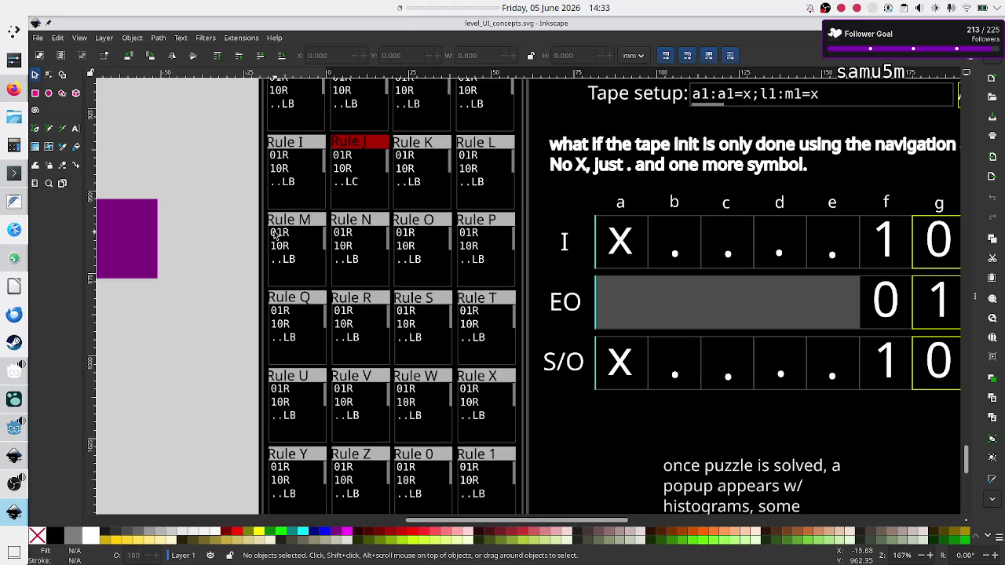
key("alt+Tab")
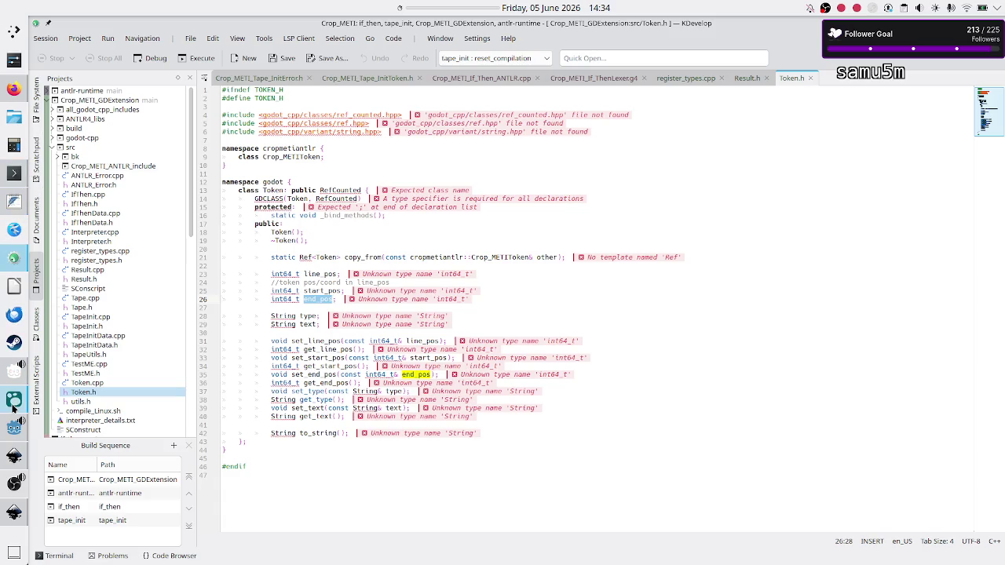
Step: Switch back to Lexer.gd in Godot Engine
left_click(15, 429)
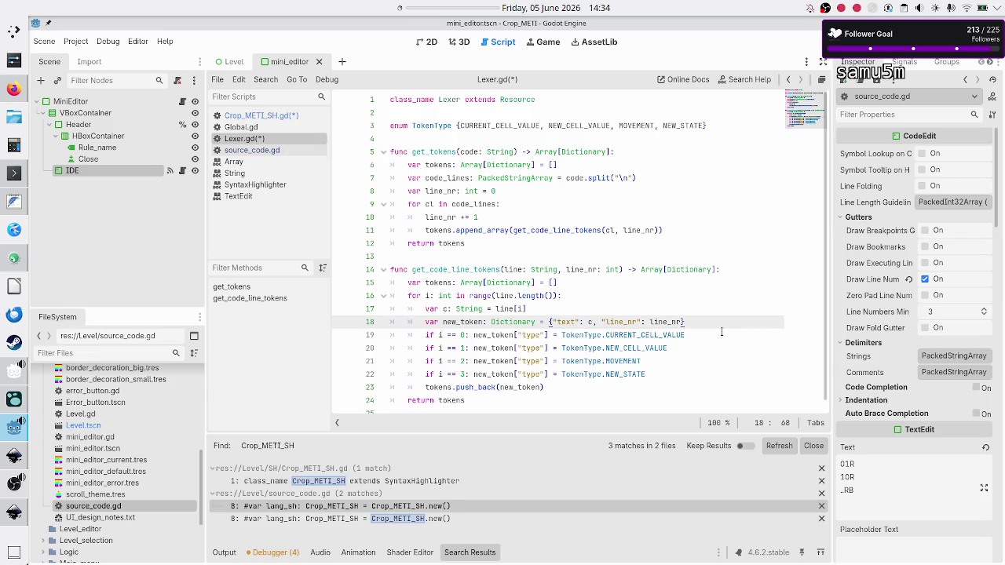
key("Down")
key("Home")
key("Right")
key("Right")
key("Right")
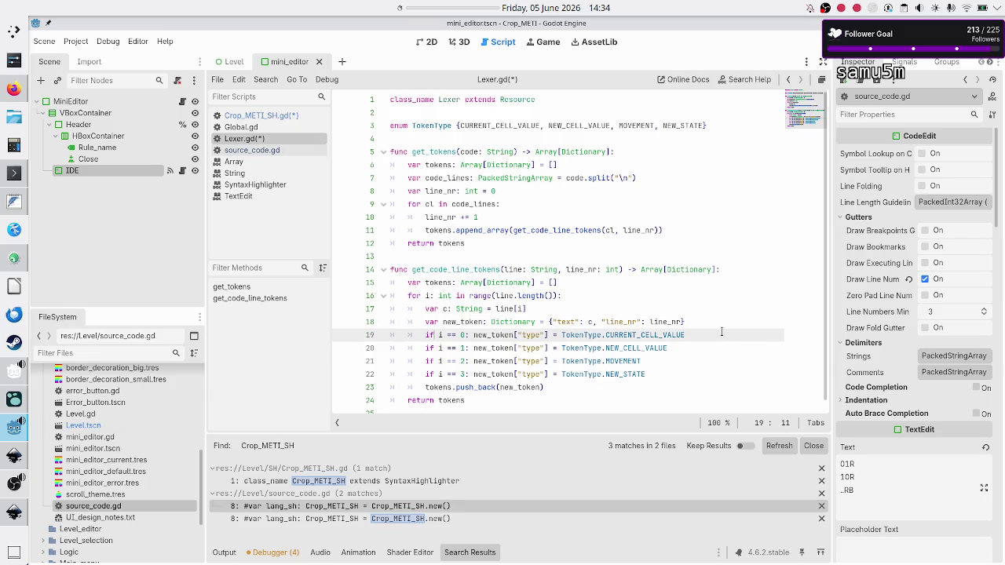
key("Return")
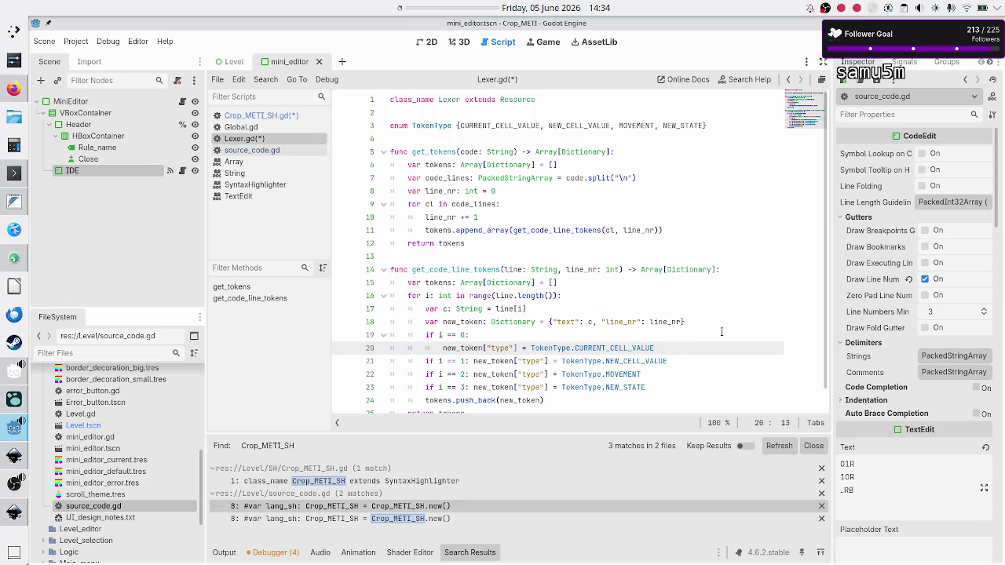
key("Up")
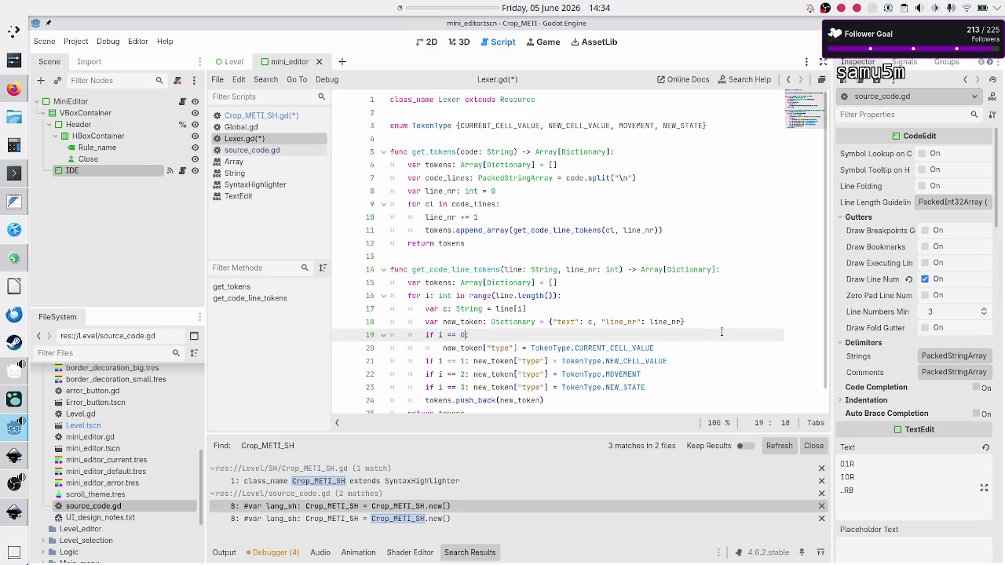
key("Down")
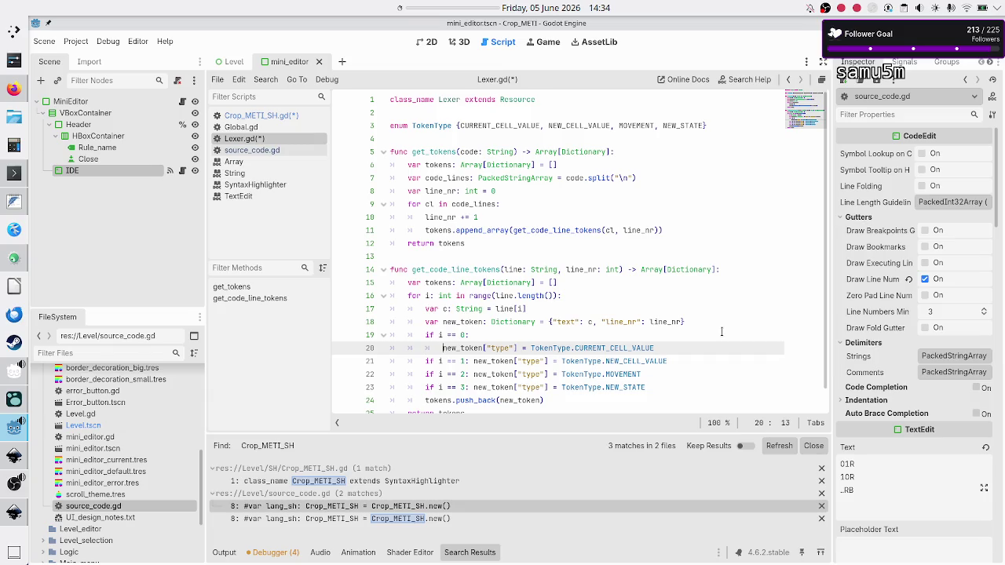
key("BackSpace")
key("BackSpace")
key("BackSpace")
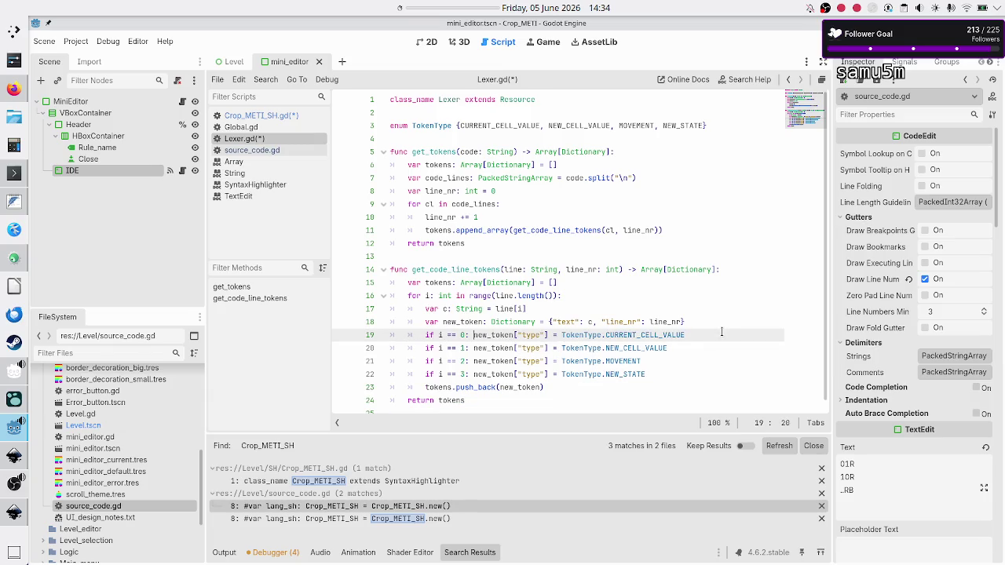
key("Up")
key("Up")
key("Up")
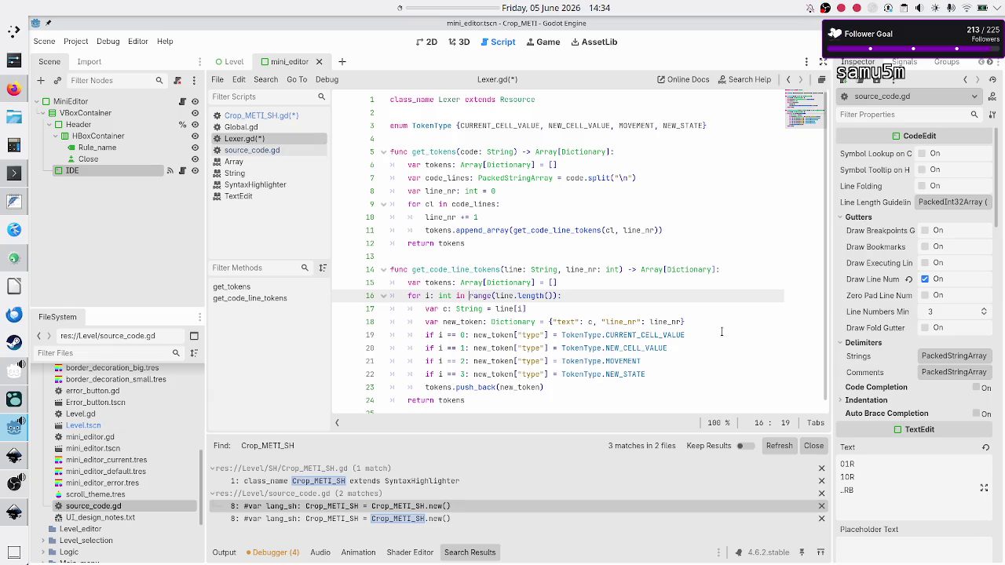
key("Left")
key("Left")
key("Left")
mouse_move(519, 295)
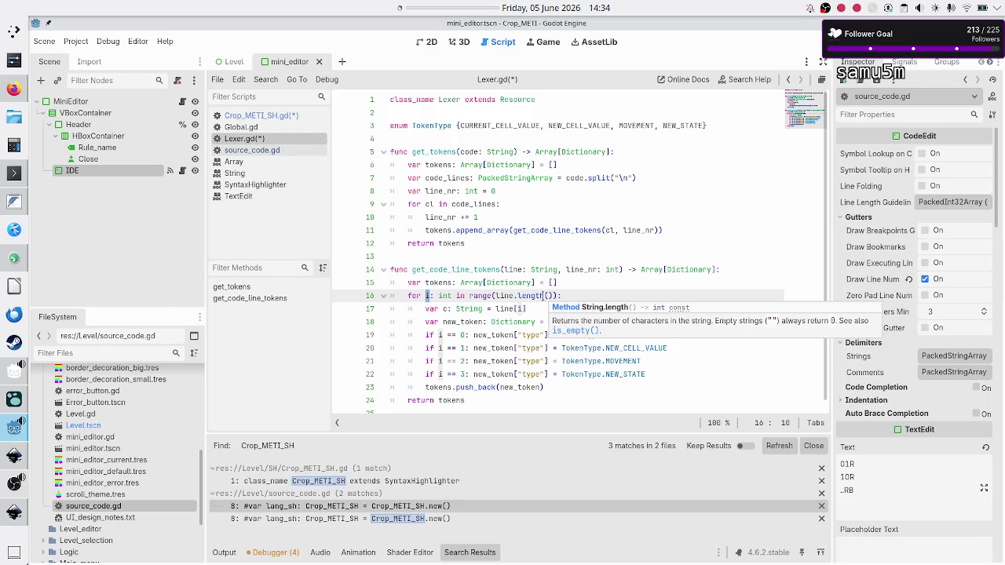
double_click(503, 296)
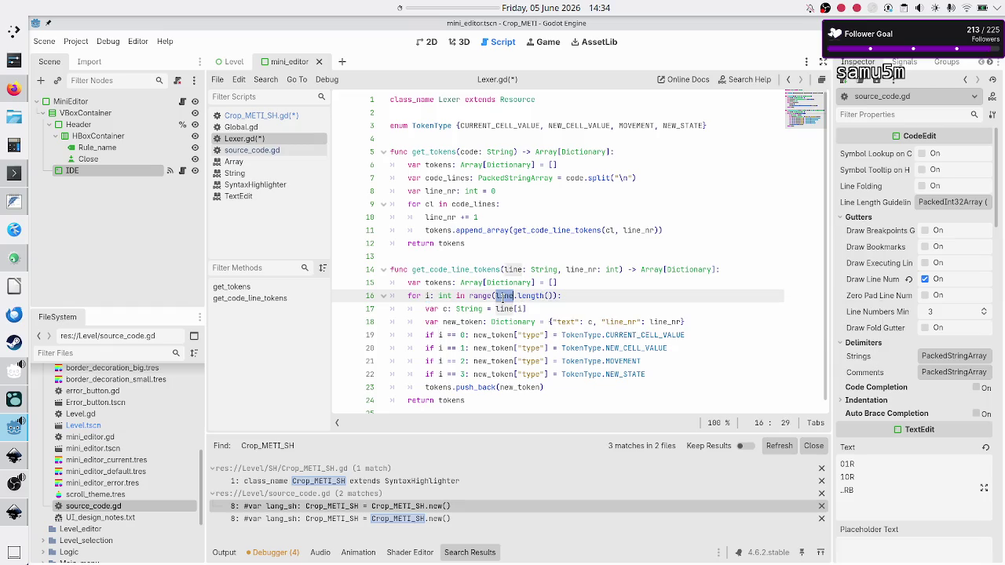
left_click(429, 296)
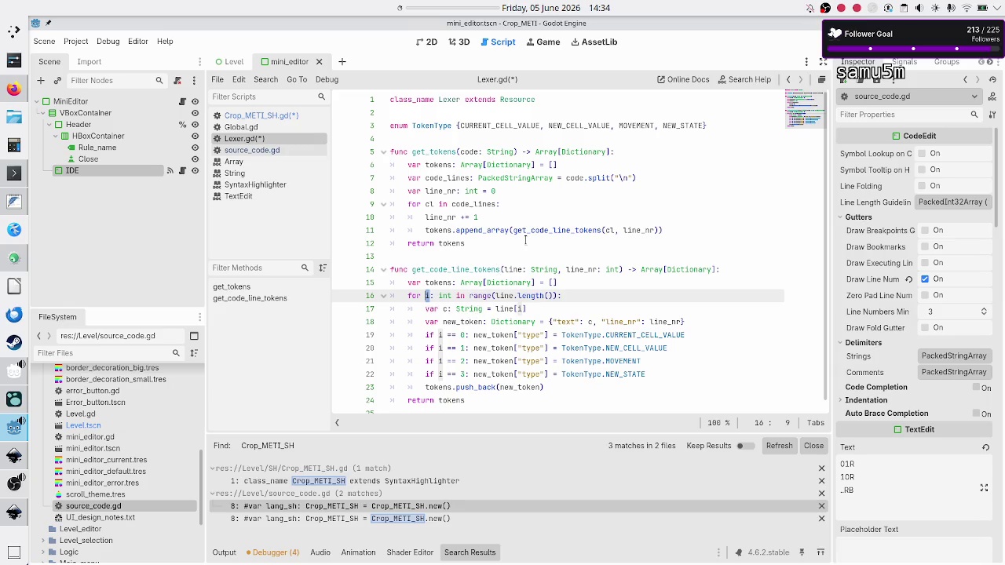
Step: Append "start_pos": i and "end_pos": i to the new_token dictionary on line 18
left_click(681, 321)
type(", \"start")
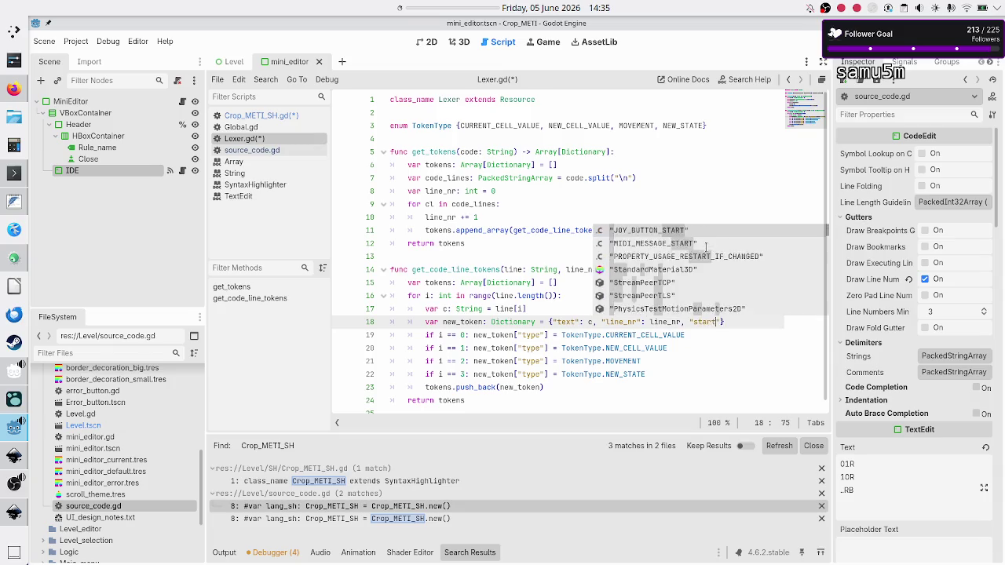
type("_pos\"")
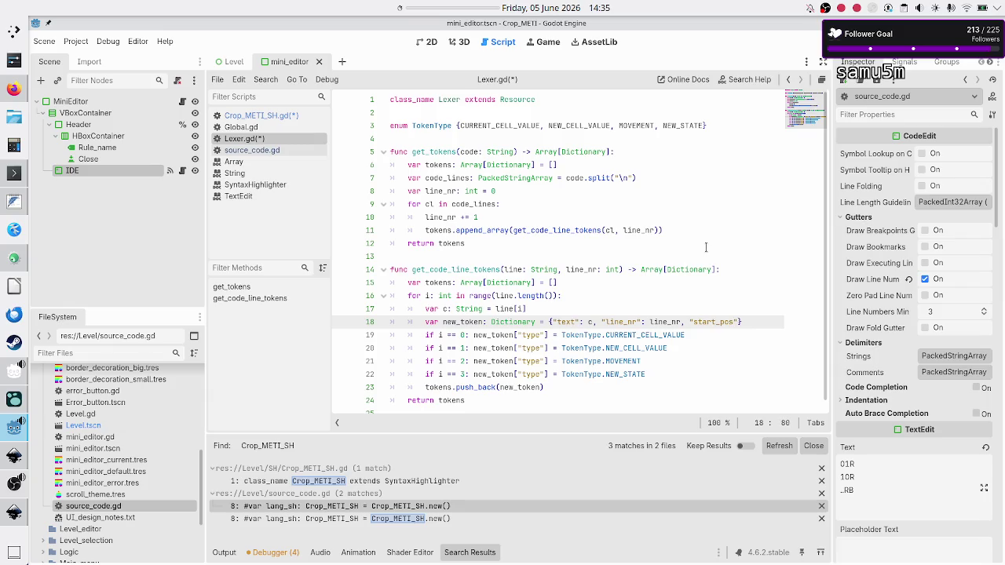
type(": i")
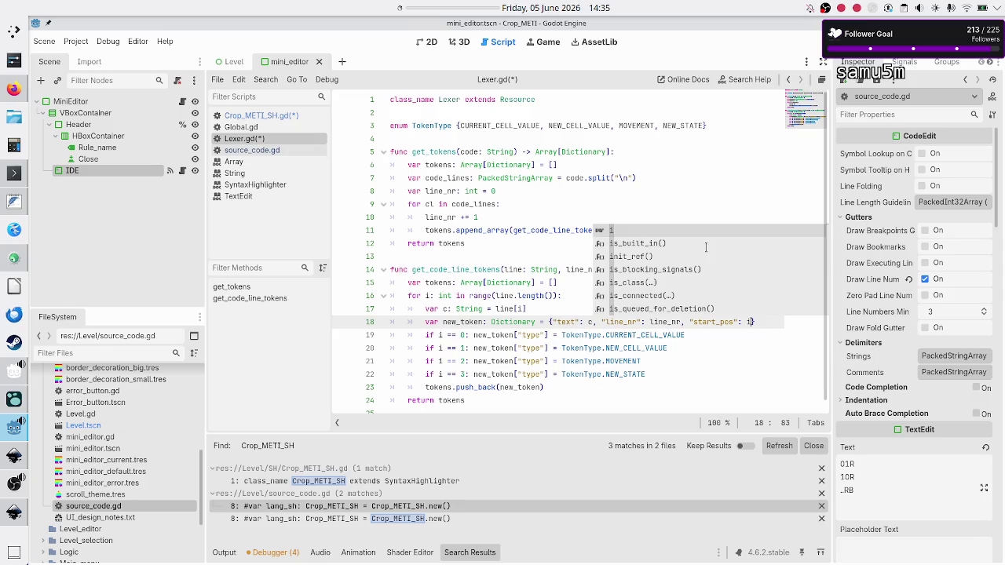
type(", ")
type("\"end_pos")
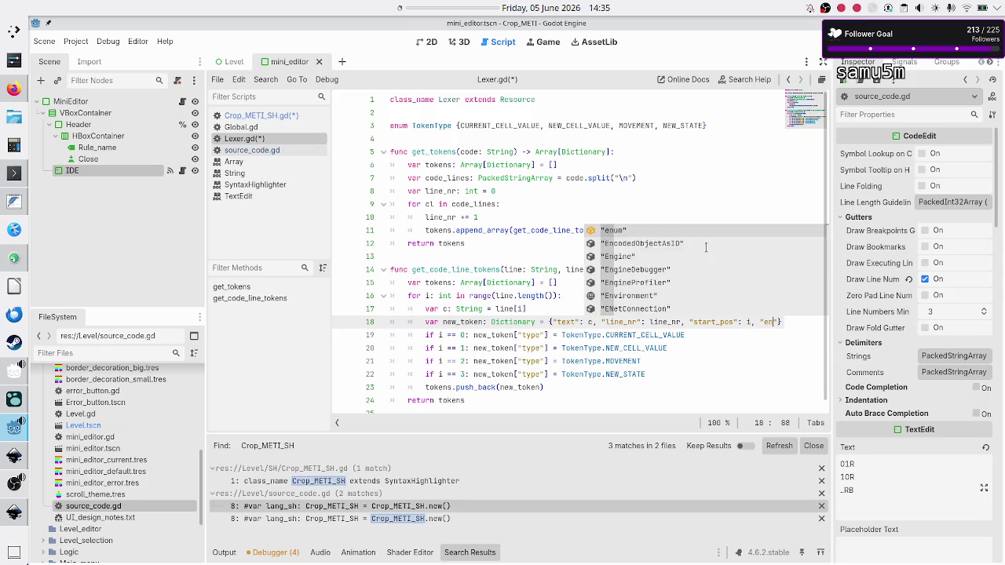
type("\": i")
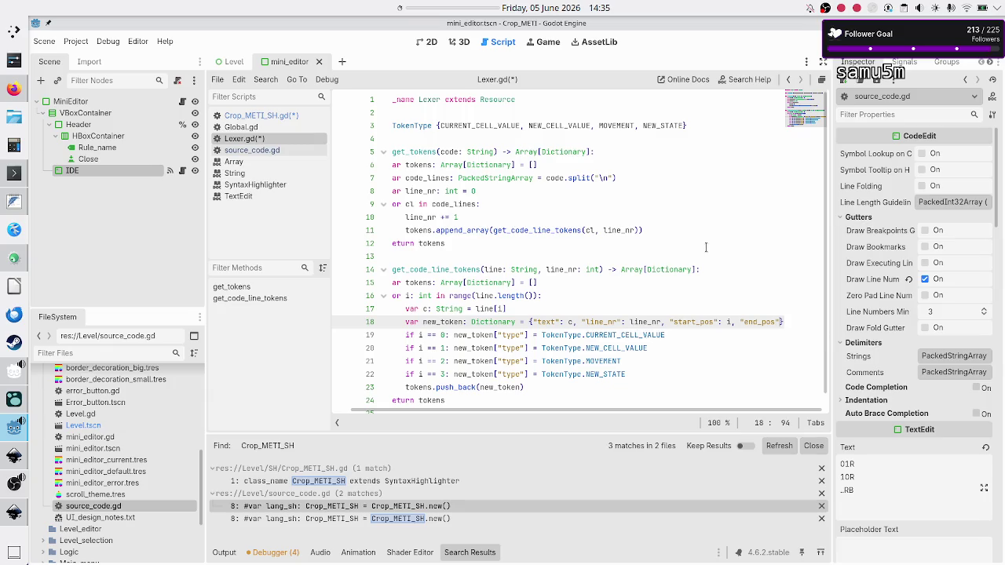
key("Down")
key("Home")
key("Home")
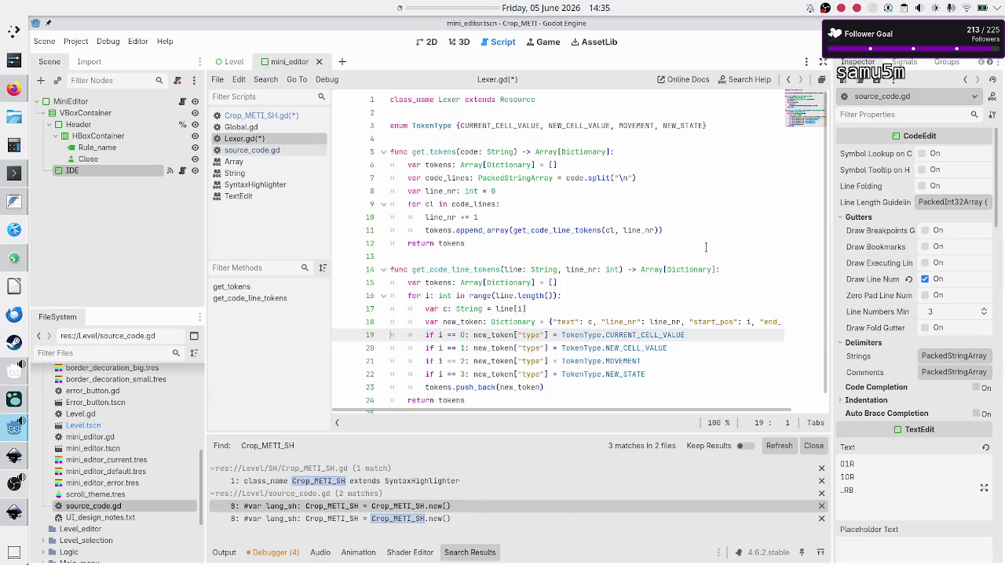
key("Up")
key("Home")
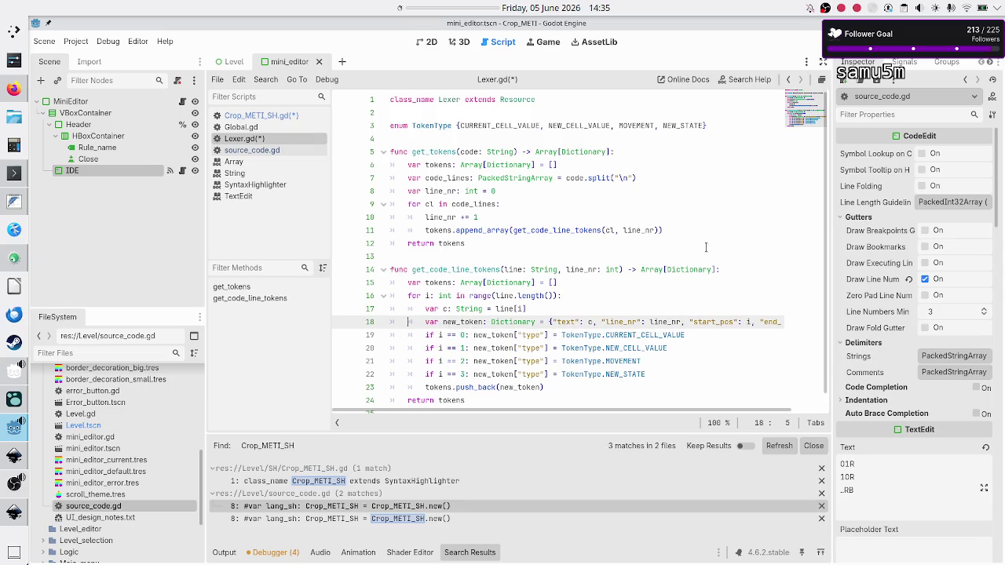
Step: Break the dictionary after { and before } onto separate lines, and save Lexer.gd
key("ctrl+Right")
key("ctrl+Right")
key("ctrl+Right")
key("Return")
key("Down")
key("Home")
key("Home")
key("Up")
key("End")
key("Left")
key("Return")
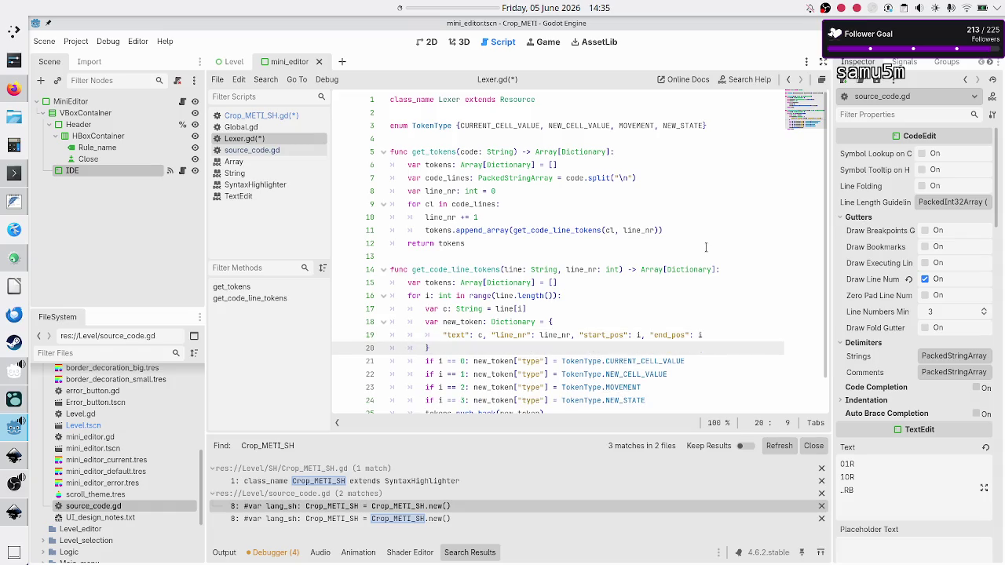
key("ctrl+s")
key("alt+Tab")
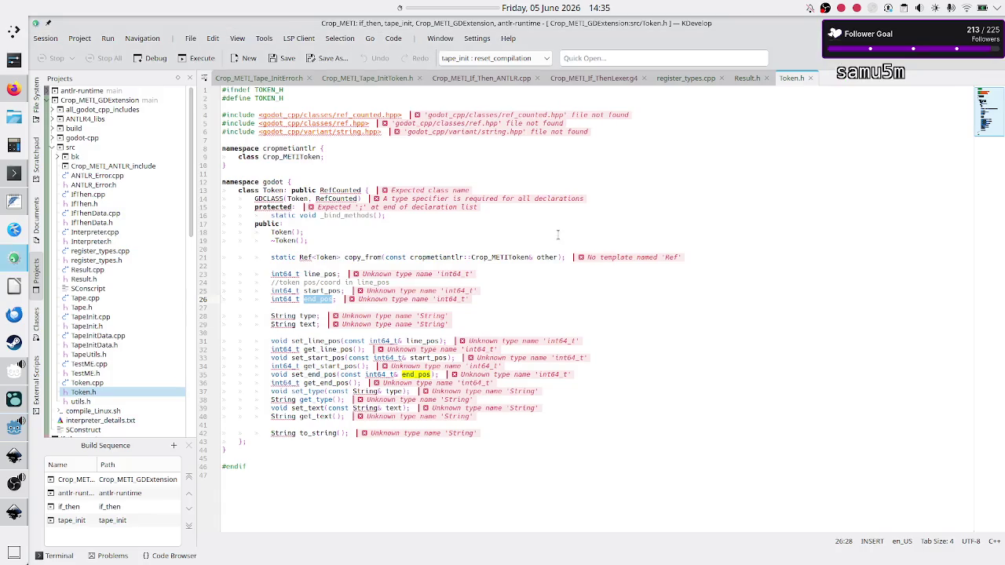
key("alt+Tab")
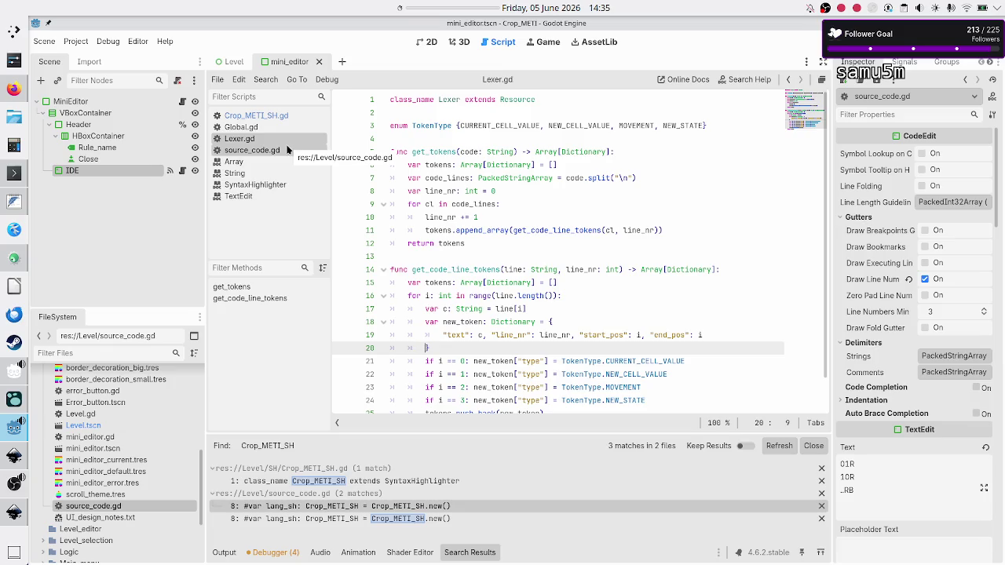
left_click(284, 118)
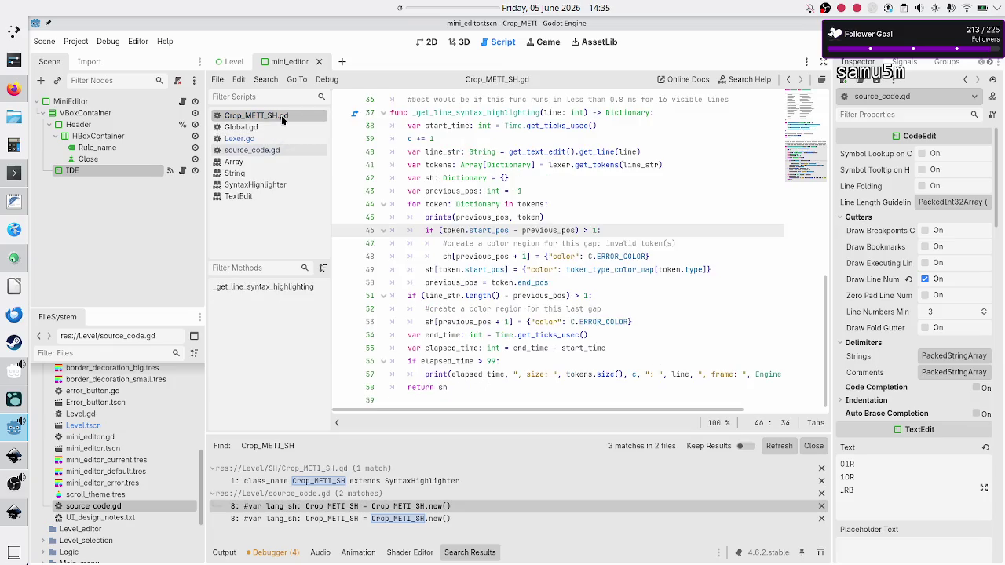
double_click(488, 228)
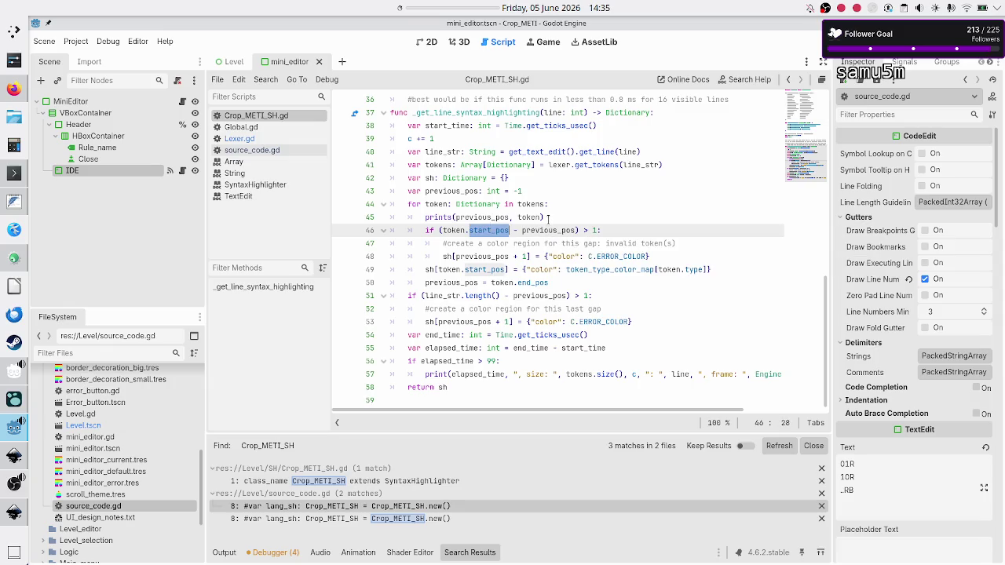
left_click(537, 230)
key("Left")
key("Left")
key("Left")
key("Left")
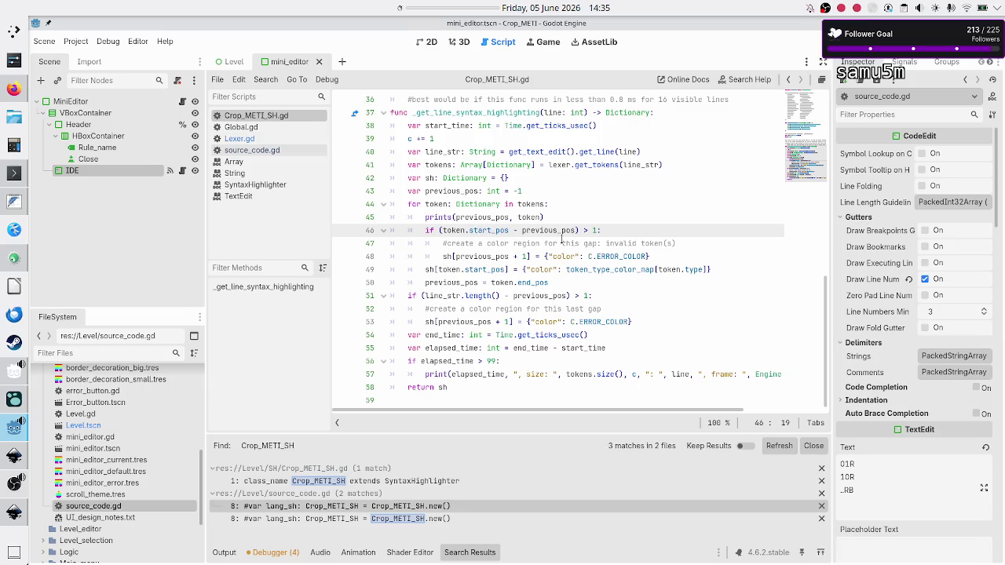
key("shift+Right")
key("shift+Right")
key("shift+Right")
key("shift+Right")
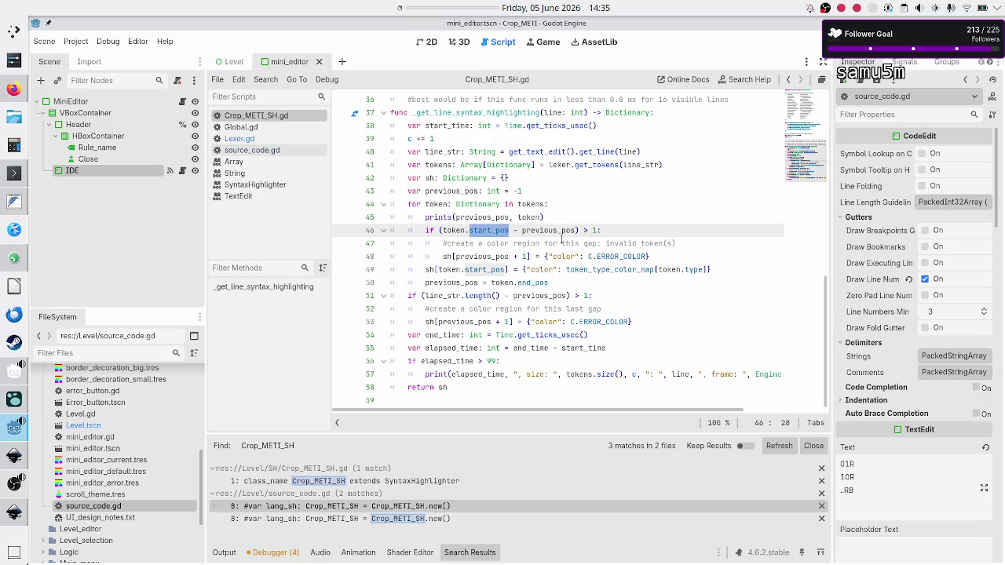
key("Left")
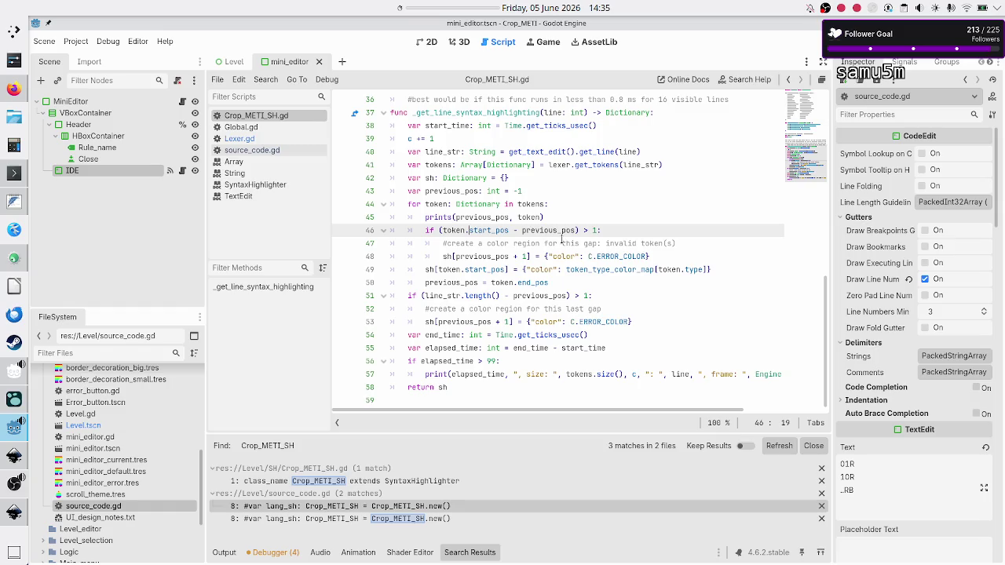
key("Left")
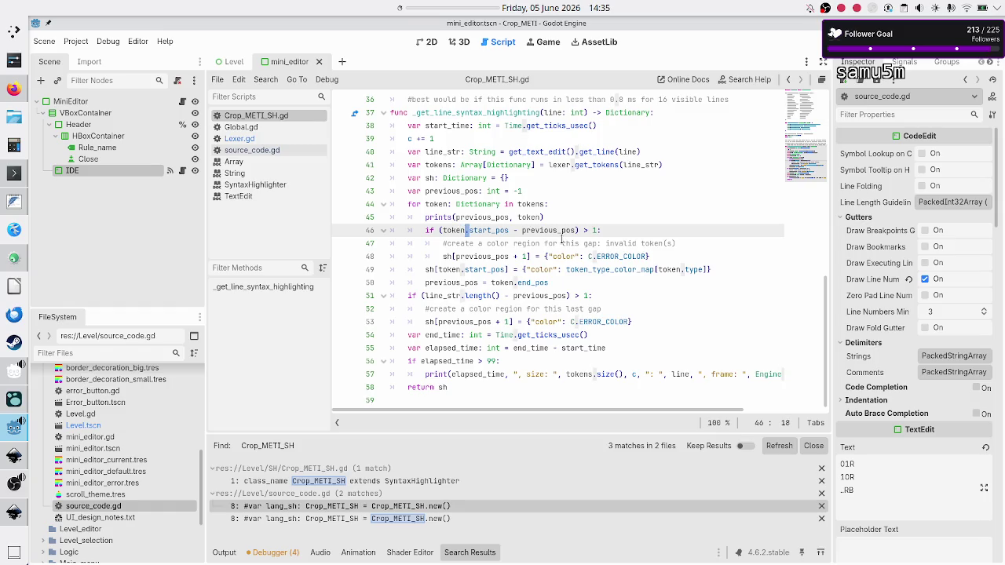
key("Right")
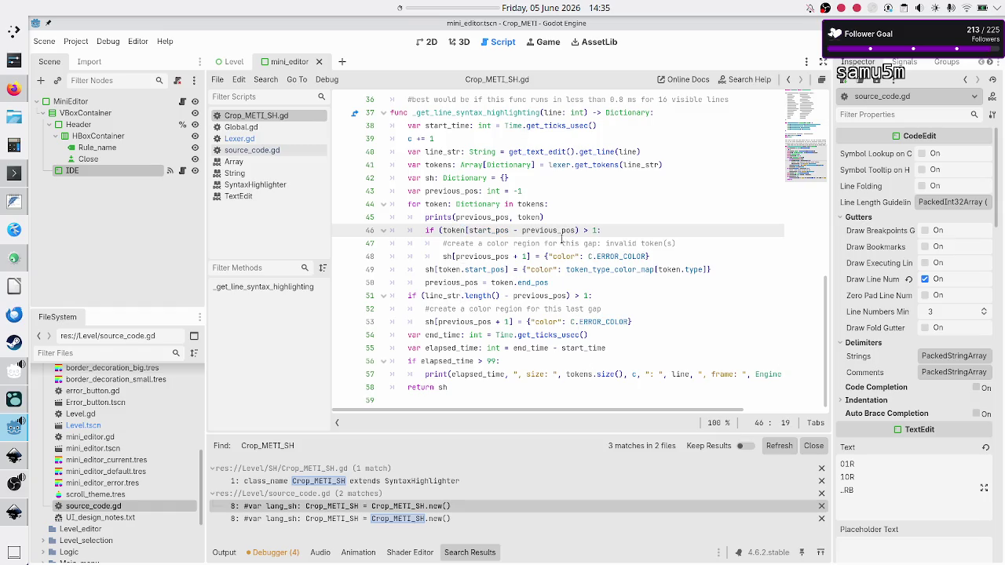
type("[\"")
key("Right")
key("Right")
key("Right")
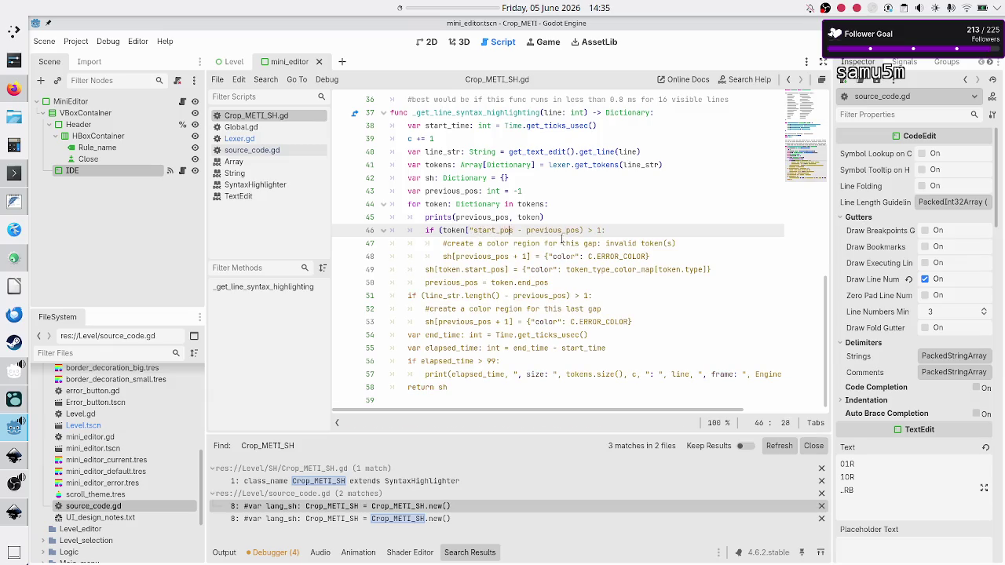
type("\"]")
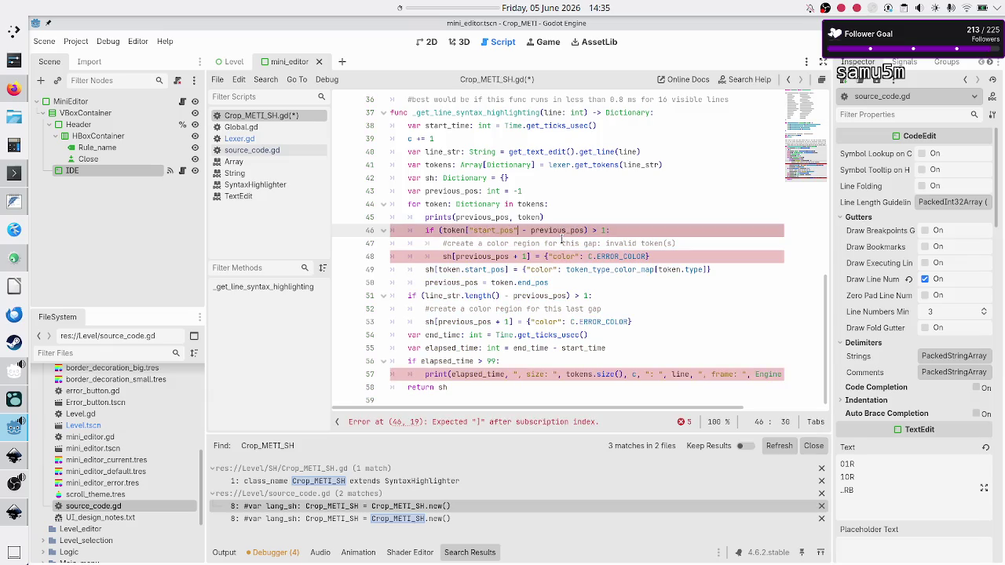
key("BackSpace")
key("BackSpace")
key("Left")
key("Left")
key("Left")
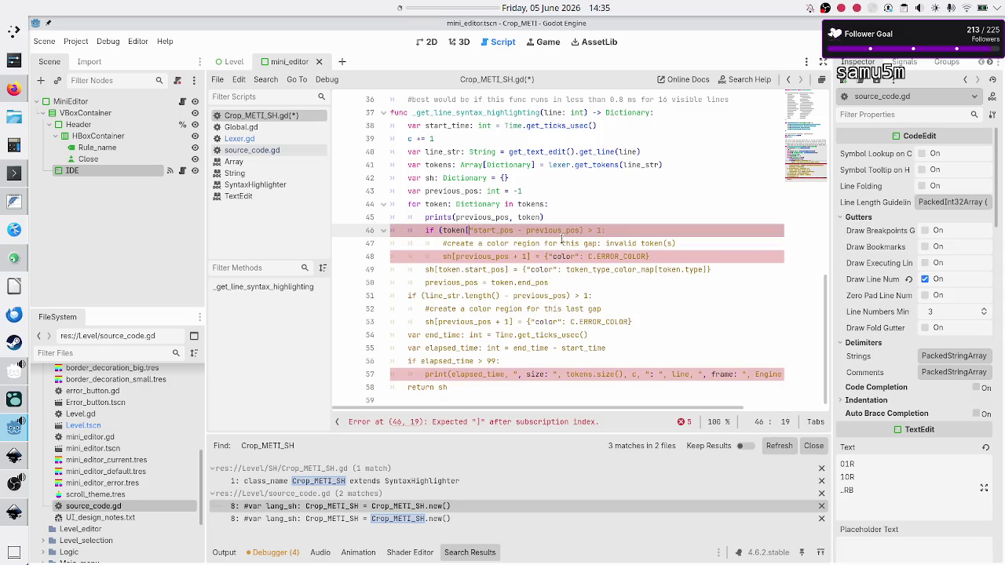
key("Delete")
key("BackSpace")
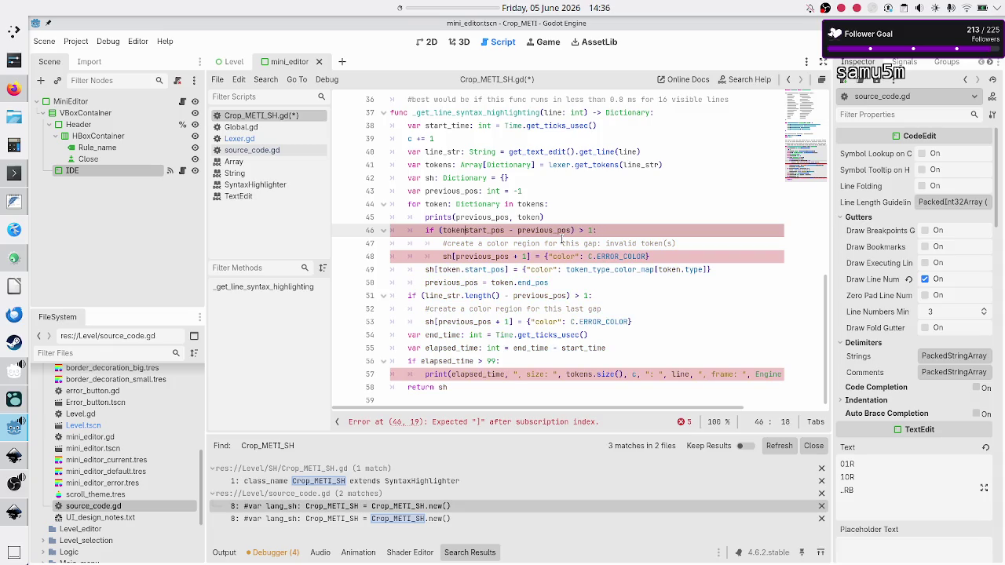
type(".")
key("Escape")
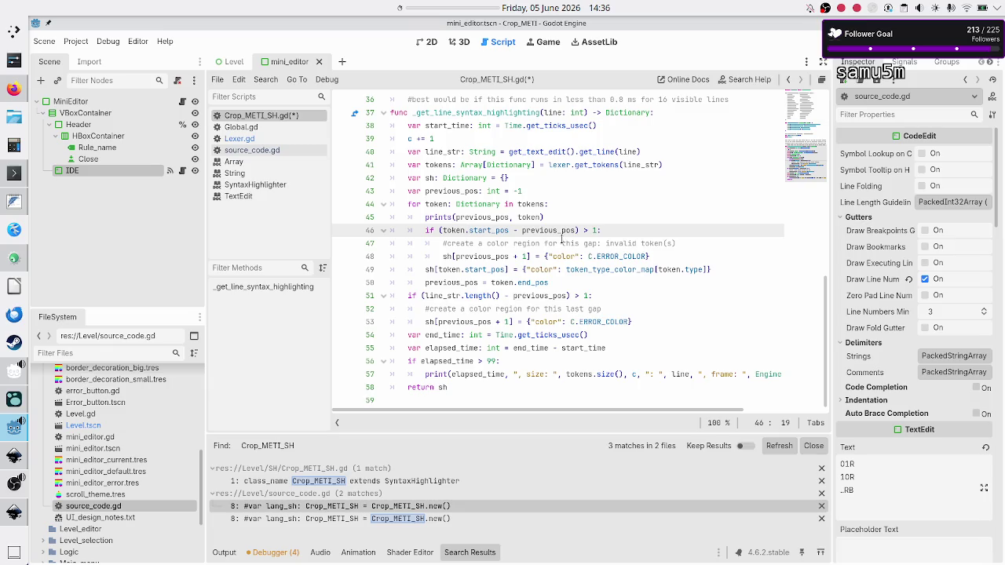
key("ctrl+Right")
key("ctrl+Right")
key("Down")
key("Down")
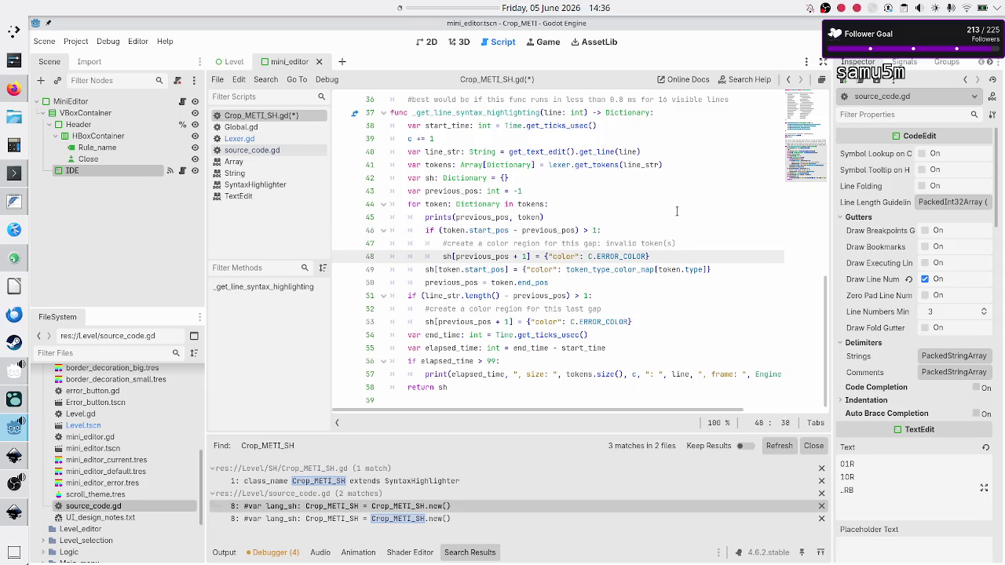
key("ctrl+Right")
key("ctrl+Right")
key("ctrl+Right")
key("Right")
key("Right")
key("Right")
key("Left")
key("Left")
key("Left")
key("Down")
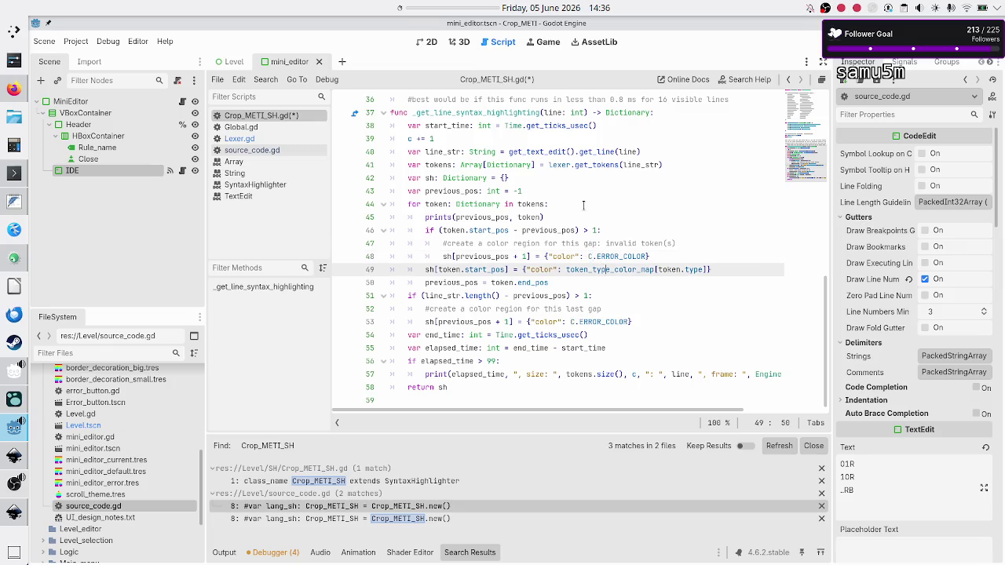
key("Left")
key("Left")
key("Left")
key("Right")
key("Right")
key("Right")
key("Right")
key("Right")
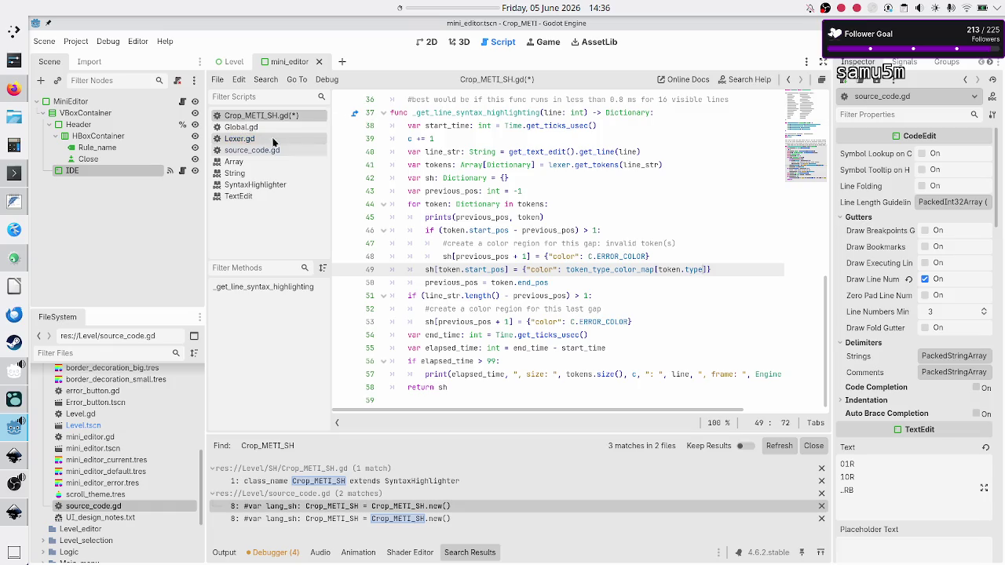
left_click(272, 138)
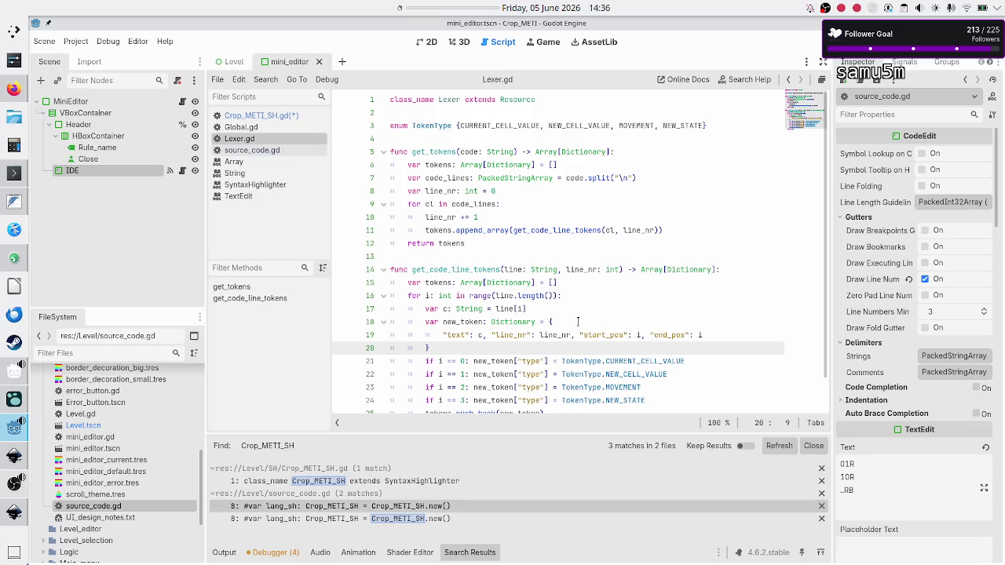
scroll(494, 330, "down", 1)
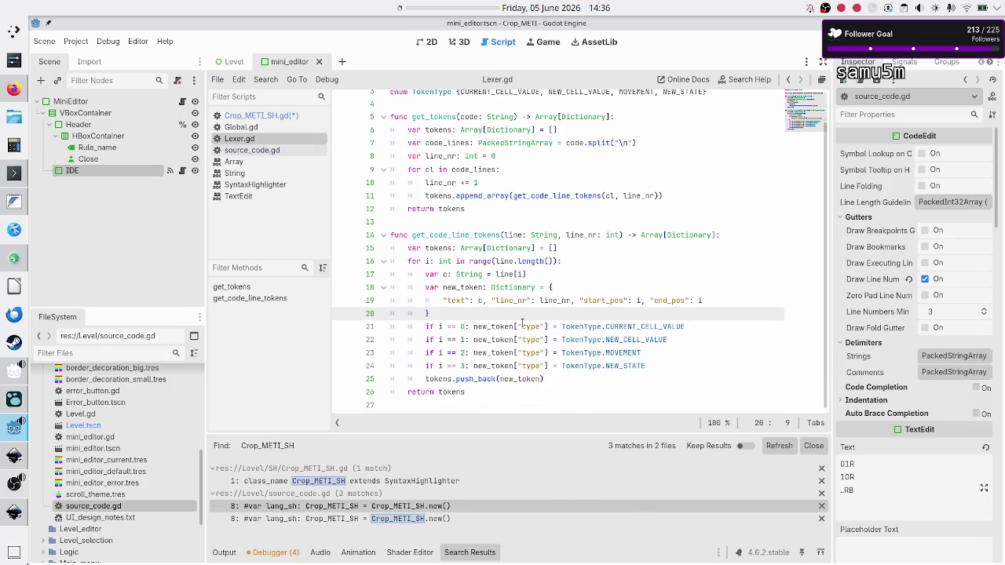
left_click(525, 325)
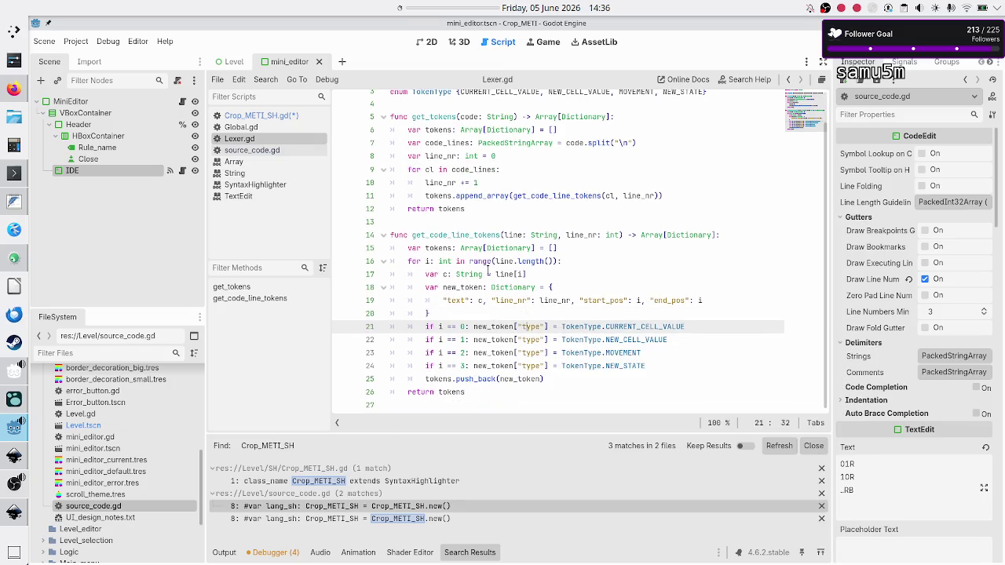
left_click(281, 117)
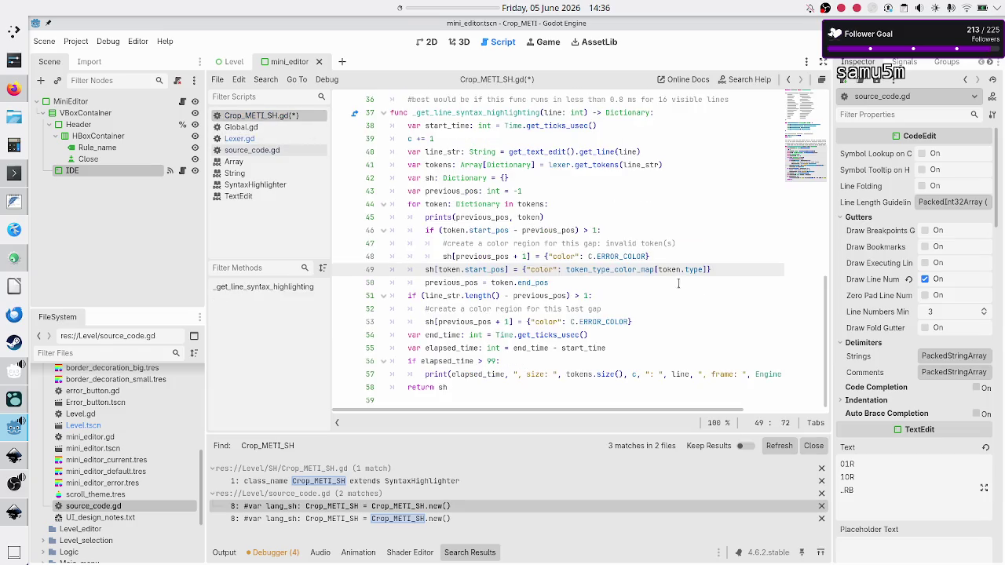
key("Down")
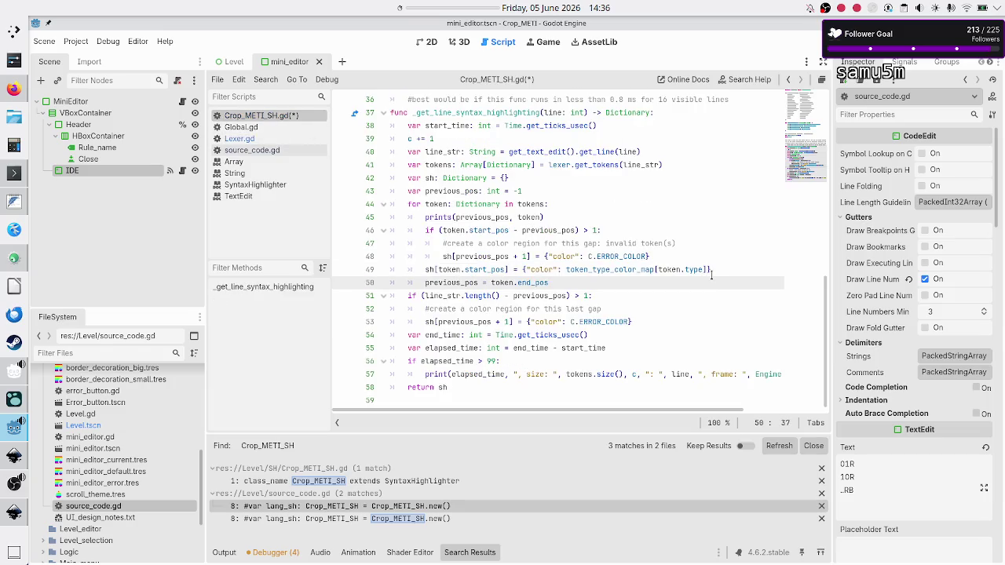
key("Down")
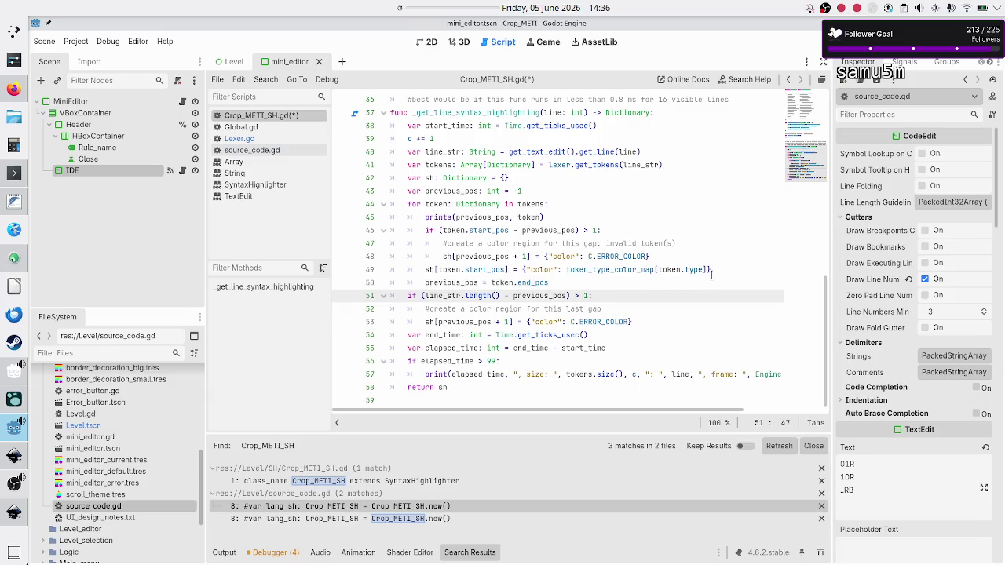
key("Down")
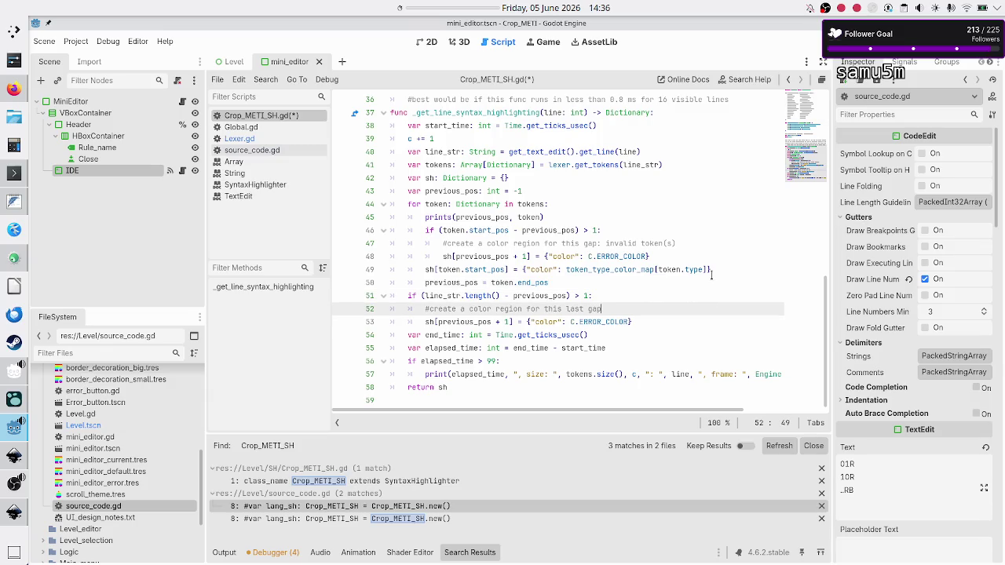
key("Down")
key("Home")
key("Left")
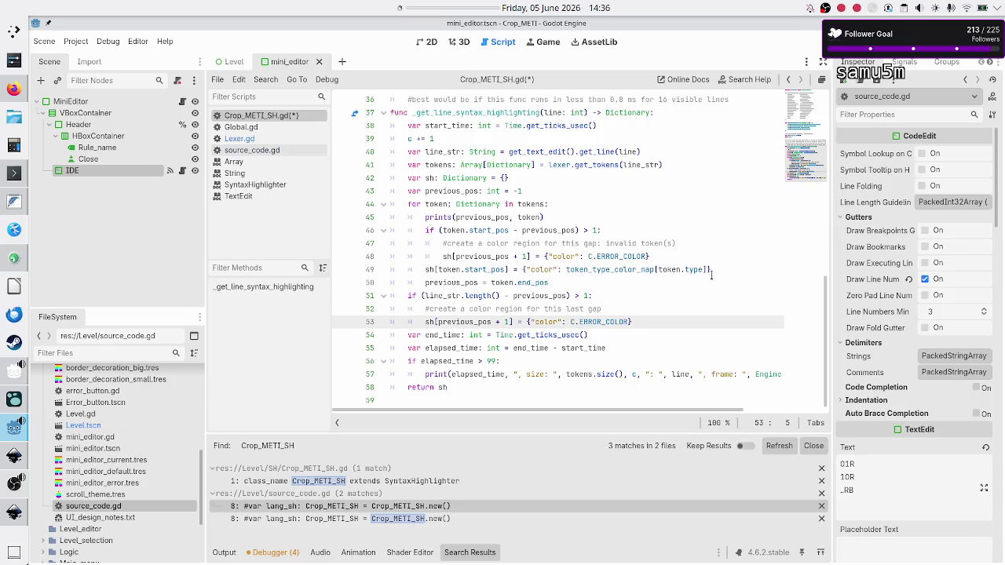
key("Down")
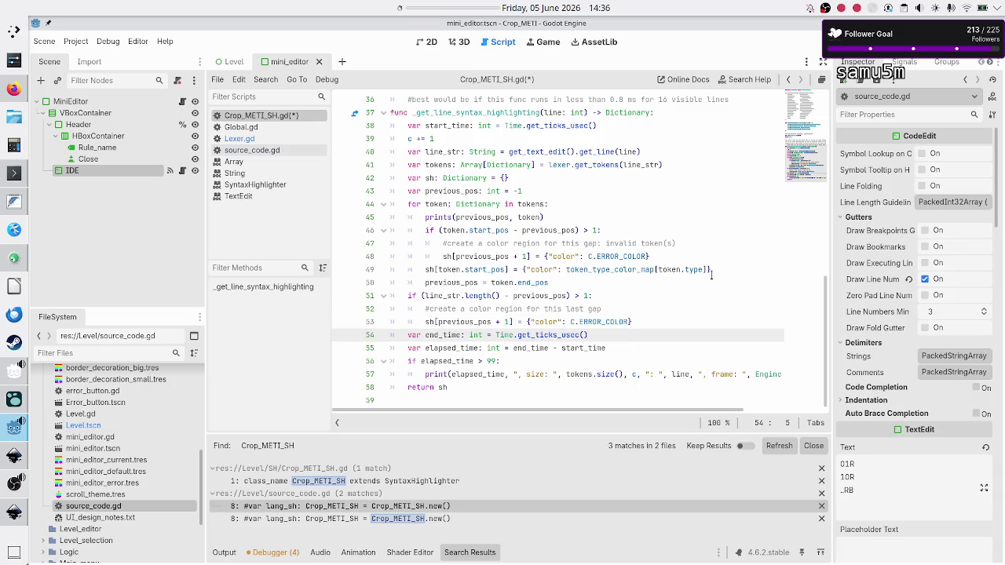
key("shift+End")
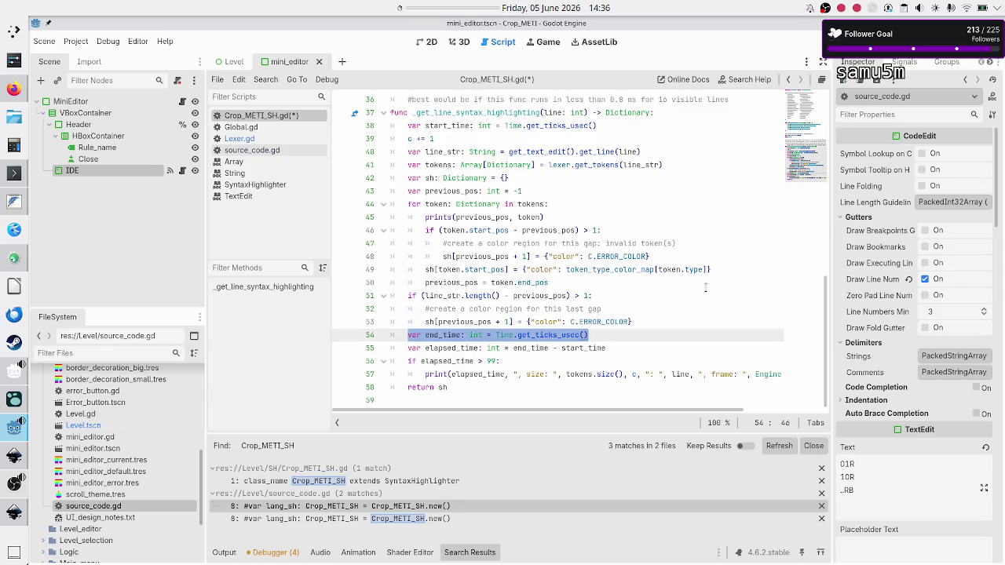
key("Down")
key("Down")
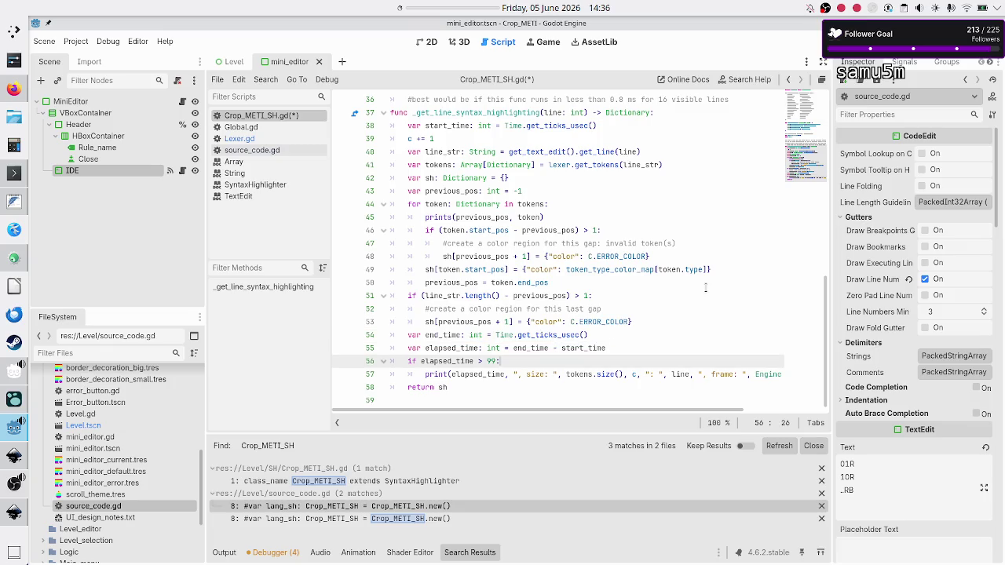
key("Right")
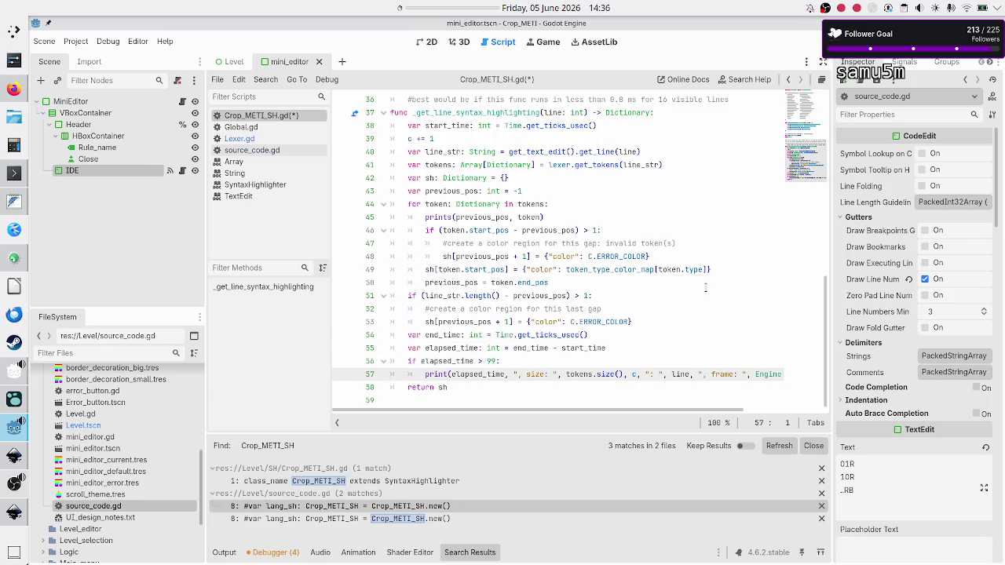
key("shift+Down")
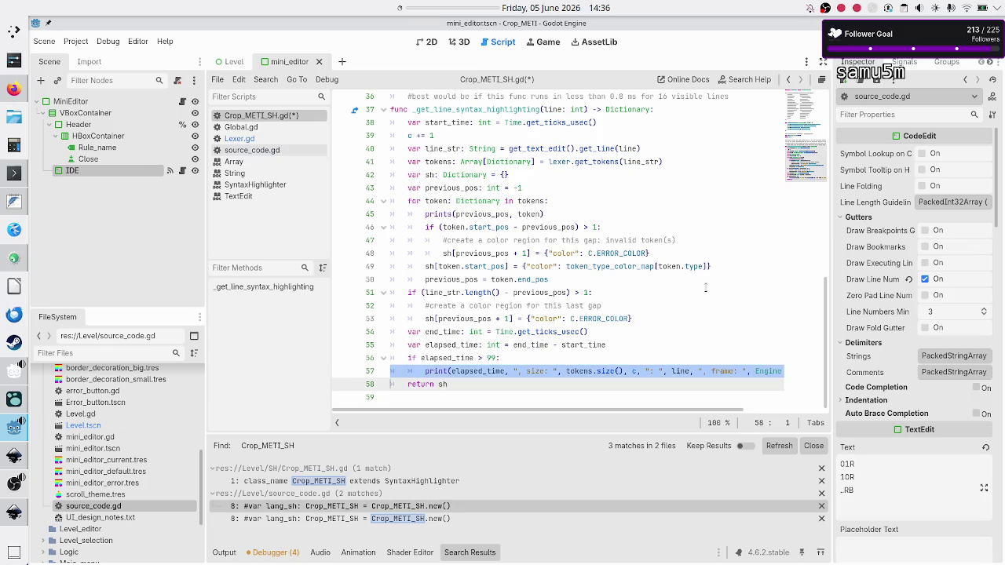
Step: Comment out the end_time, elapsed_time check and print lines with #
key("Right")
key("Up")
key("Up")
key("Up")
key("Home")
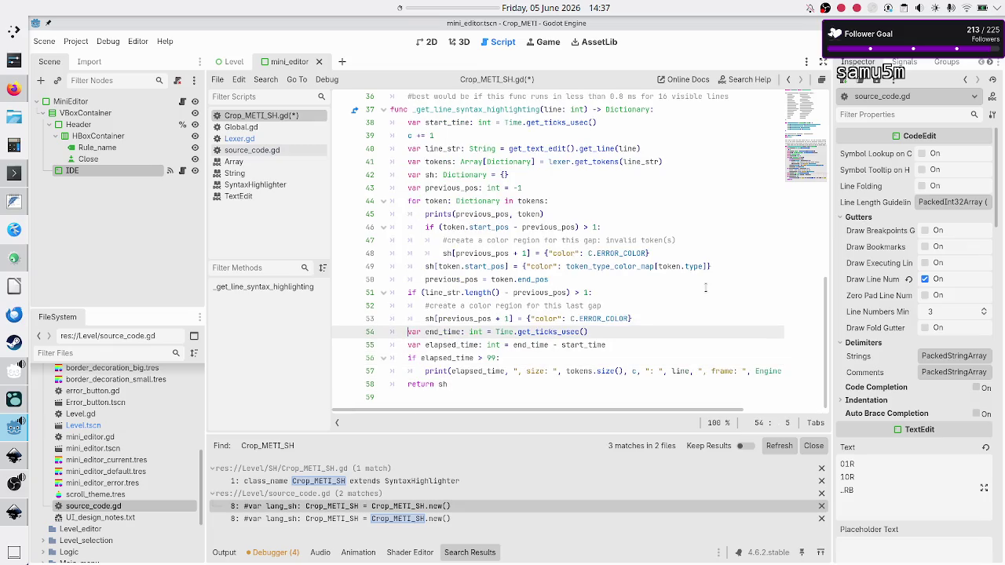
type("#")
key("Down")
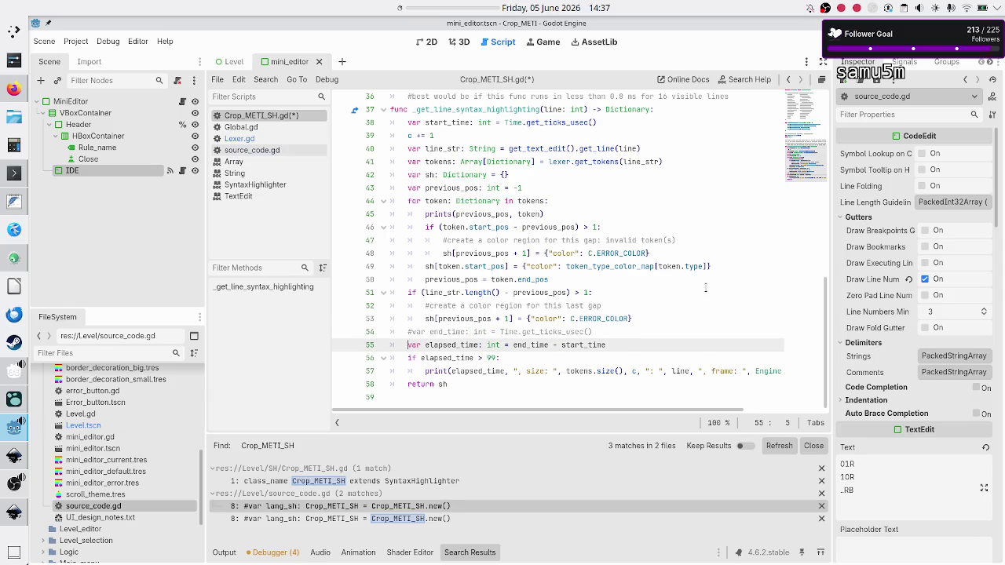
type("#")
key("Down")
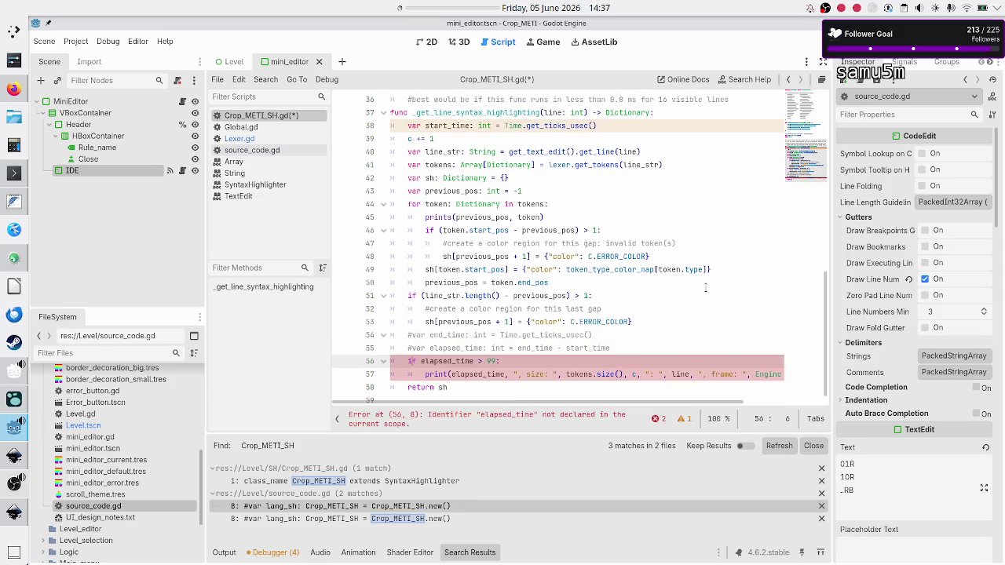
type("#")
key("Down")
type("#")
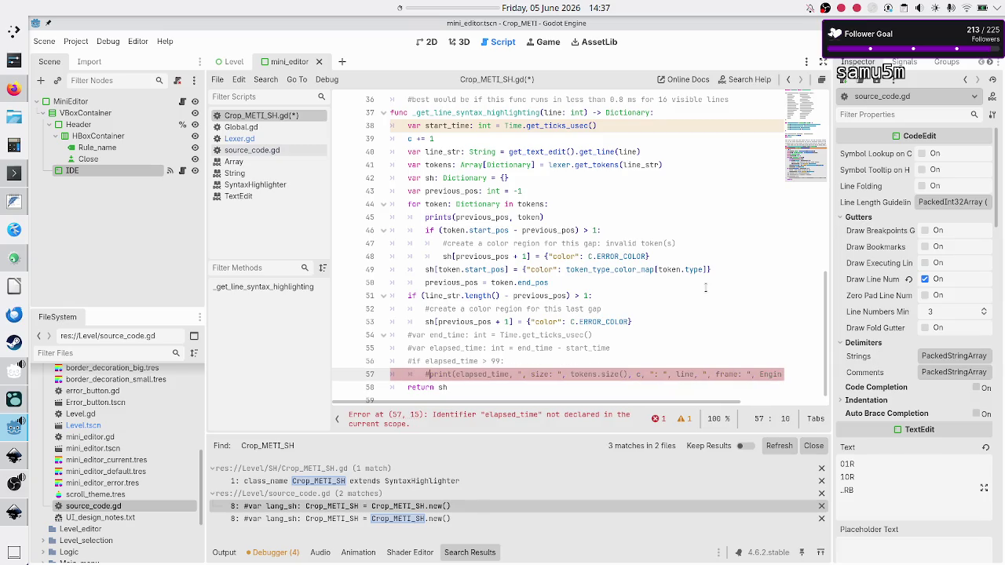
key("Up")
Step: Comment out the start_time declaration on line 38 and save Crop_METI_SH.gd
key("Down")
key("Up")
key("Up")
key("Up")
key("Up")
key("Up")
key("Up")
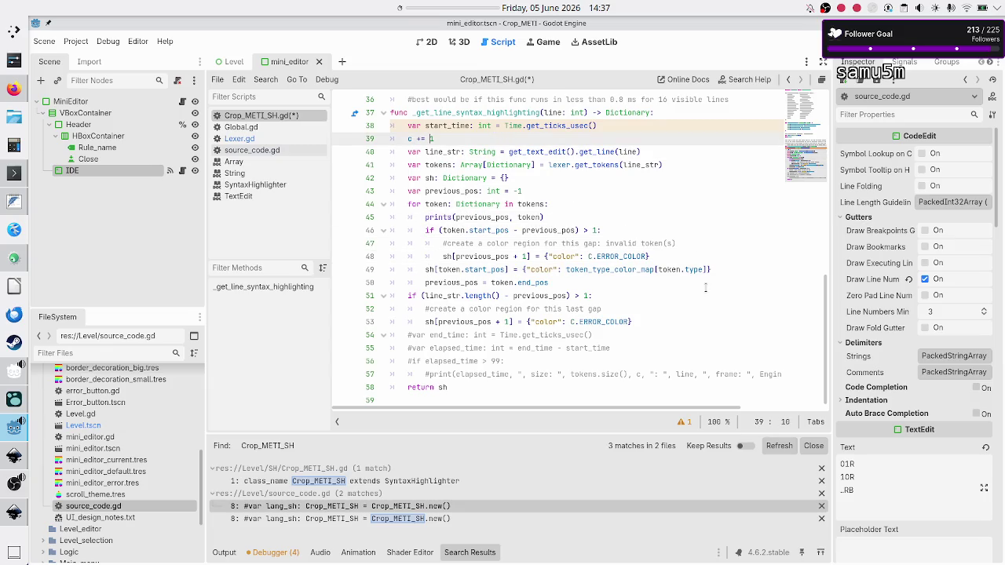
key("Left")
type("#")
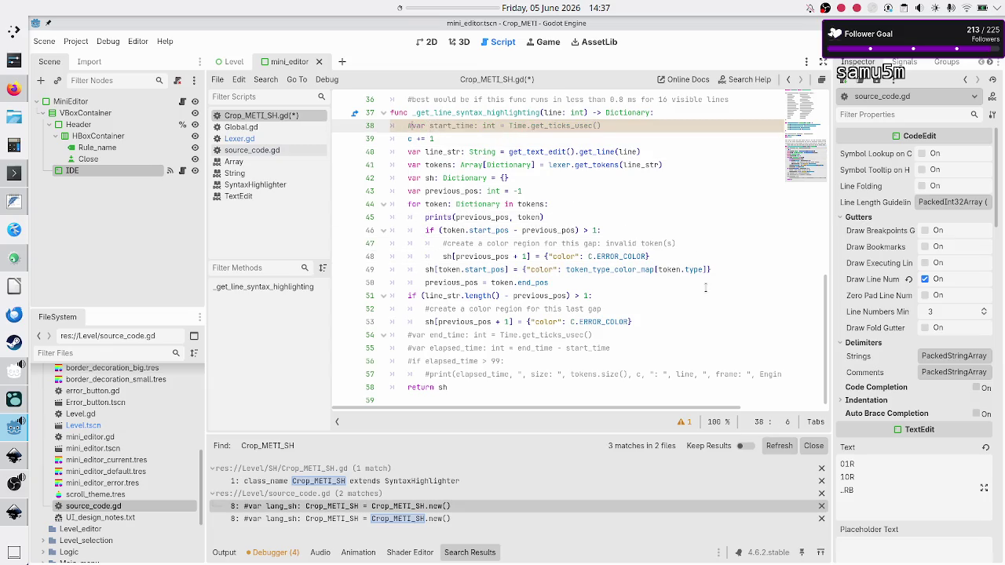
key("Down")
key("Down")
key("Down")
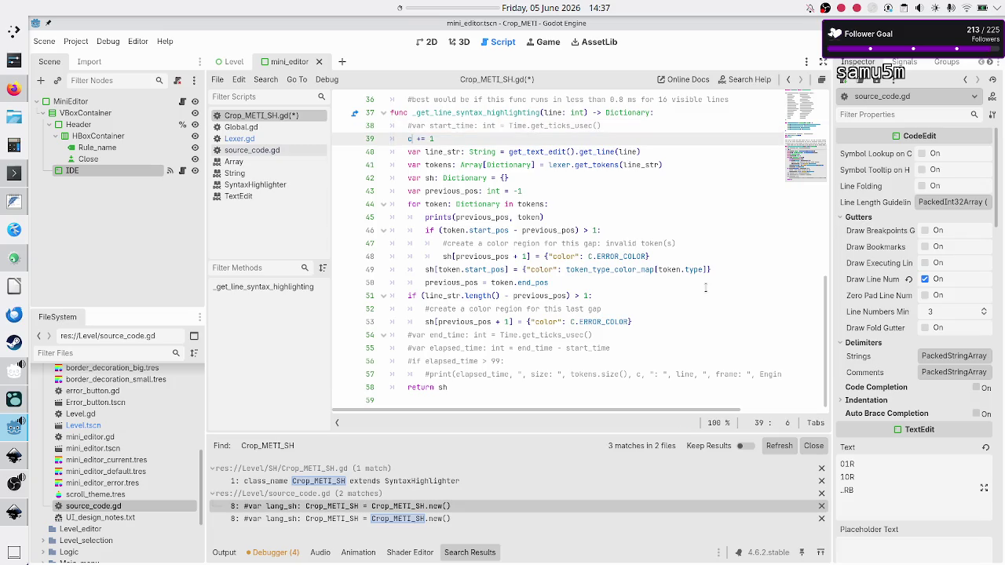
key("Down")
key("ctrl+s")
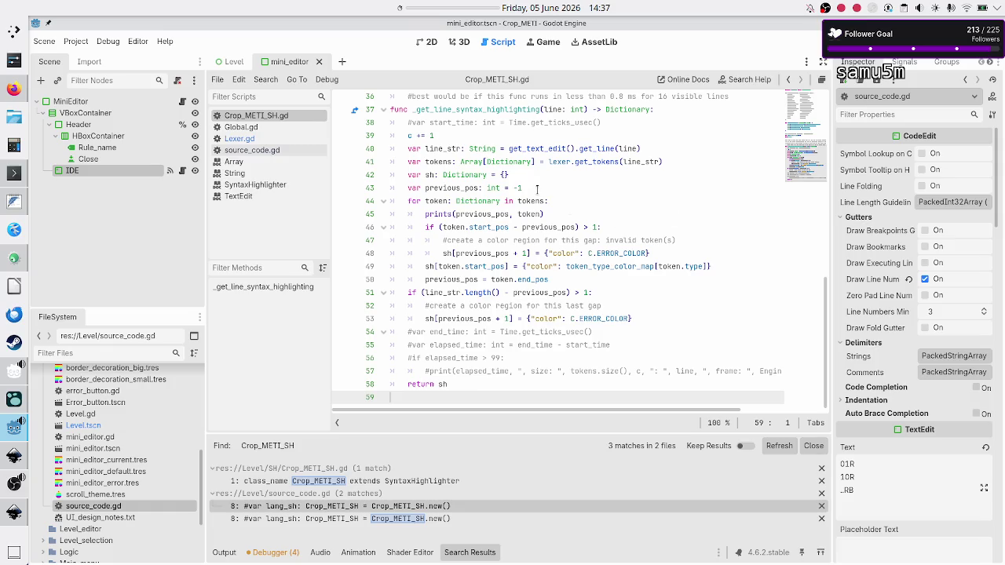
Step: Open source_code.gd and inspect line 9, which assigns lang_sh to syntax_highlighter
scroll(537, 138, "up", 7)
scroll(537, 137, "down", 4)
scroll(538, 137, "up", 3)
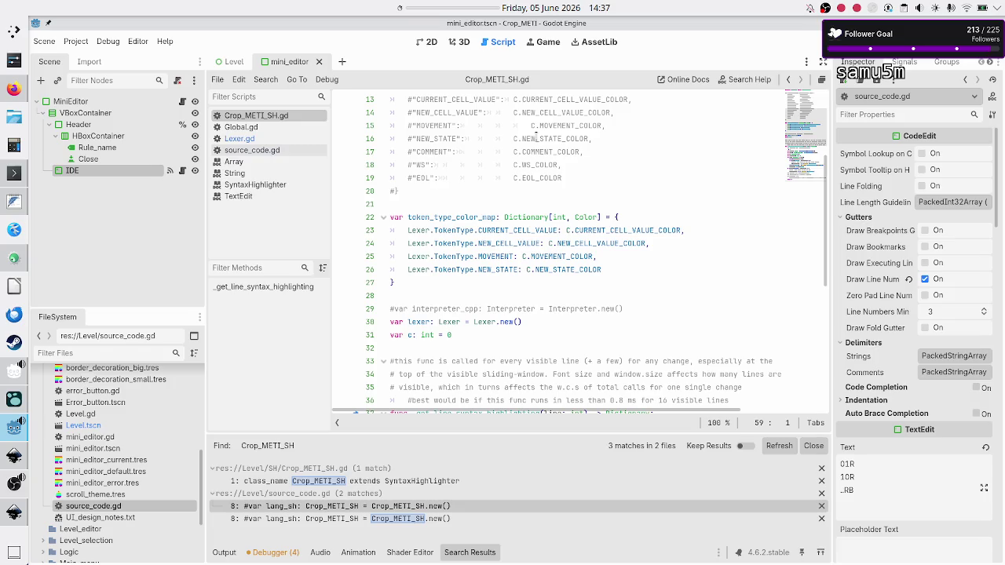
scroll(537, 137, "up", 4)
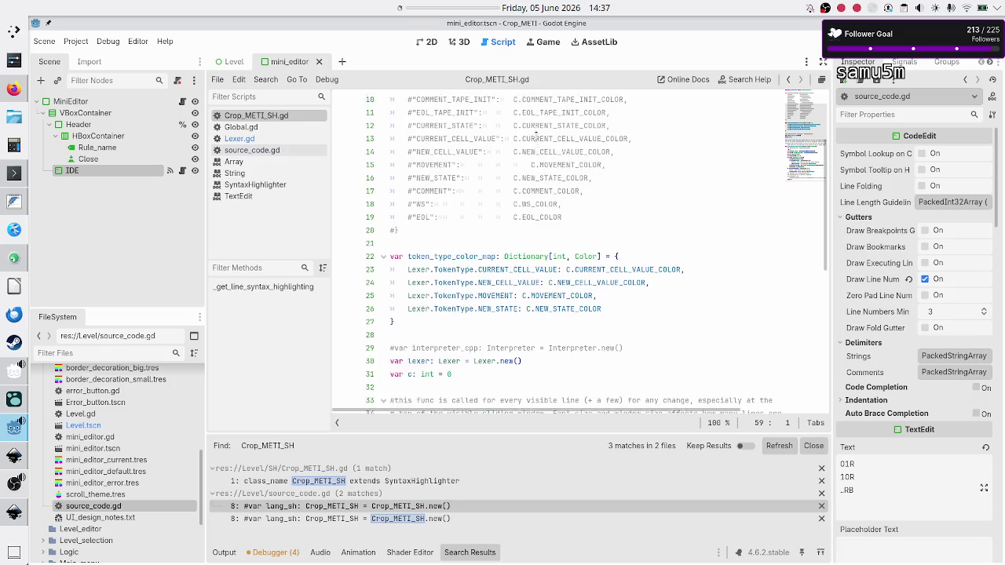
left_click(276, 154)
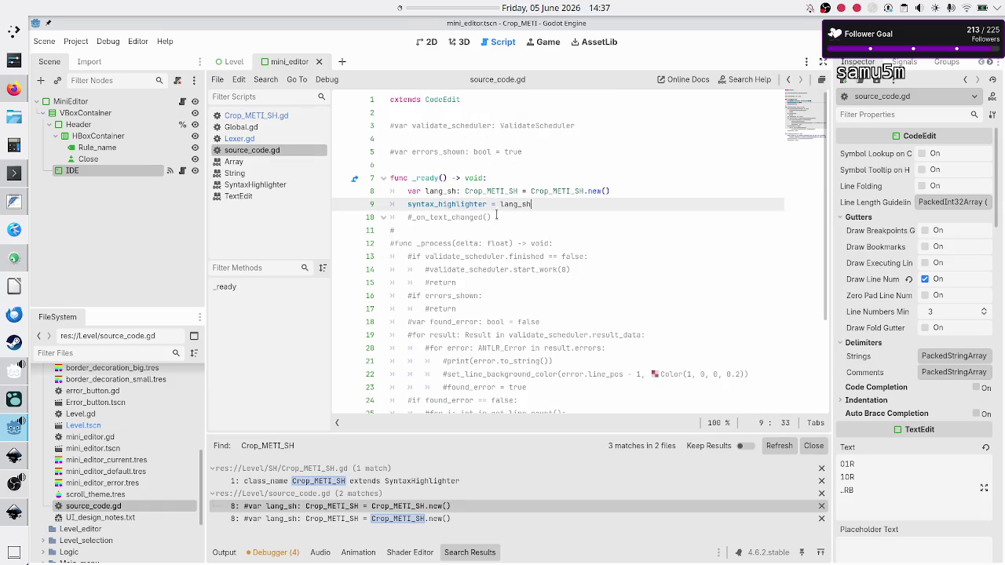
double_click(471, 203)
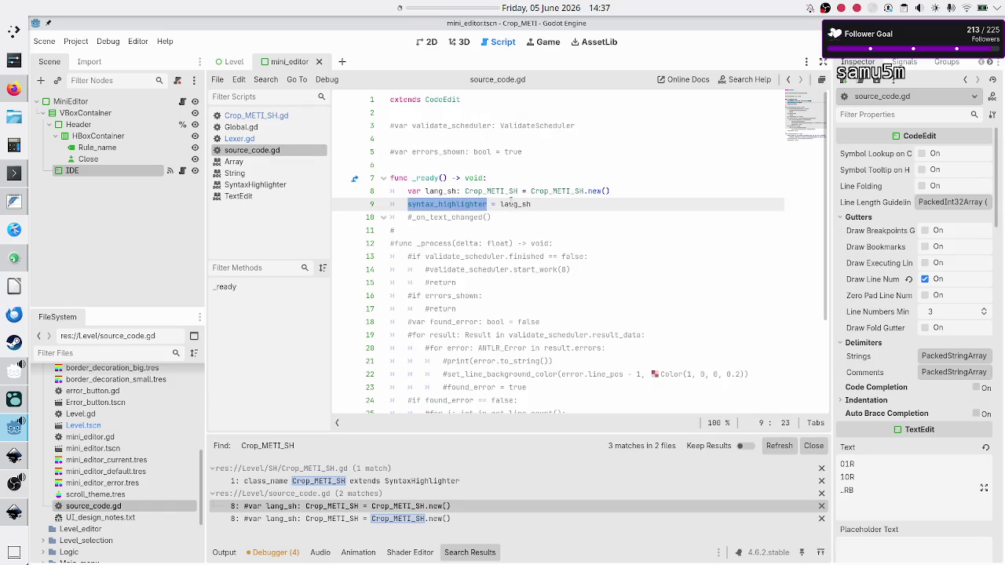
double_click(511, 203)
left_click(528, 220)
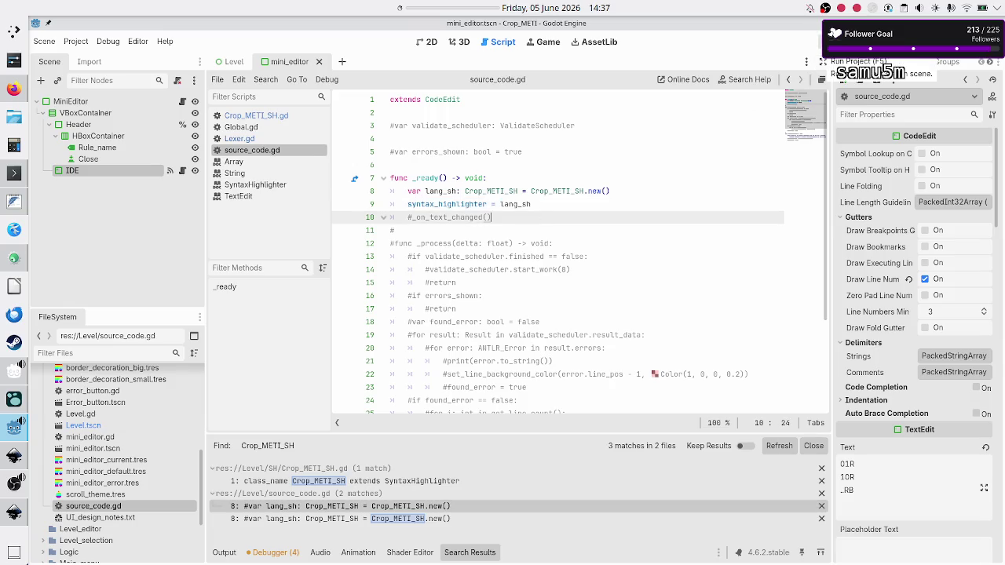
Step: Run the project with F5, then close the game to review the token printout in Output
key("F5")
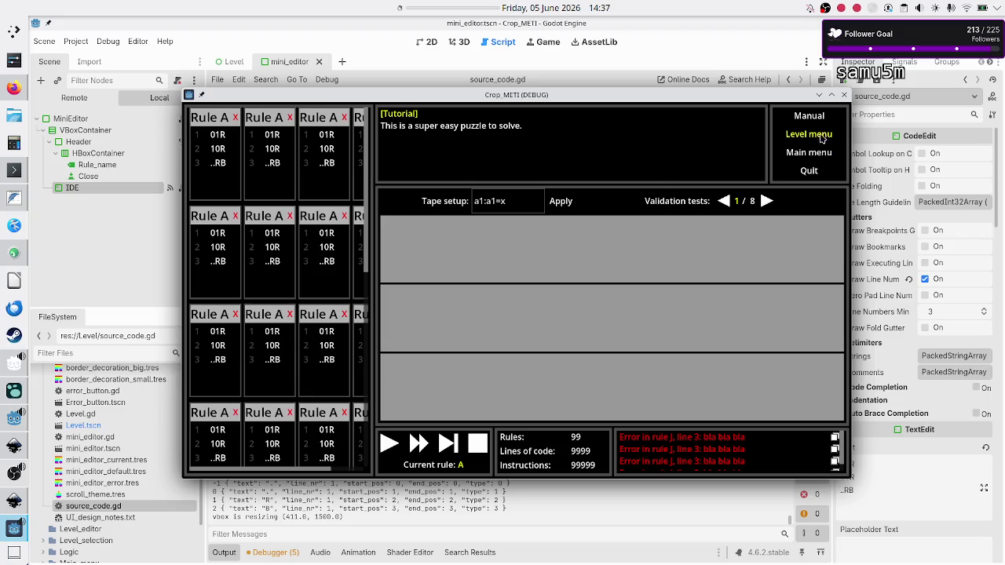
left_click(845, 95)
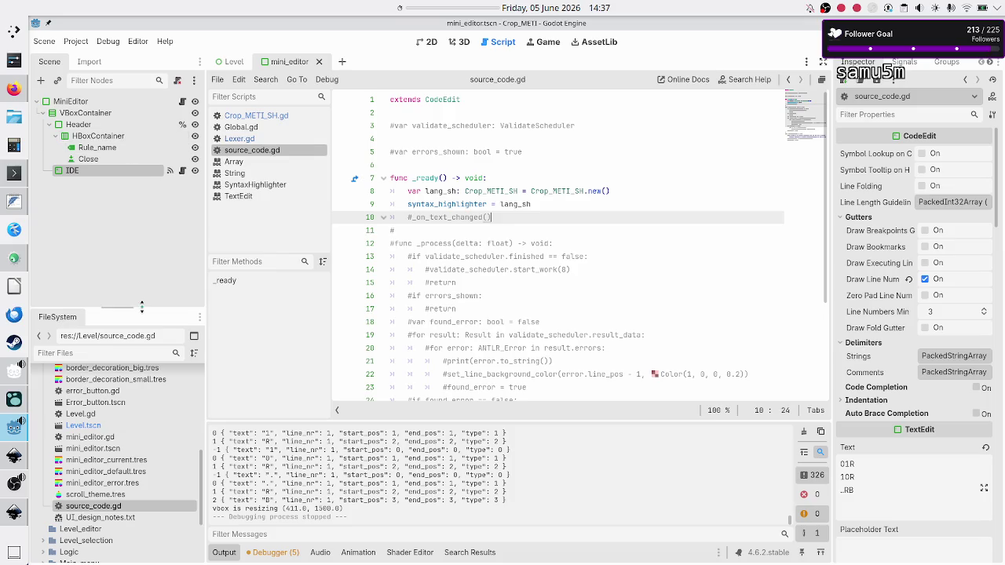
scroll(111, 492, "up", 3)
scroll(110, 492, "up", 3)
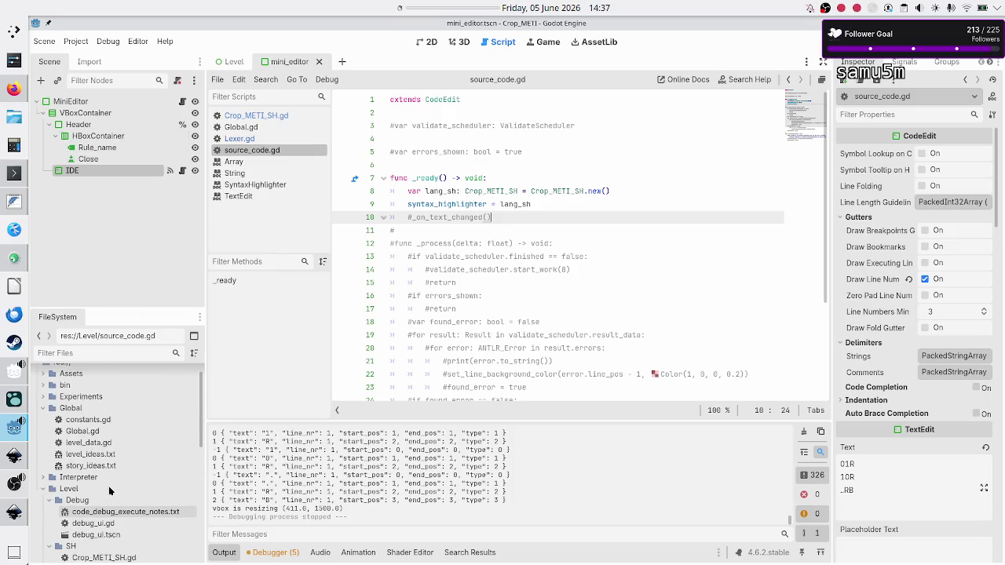
Step: Open Global/constants.gd and step through the Color.WHITE state and cell colour constants on lines 19–23
double_click(98, 421)
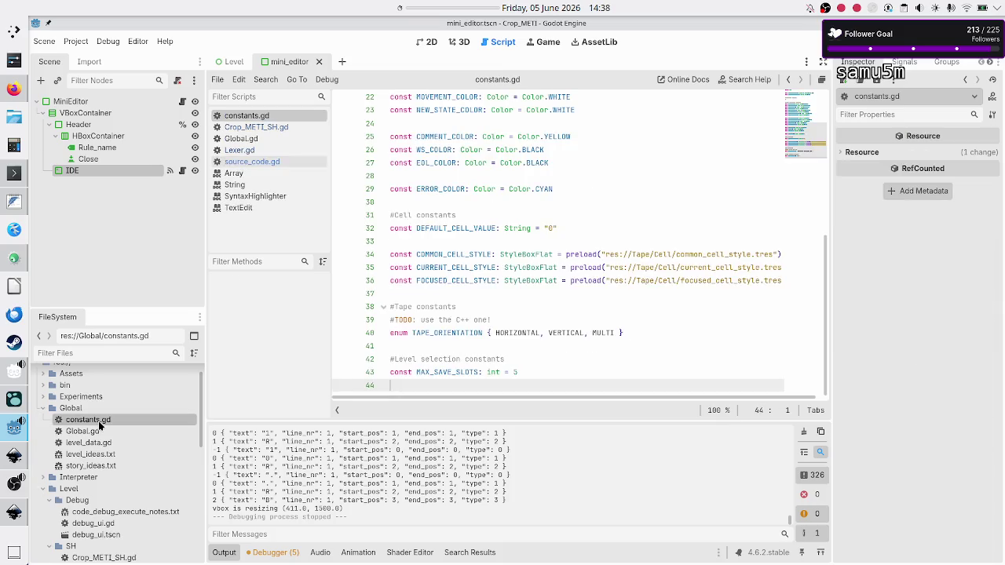
scroll(630, 259, "up", 7)
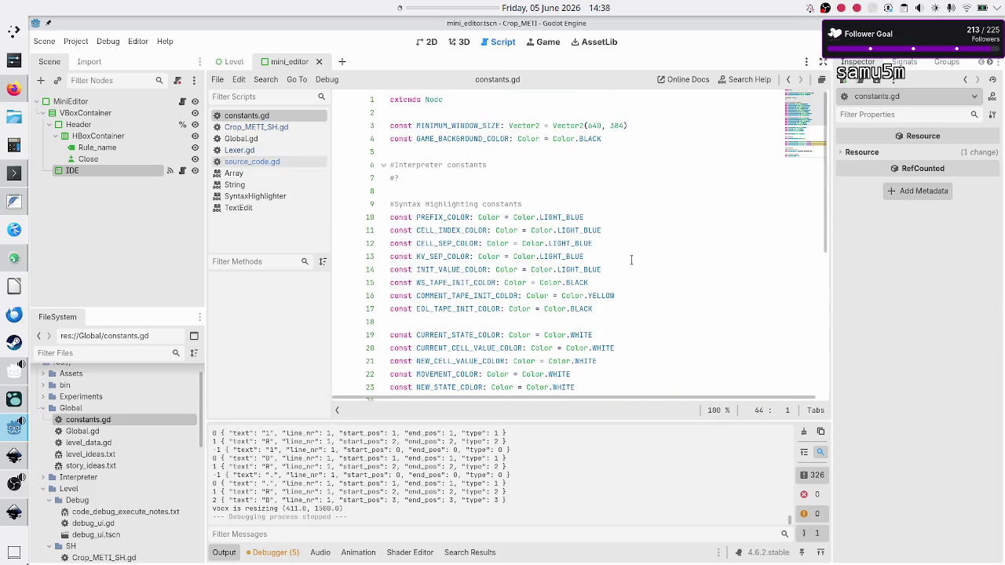
scroll(641, 236, "down", 1)
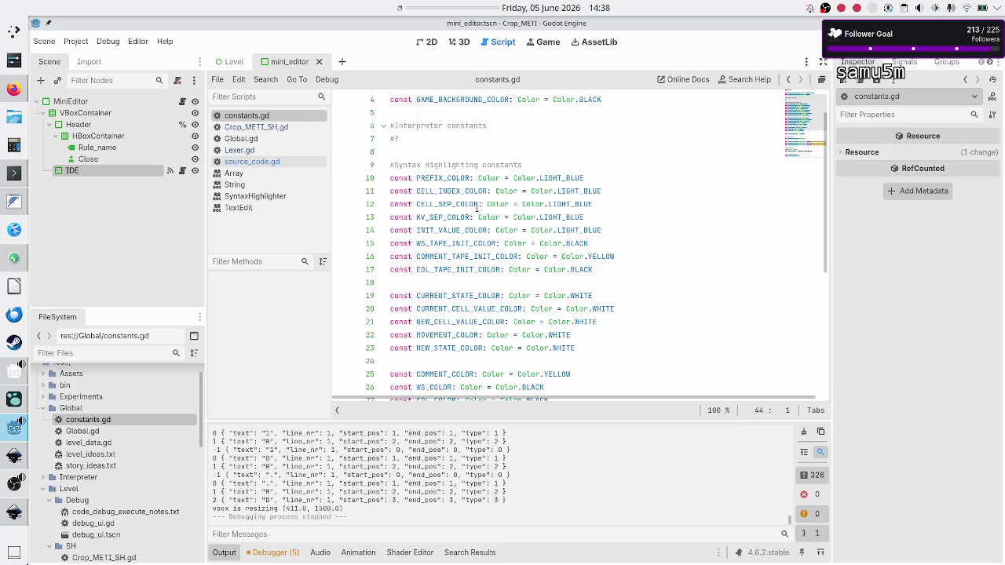
double_click(457, 296)
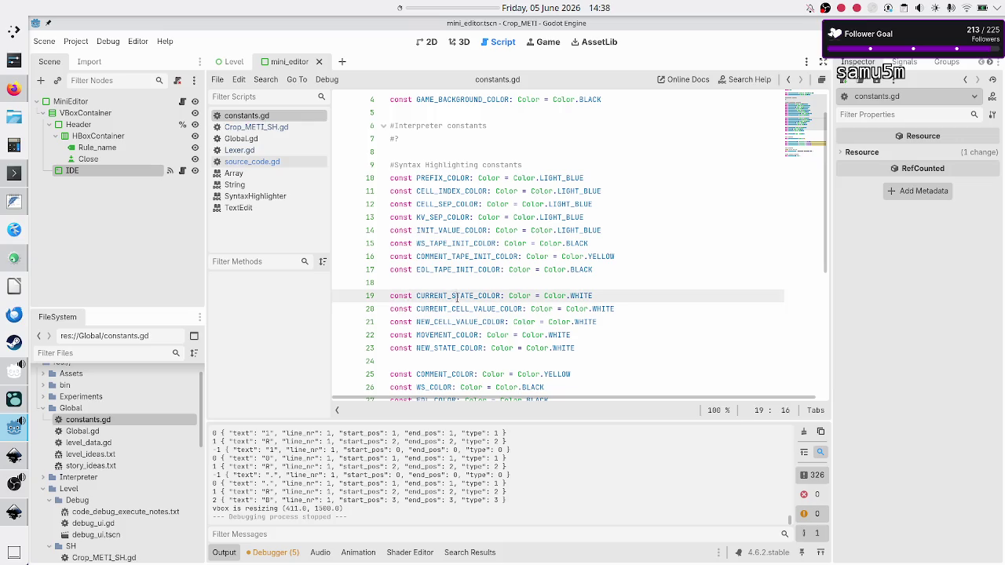
key("End")
key("Down")
key("Down")
key("Down")
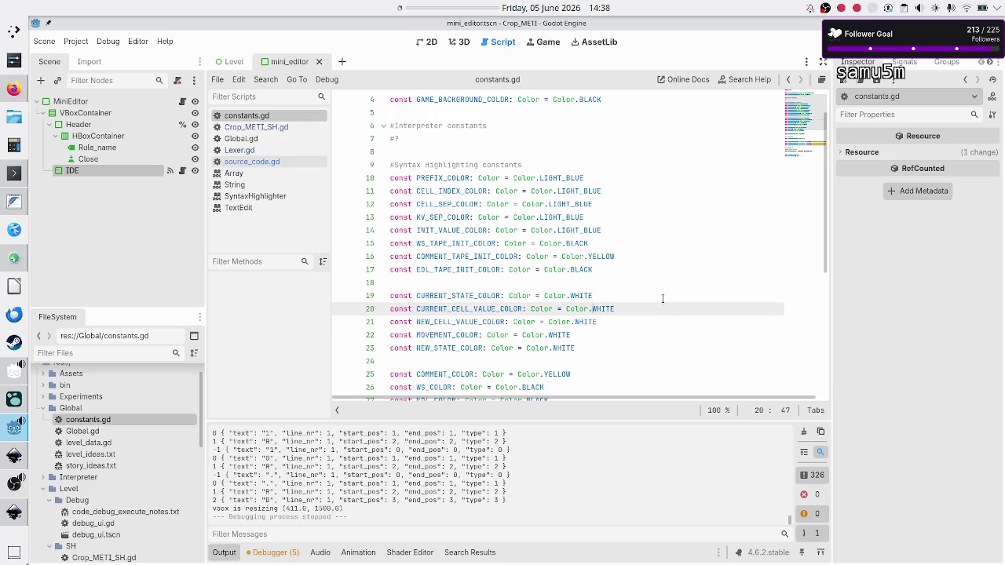
key("Up")
key("Up")
key("Up")
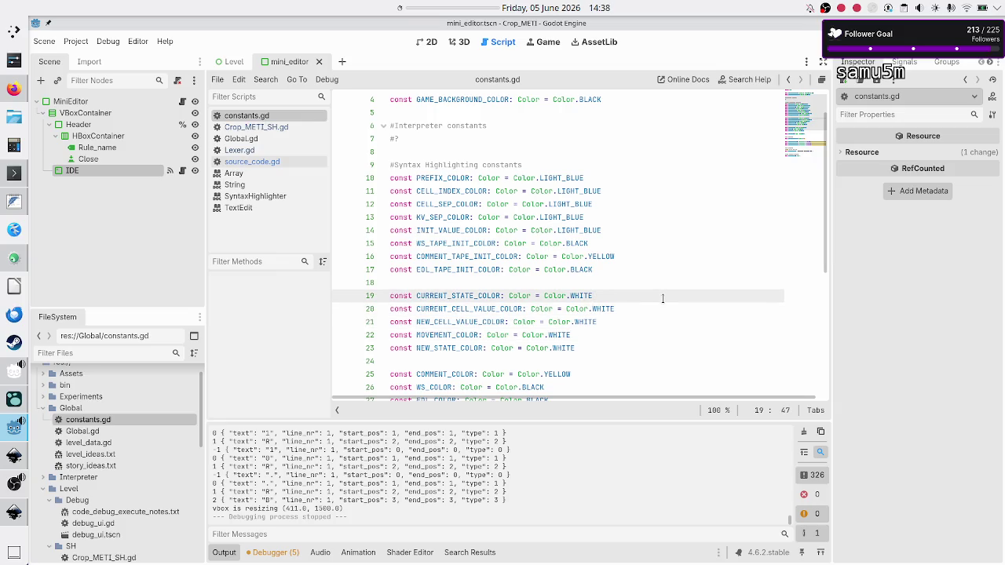
key("Down")
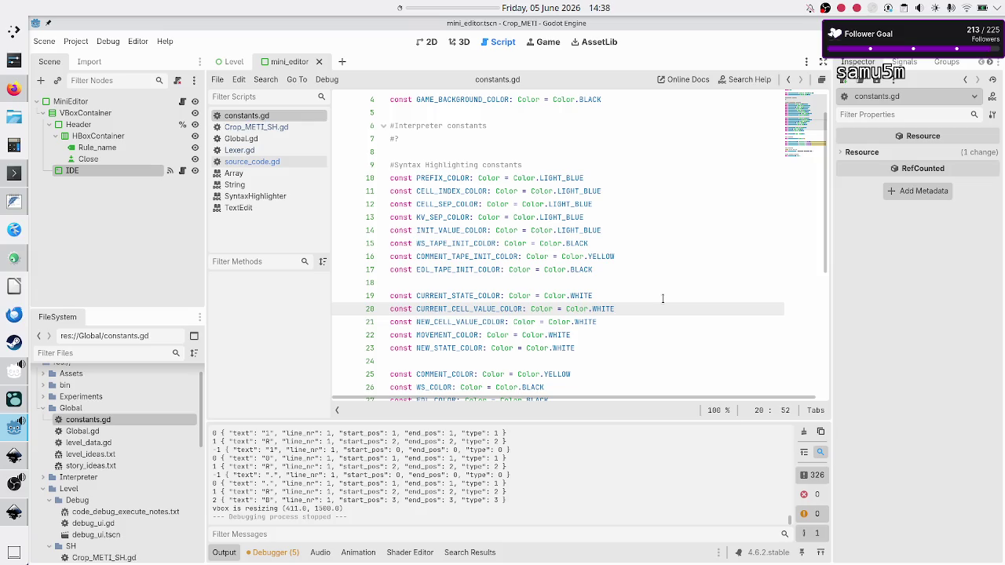
key("Up")
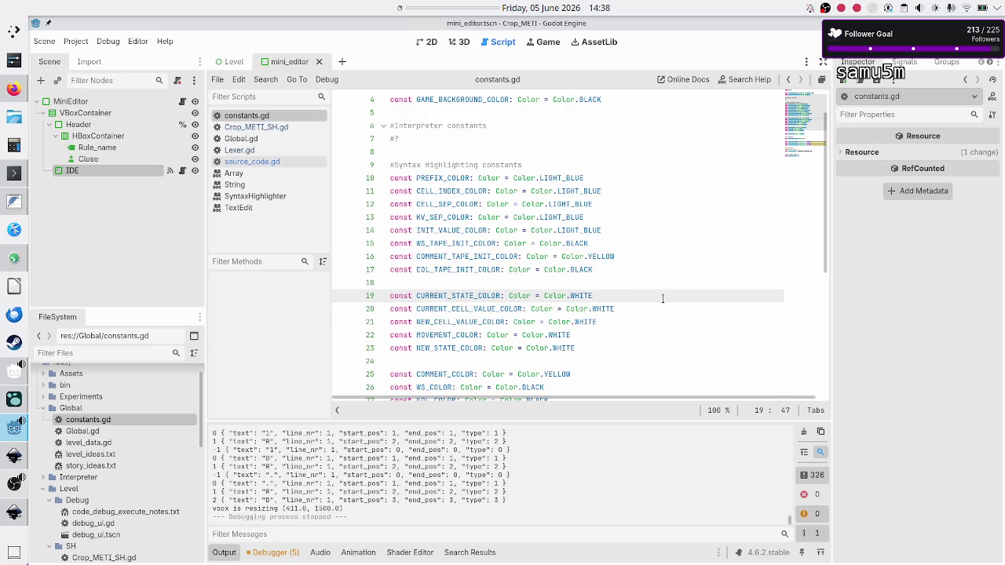
Step: Set CURRENT_CELL_VALUE_COLOR to BLUE and NEW_CELL_VALUE_COLOR to SEA_GREEN via autocomplete
key("Down")
key("BackSpace")
key("BackSpace")
key("BackSpace")
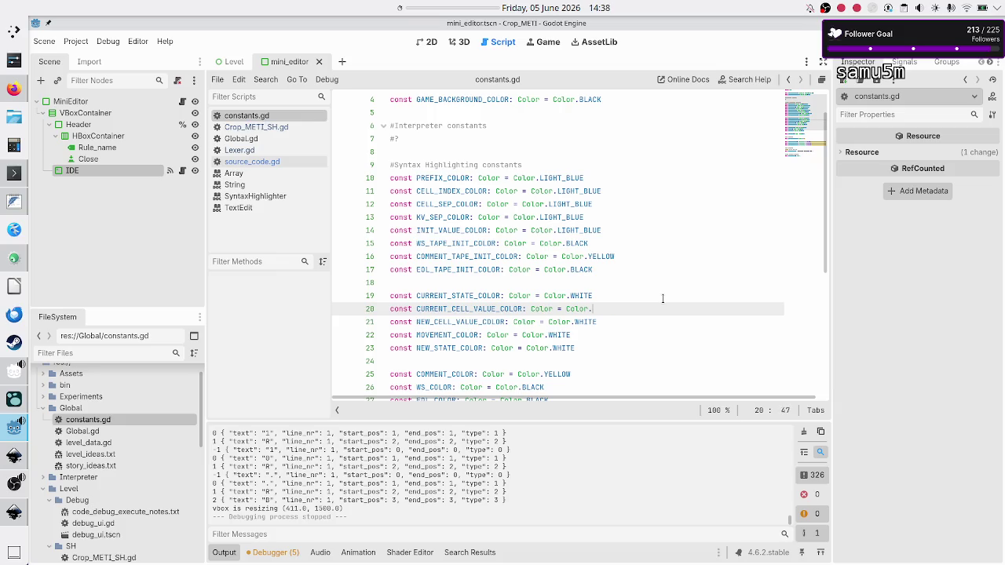
type("Bl")
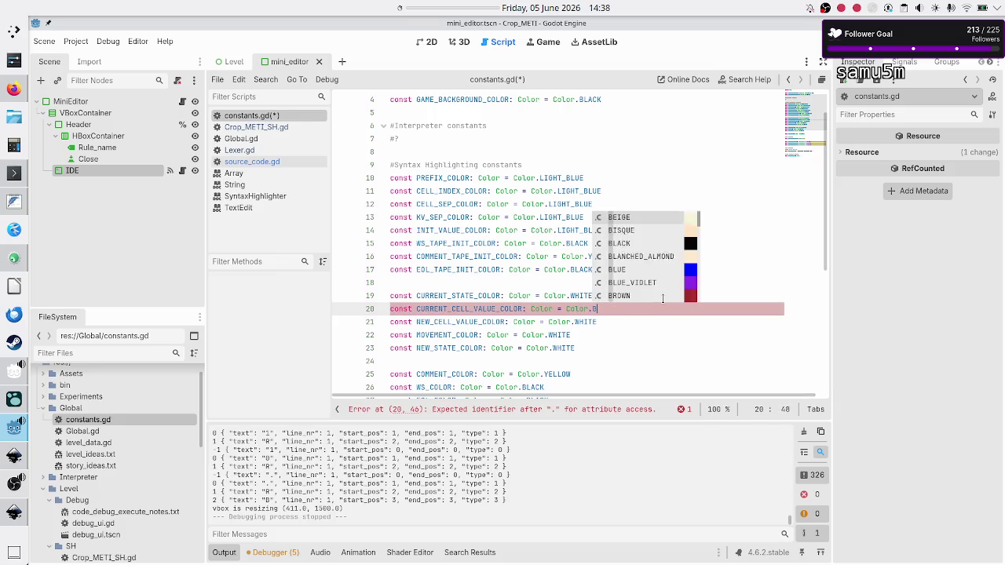
key("Down")
key("Down")
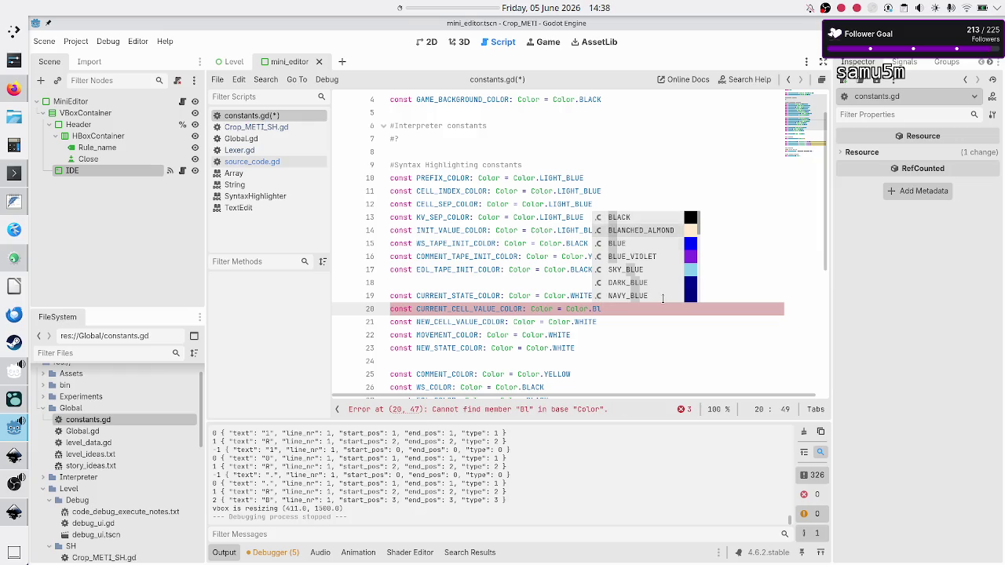
key("Return")
key("Down")
key("BackSpace")
key("BackSpace")
key("BackSpace")
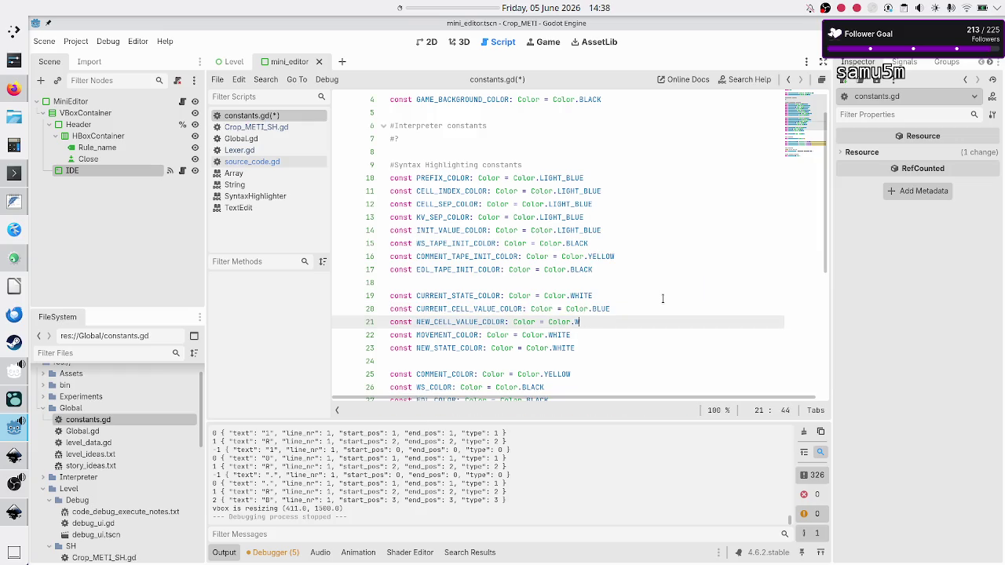
type("Gr")
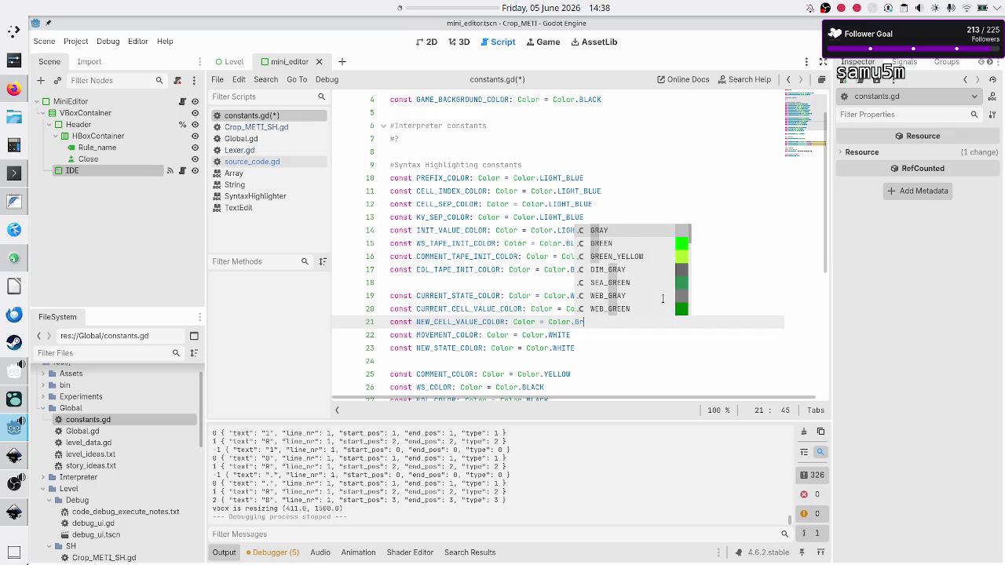
key("Down")
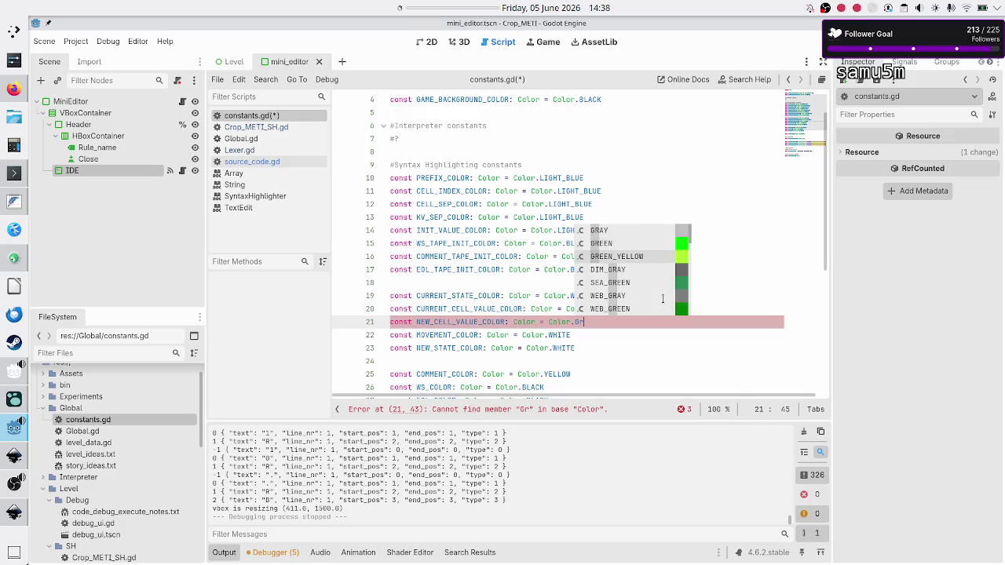
key("Down")
key("Down")
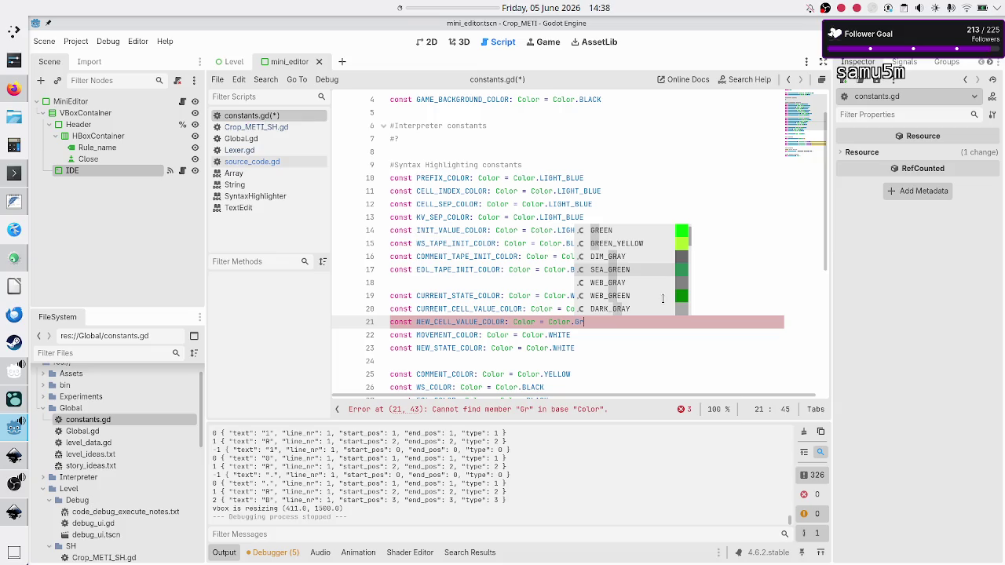
key("Return")
Step: Set MOVEMENT_COLOR to YELLOW and NEW_STATE_COLOR to RED, then save and run with F5
key("Down")
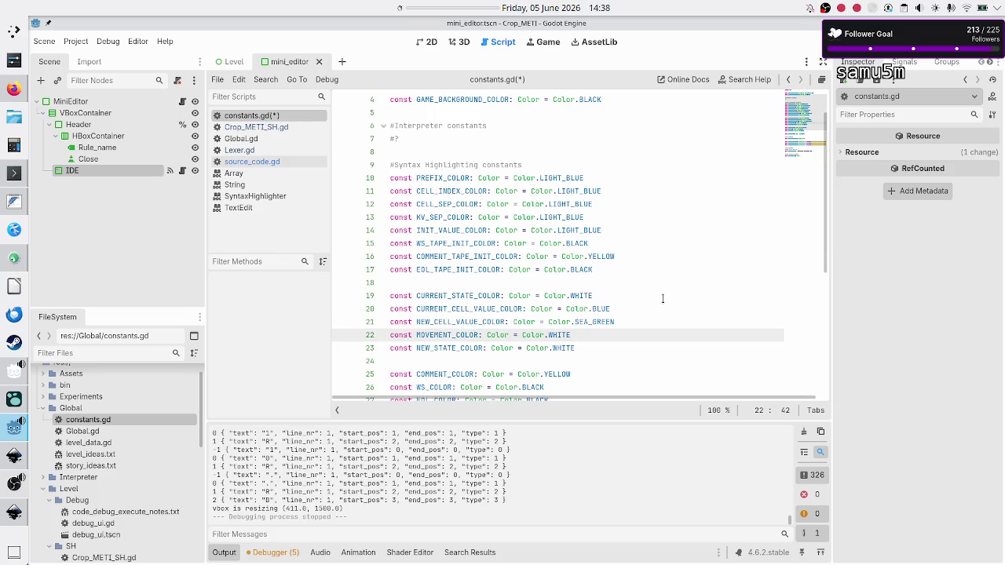
key("BackSpace")
key("BackSpace")
key("BackSpace")
type("Yell")
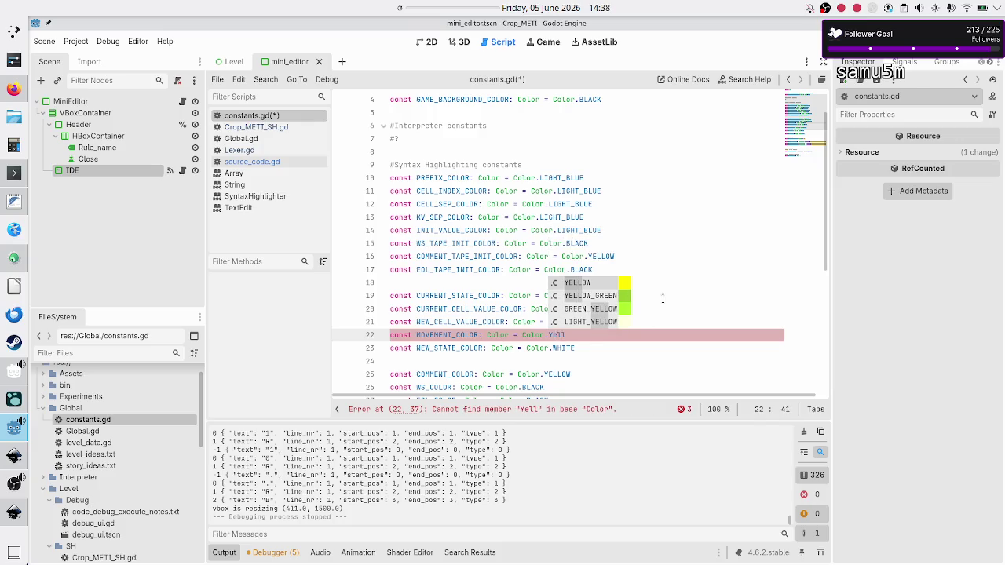
key("Return")
key("Down")
key("BackSpace")
key("BackSpace")
key("BackSpace")
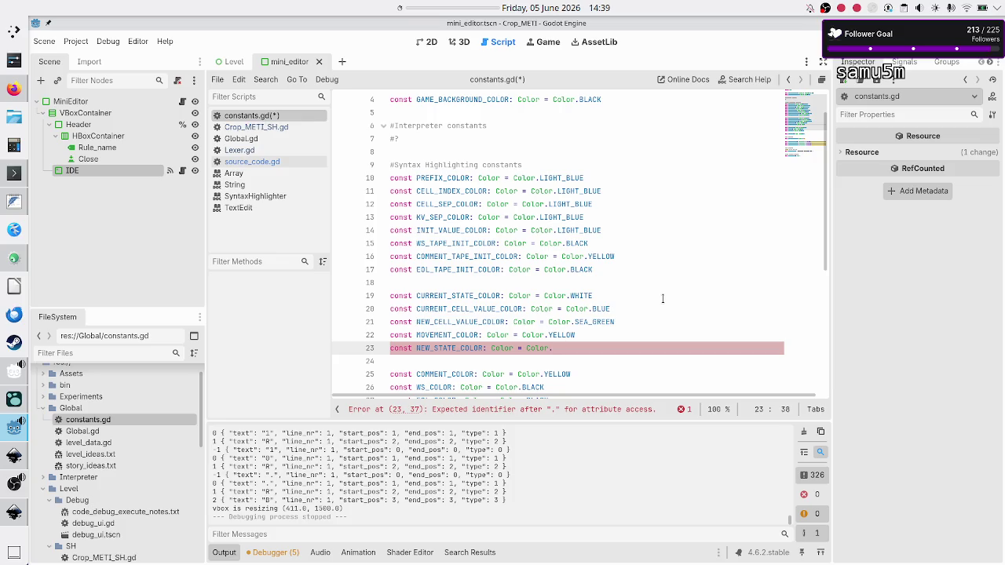
type("Re")
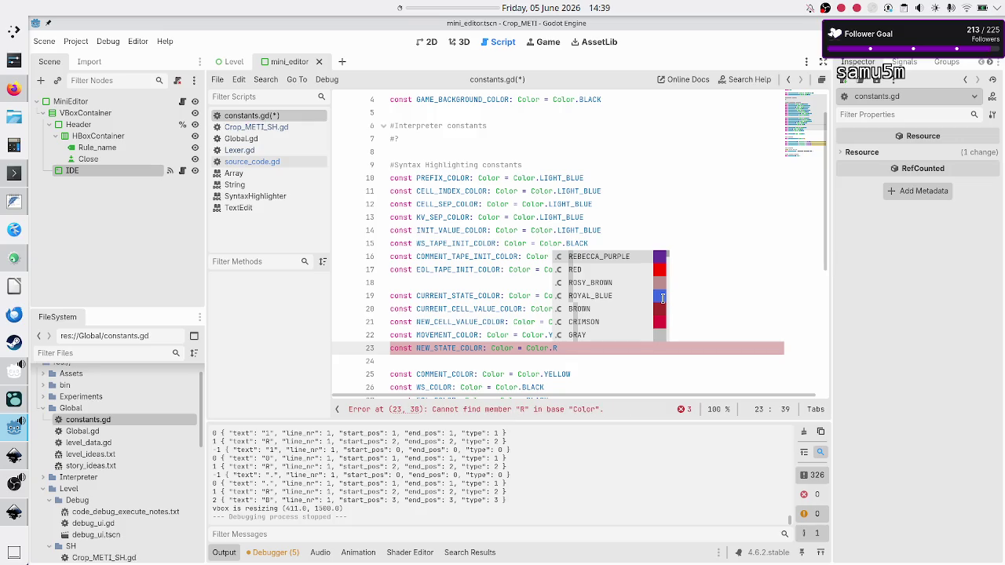
key("Down")
key("Return")
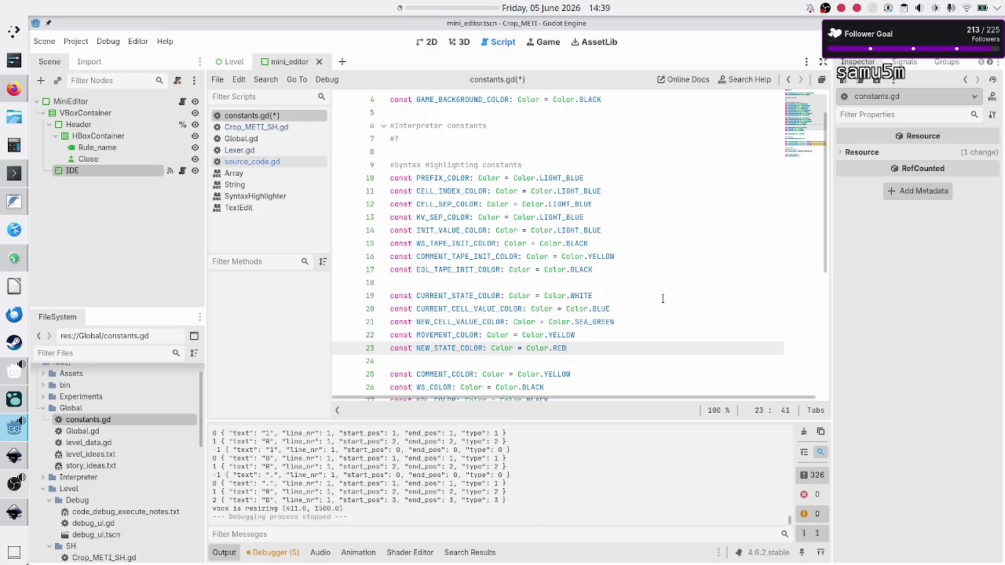
key("F5")
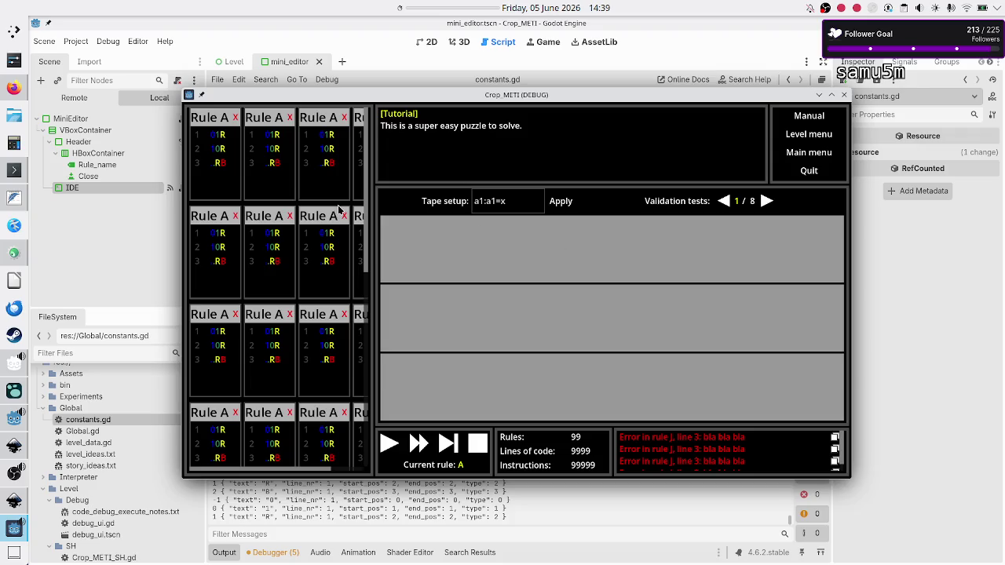
Step: Delete the red character and the dot from line 3 of the first Rule A card
left_click(233, 163)
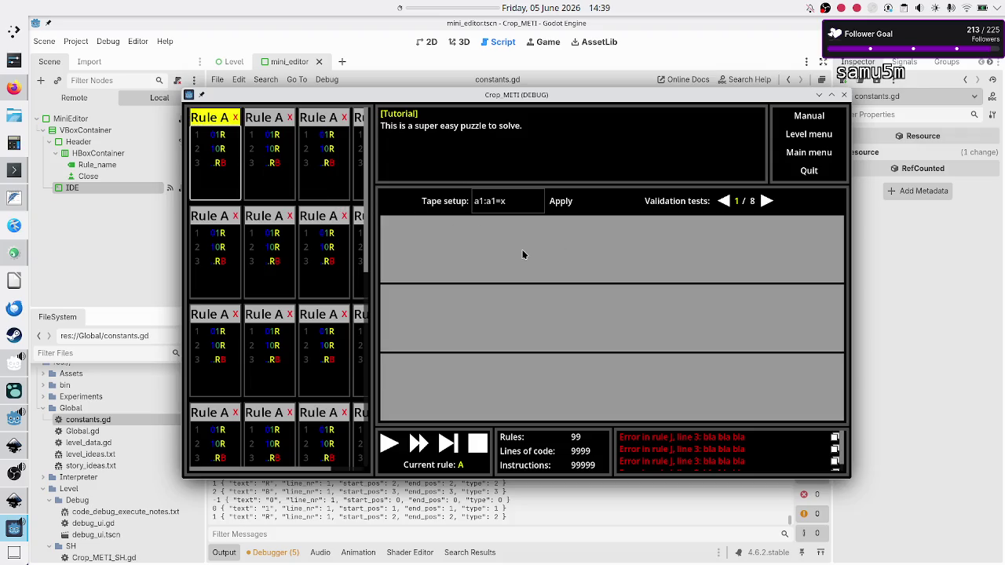
key("BackSpace")
key("BackSpace")
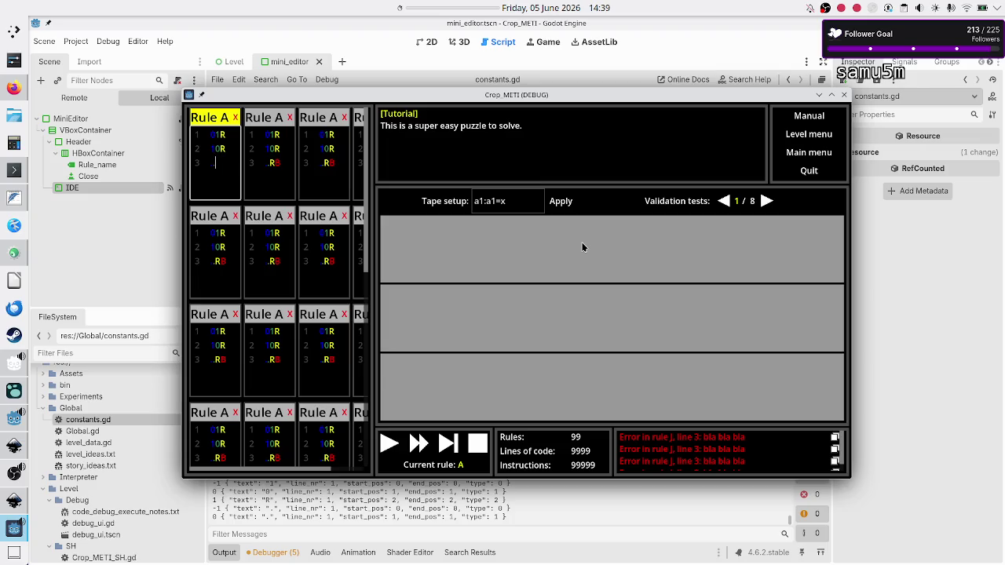
type(".")
key("BackSpace")
key("BackSpace")
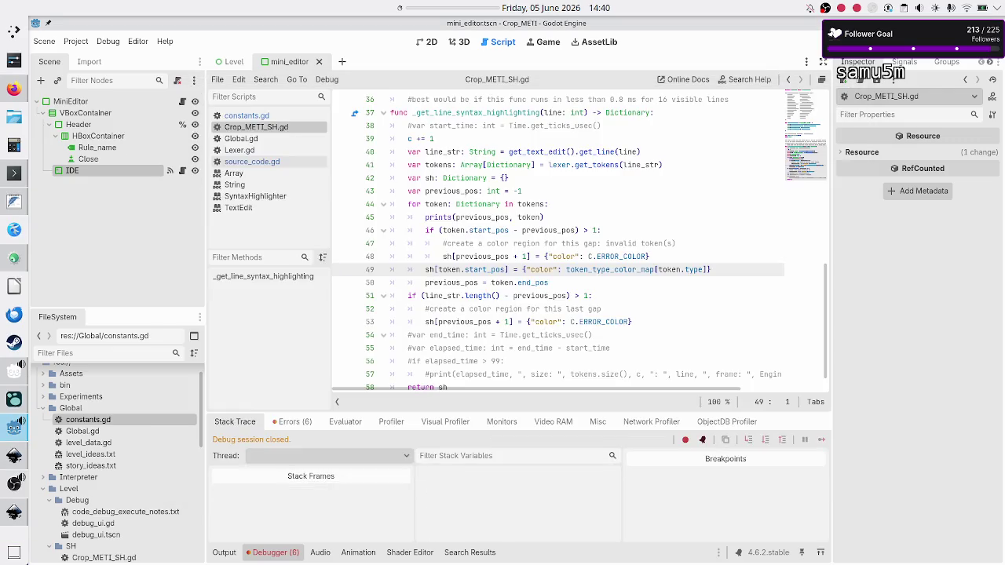
Step: Inspect the invalid 'type' access error at token_type_color_map on line 49, then rerun the project
left_click(284, 428)
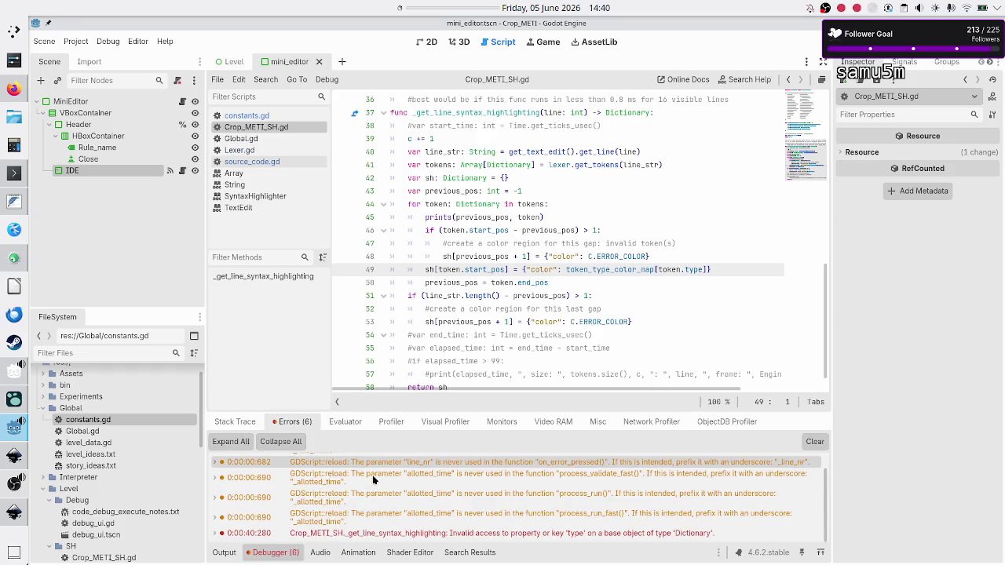
left_click(501, 537)
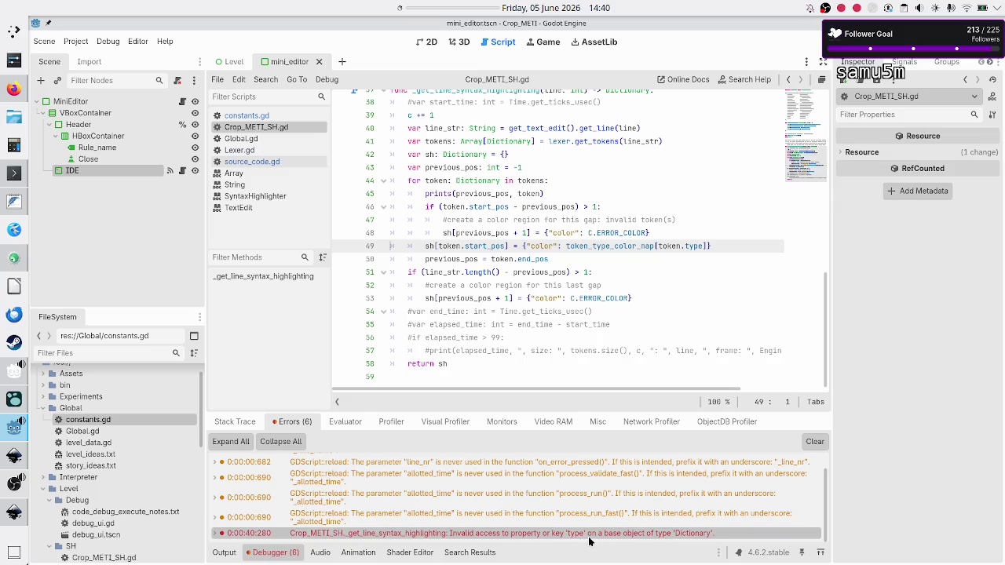
mouse_move(593, 540)
mouse_move(667, 239)
double_click(629, 246)
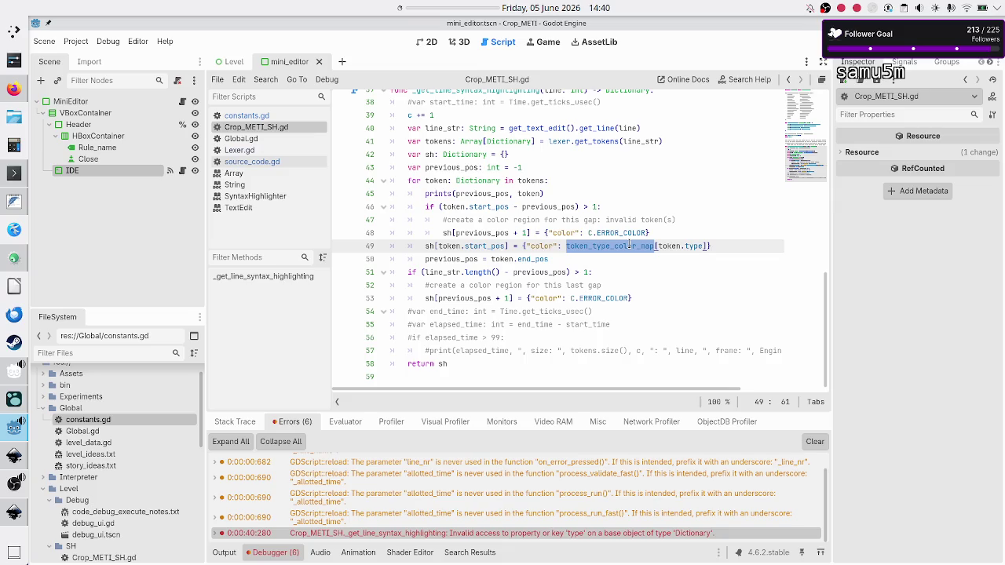
double_click(693, 246)
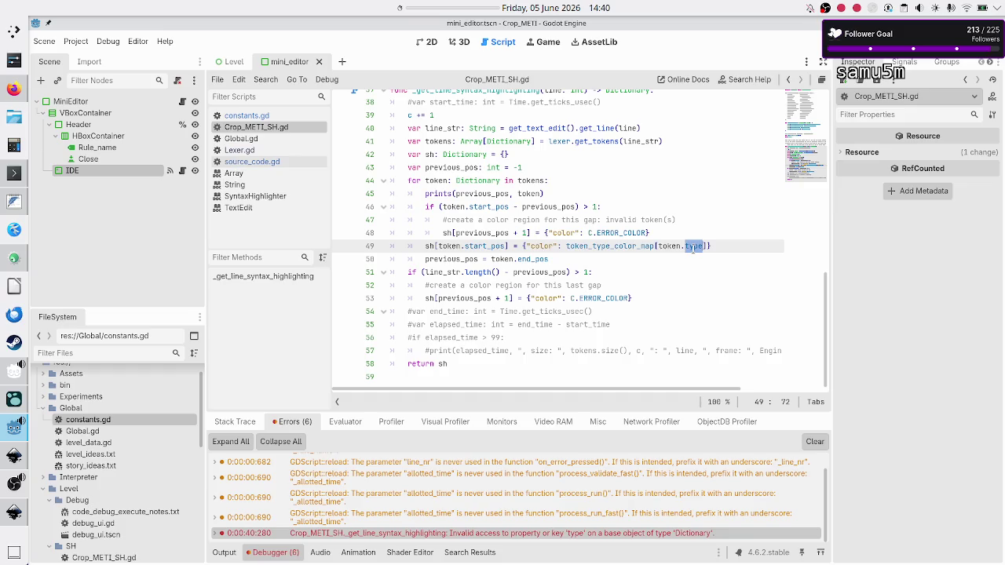
left_click(713, 240)
left_click(821, 42)
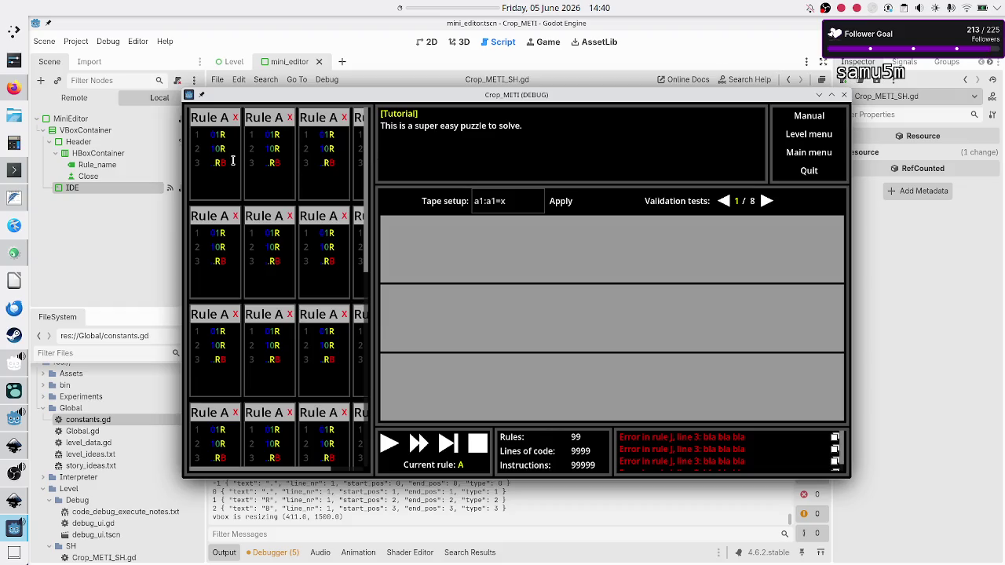
Step: Clear the first Rule A card and retype its lines as 01R, 0R and x
left_click(232, 161)
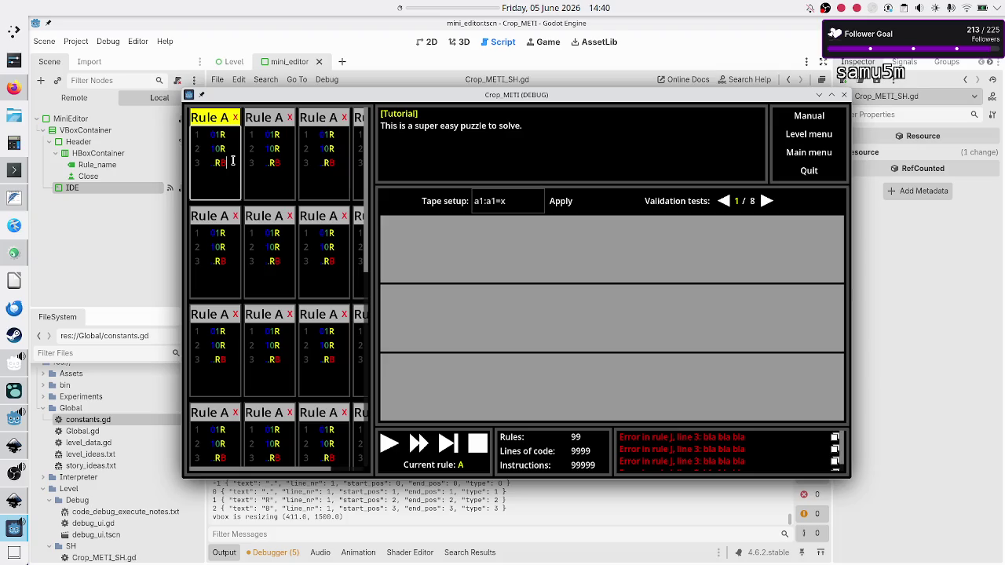
key("BackSpace")
key("BackSpace")
key("BackSpace")
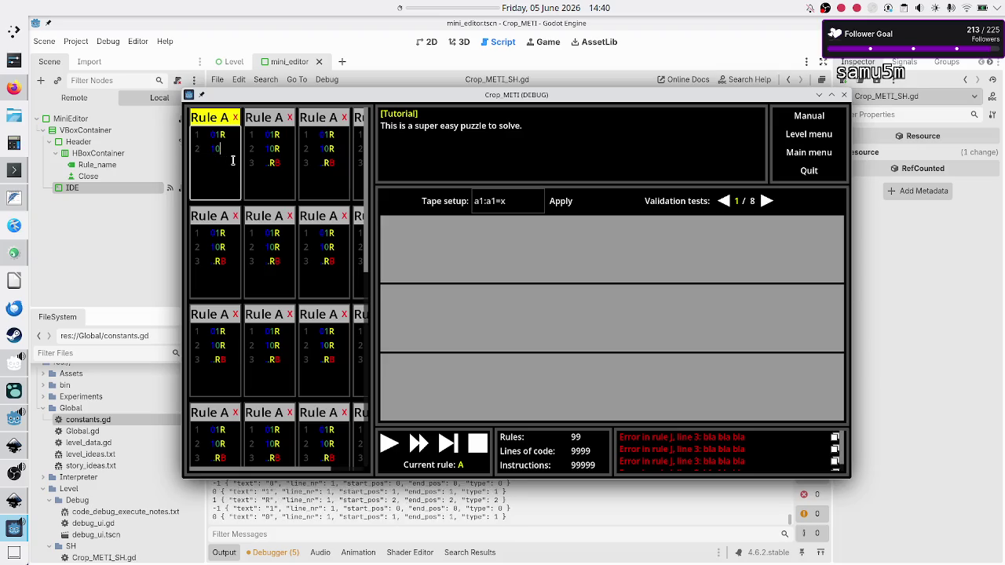
key("BackSpace")
key("BackSpace")
key("BackSpace")
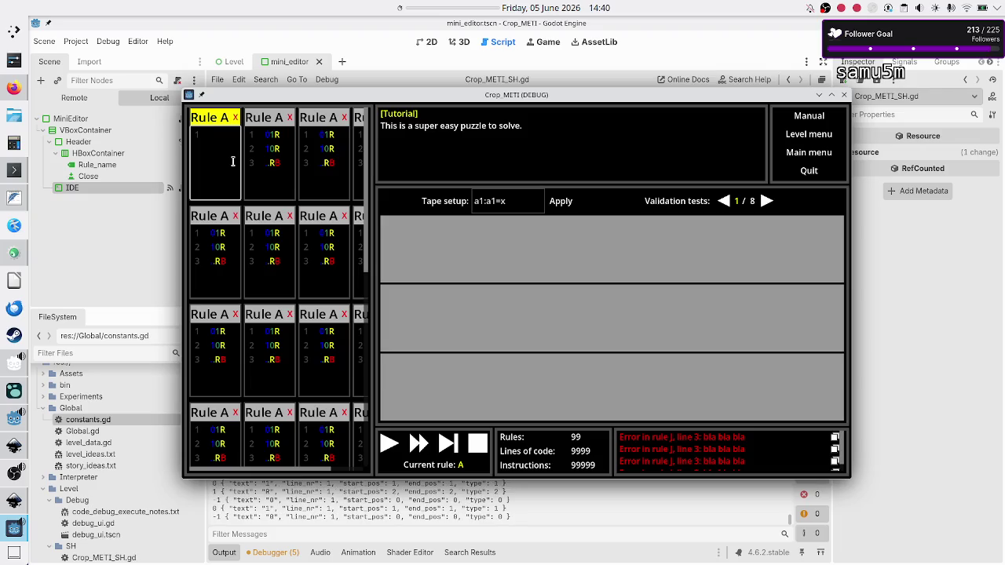
type("01")
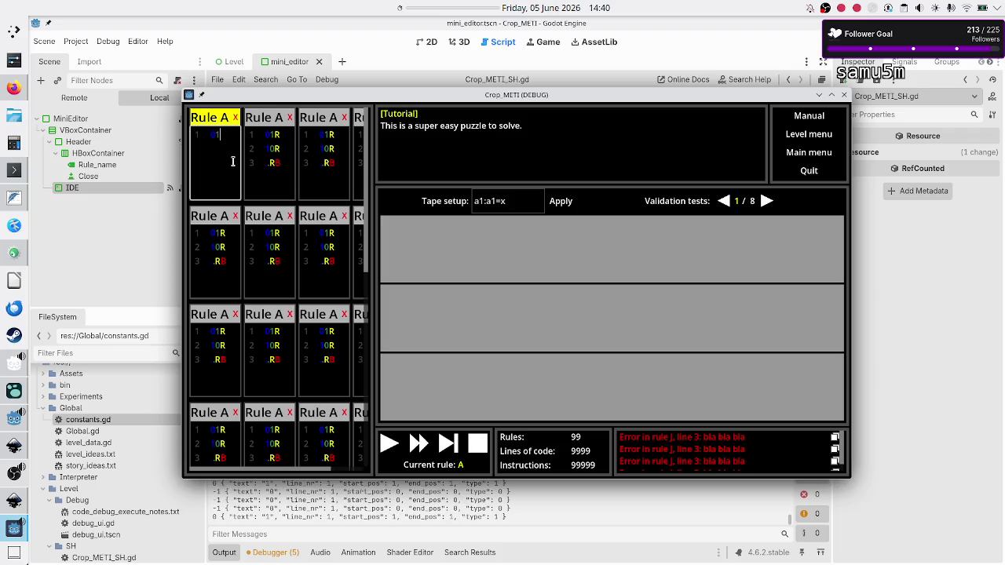
type("R")
key("Return")
type("0R")
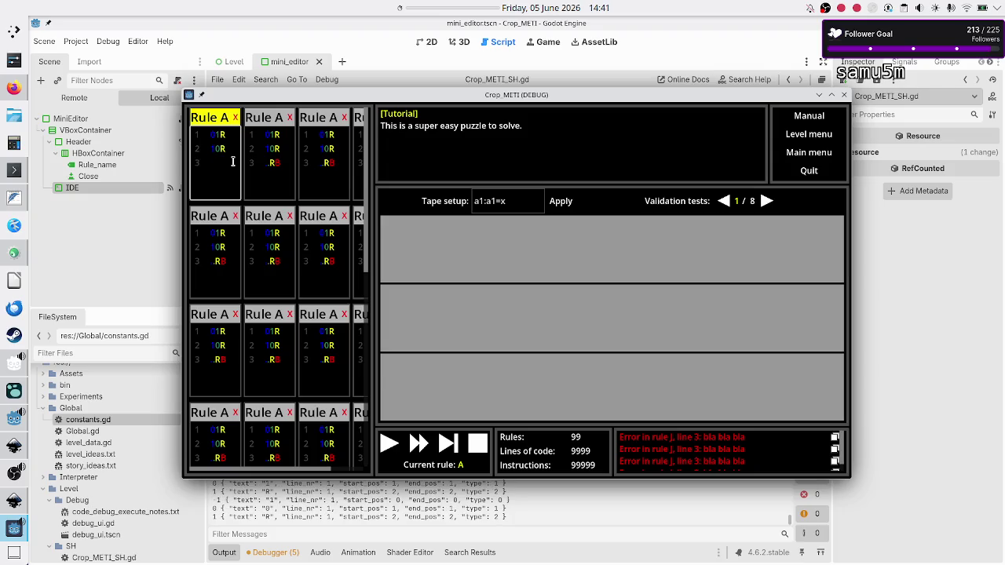
type(".")
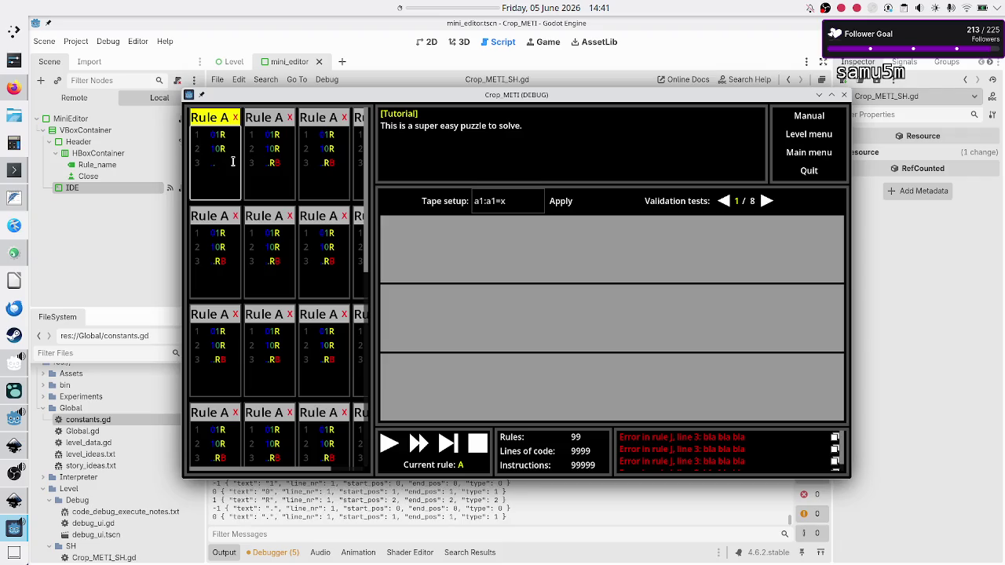
key("BackSpace")
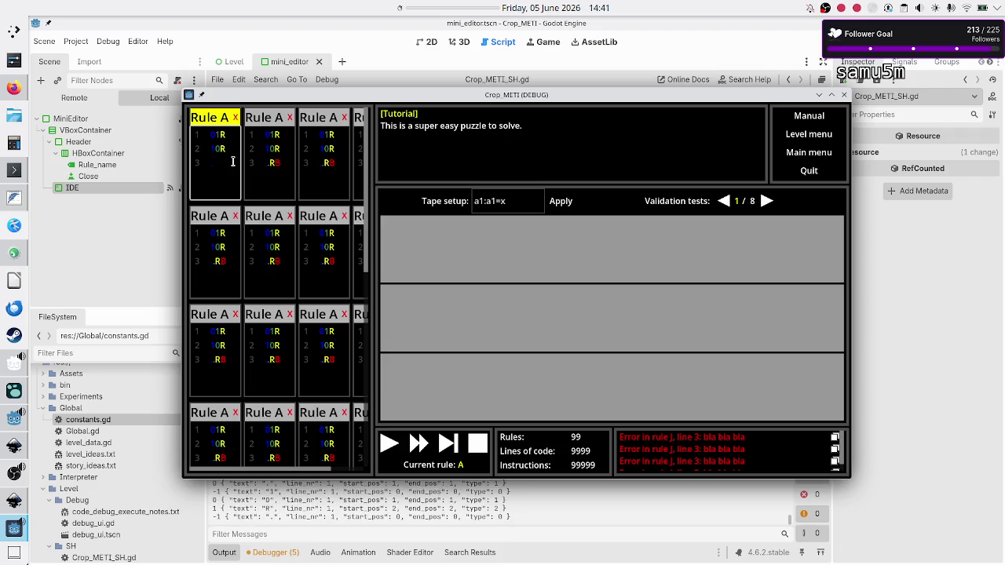
key("BackSpace")
type("xx")
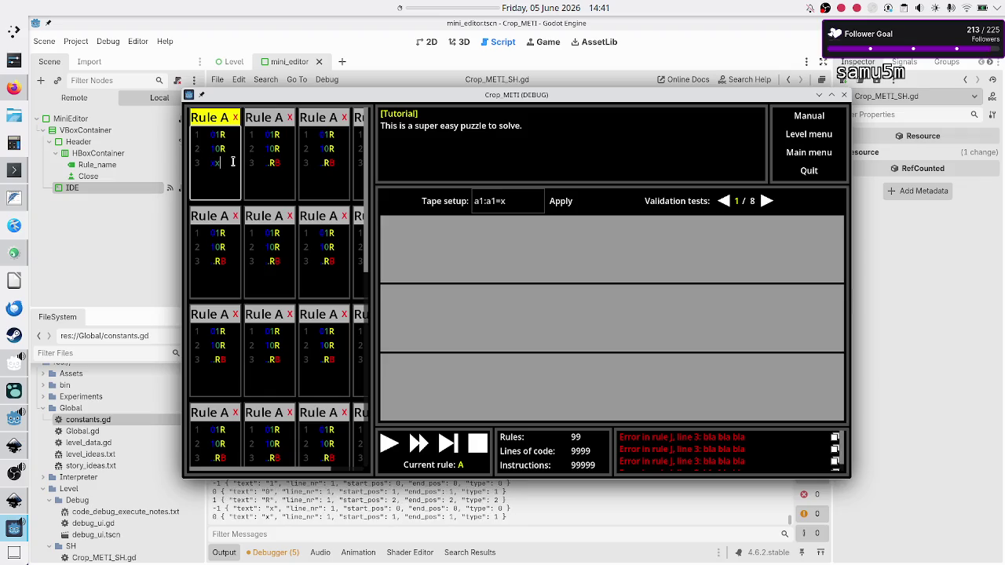
key("BackSpace")
Step: Switch to KDevelop and open Crop_METI_If_ThenLexer.g4 from the if_then project tree
left_click(19, 253)
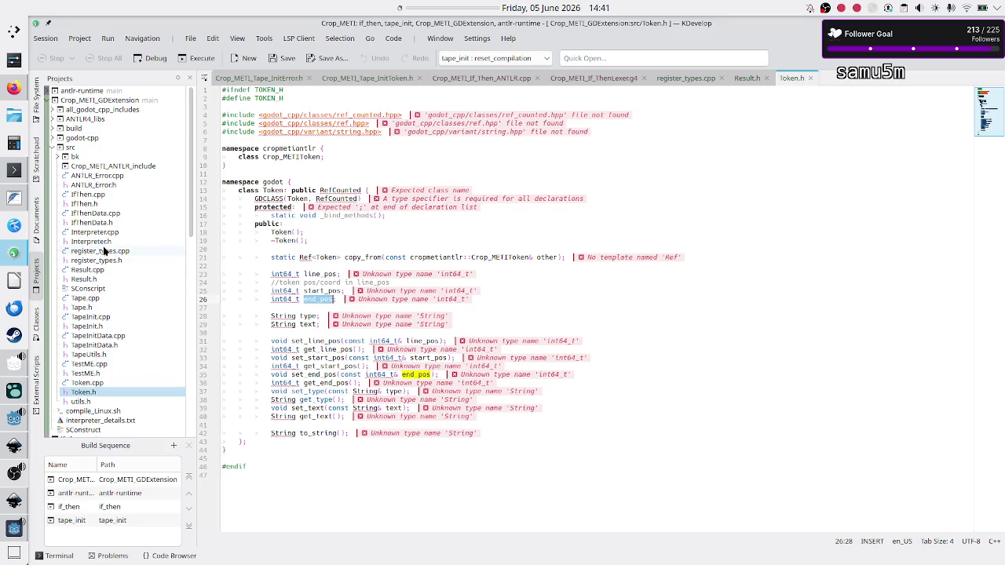
scroll(110, 393, "down", 4)
scroll(114, 424, "down", 10)
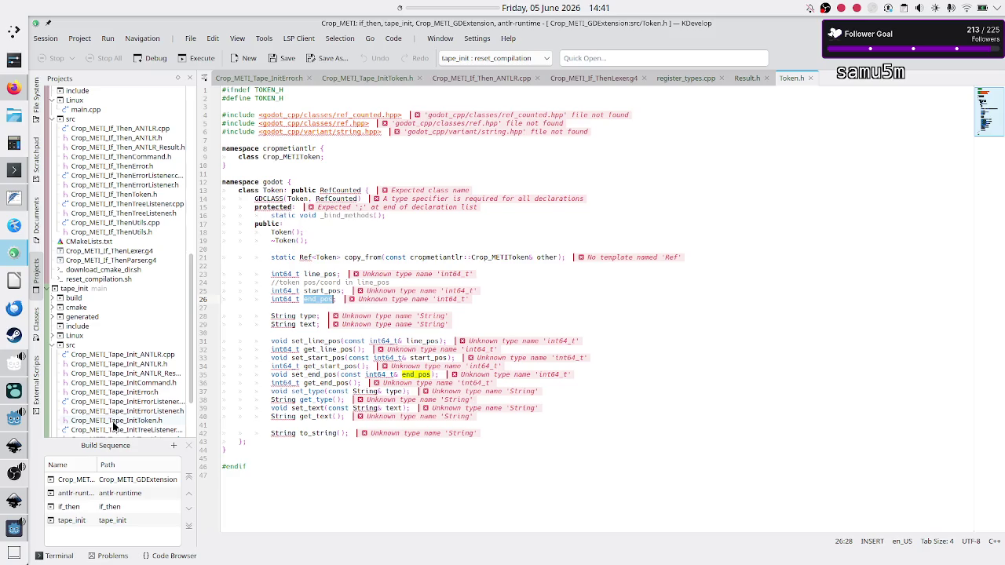
scroll(113, 425, "down", 3)
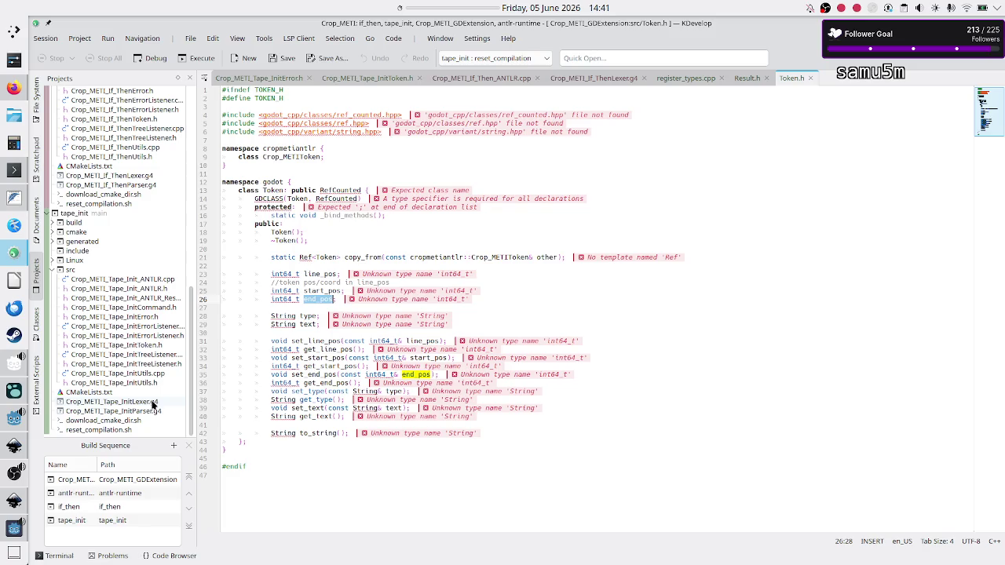
scroll(139, 326, "up", 4)
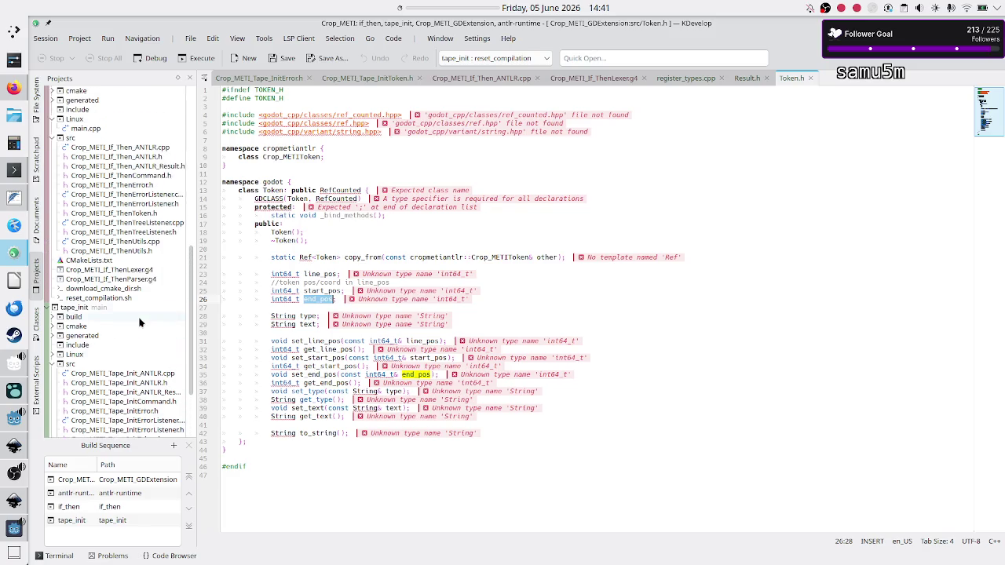
left_click(143, 269)
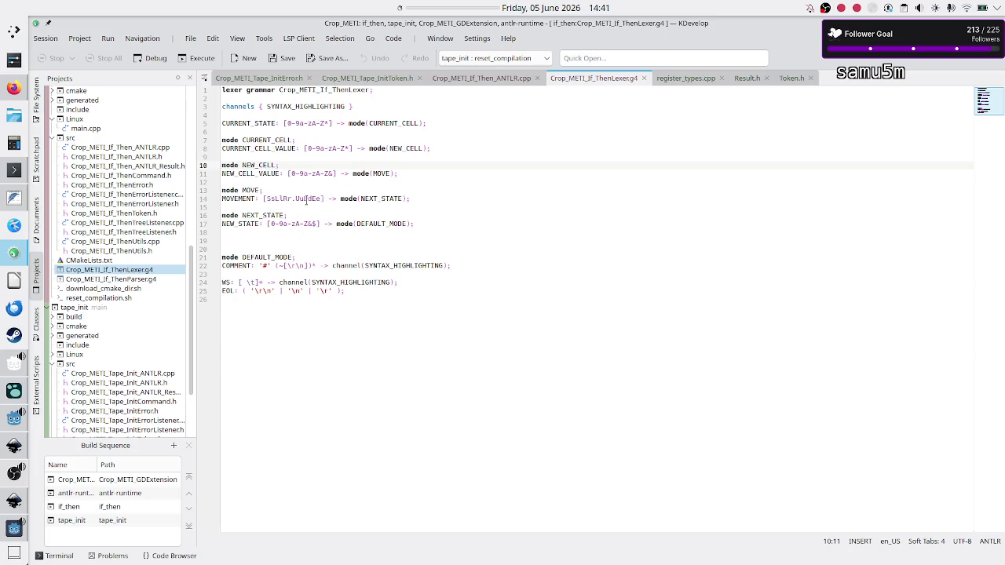
Step: Insert a period into the MOVEMENT rule's character set on line 14
left_click(299, 199)
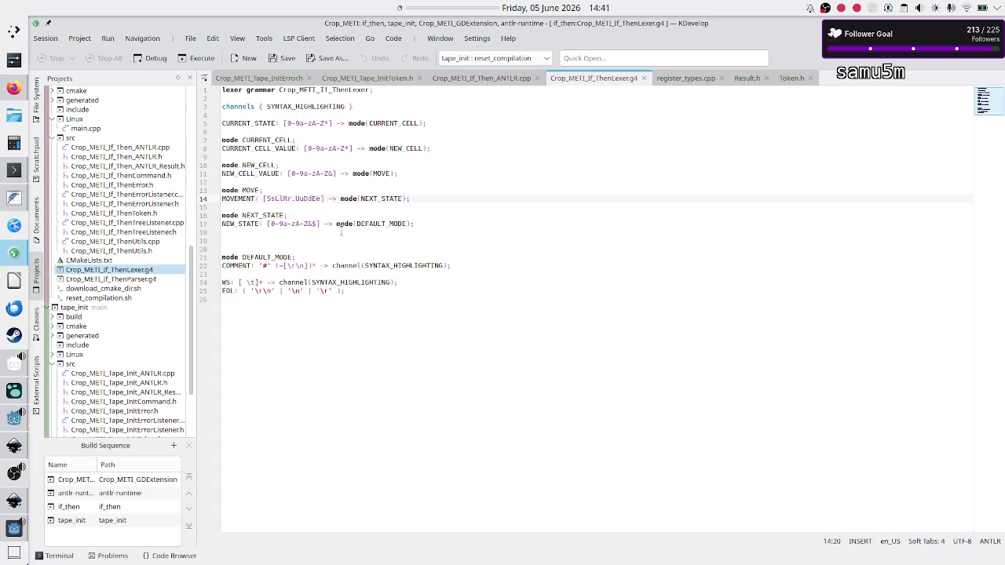
left_click_drag(295, 199, 314, 200)
left_click(313, 200)
left_click_drag(319, 199, 313, 199)
left_click(313, 199)
left_click_drag(309, 200, 317, 200)
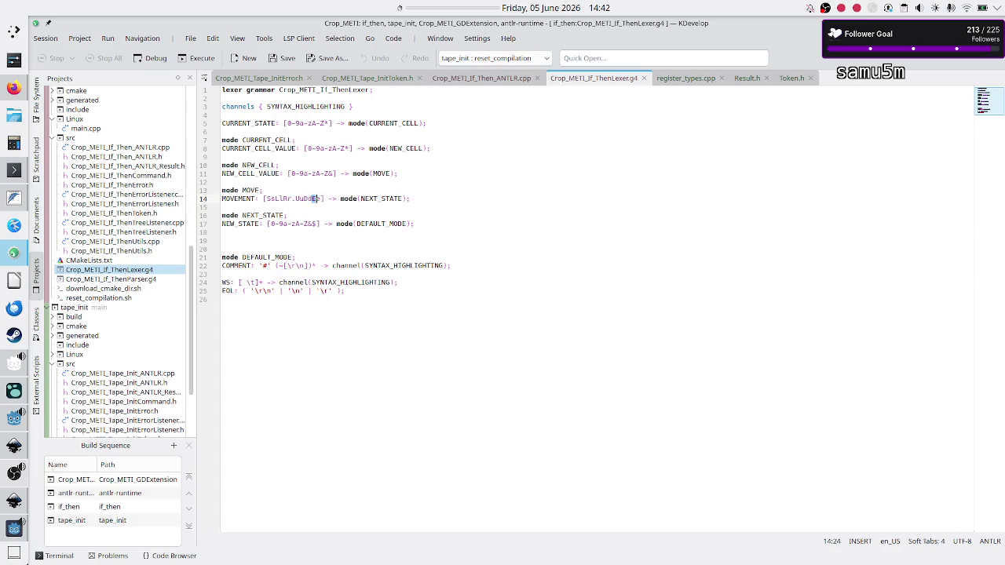
left_click(296, 198)
left_click_drag(276, 198, 280, 199)
left_click(273, 199)
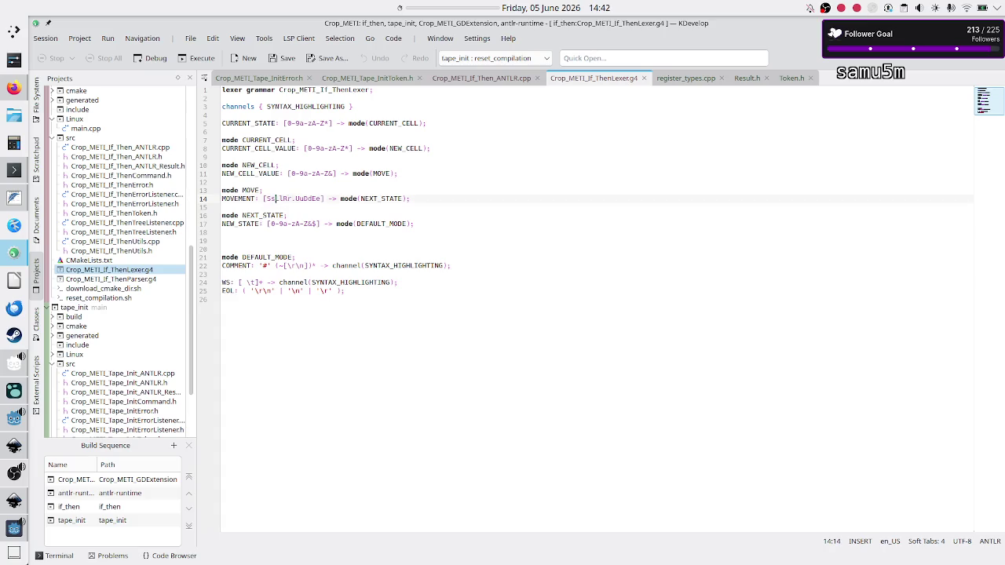
left_click_drag(265, 199, 297, 199)
left_click(276, 199)
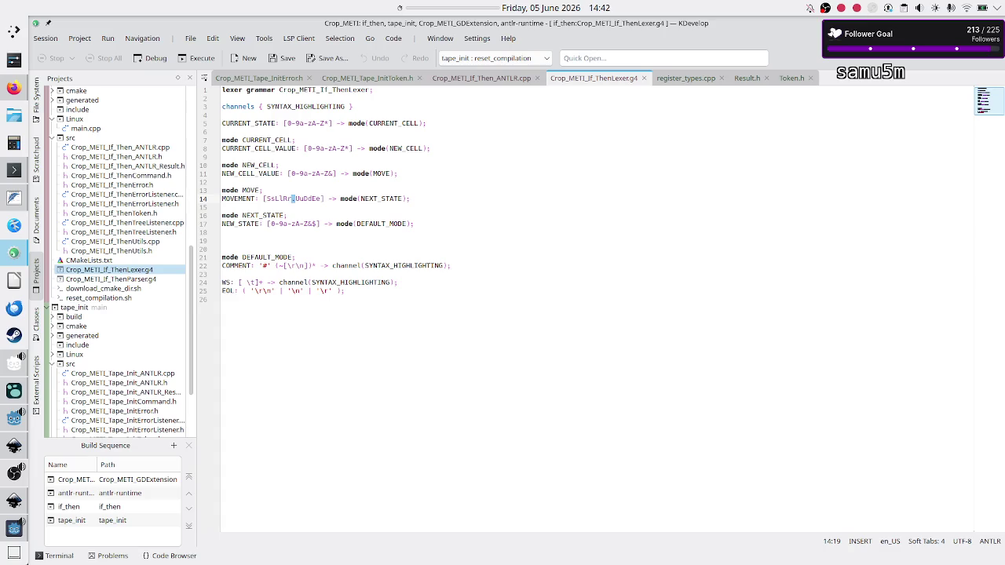
type(".")
Step: Check the caret positions around Ee and settle it right after the new period
left_click_drag(312, 199, 323, 198)
key("Left")
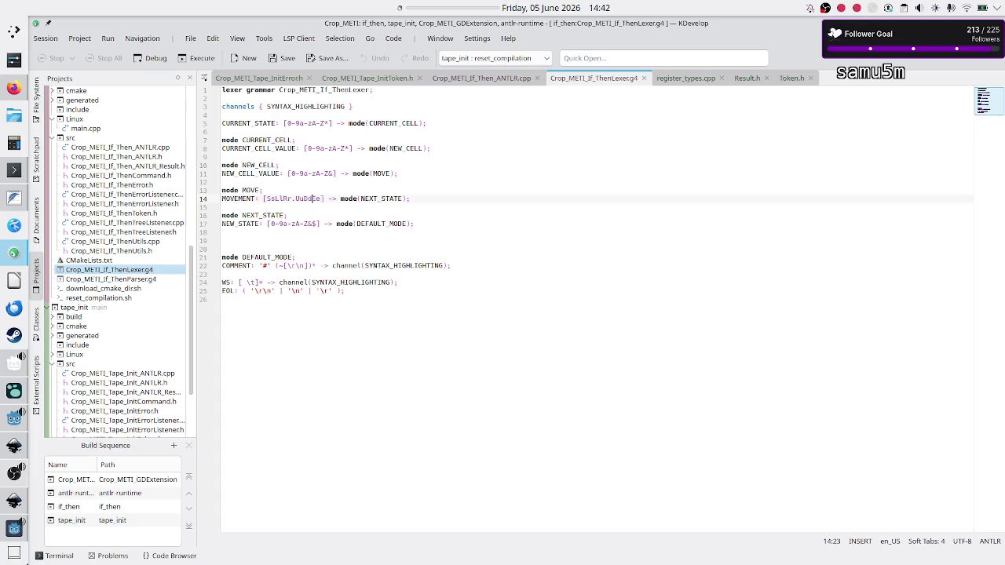
left_click(279, 198)
key("Right")
left_click_drag(313, 199, 322, 199)
key("Left")
left_click(293, 198)
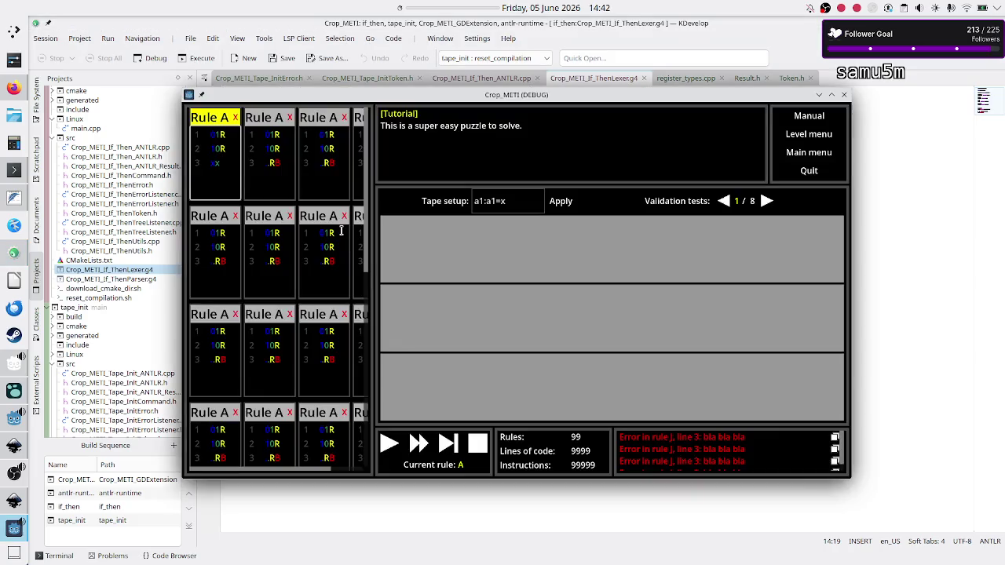
Step: Add a period after x on line 3 of the first Rule A, check the lines, and close the game window
type(".")
key("Up")
key("Down")
key("Down")
key("Up")
key("Up")
key("Right")
left_click(845, 96)
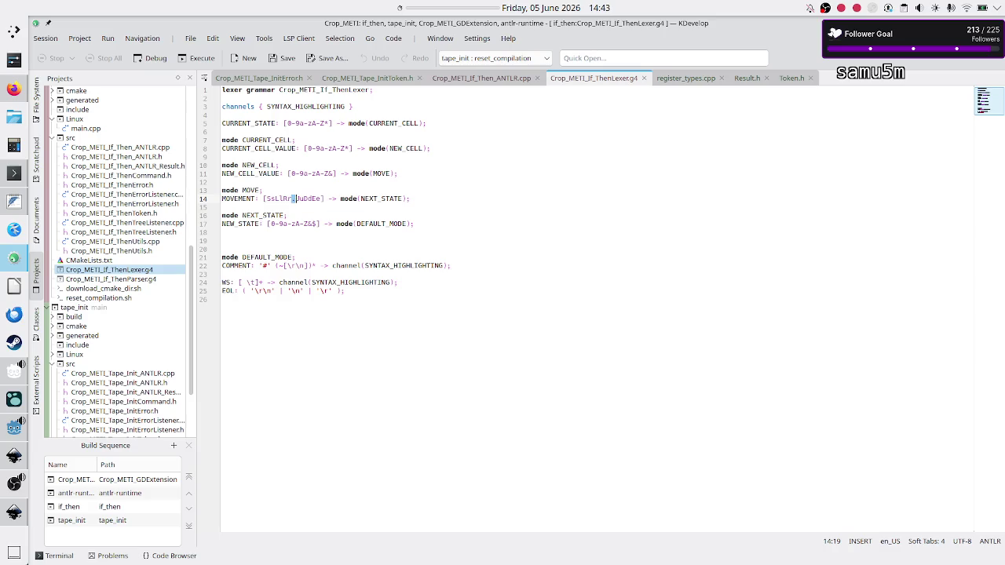
scroll(114, 226, "down", 3)
scroll(114, 226, "up", 2)
scroll(113, 226, "up", 10)
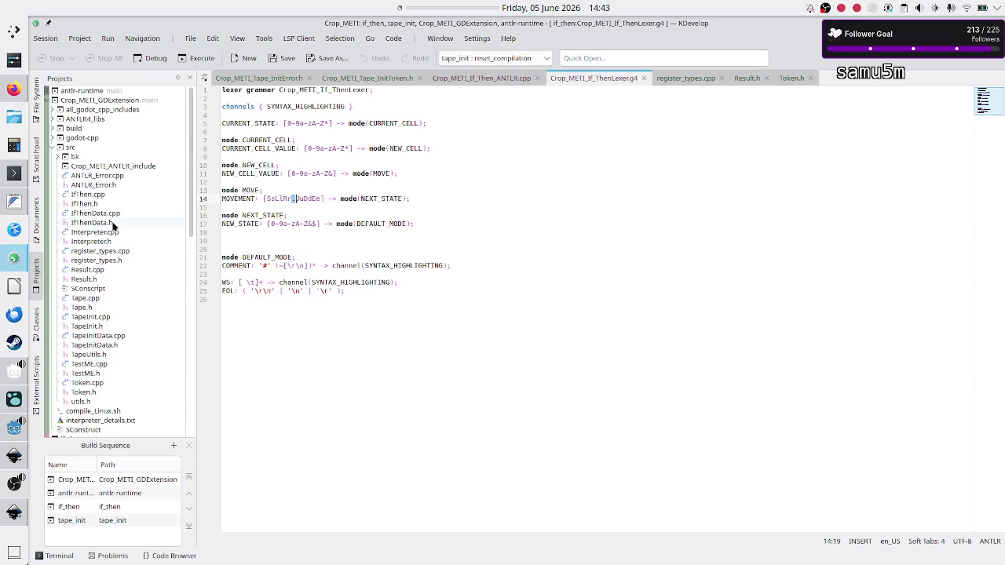
scroll(124, 216, "down", 8)
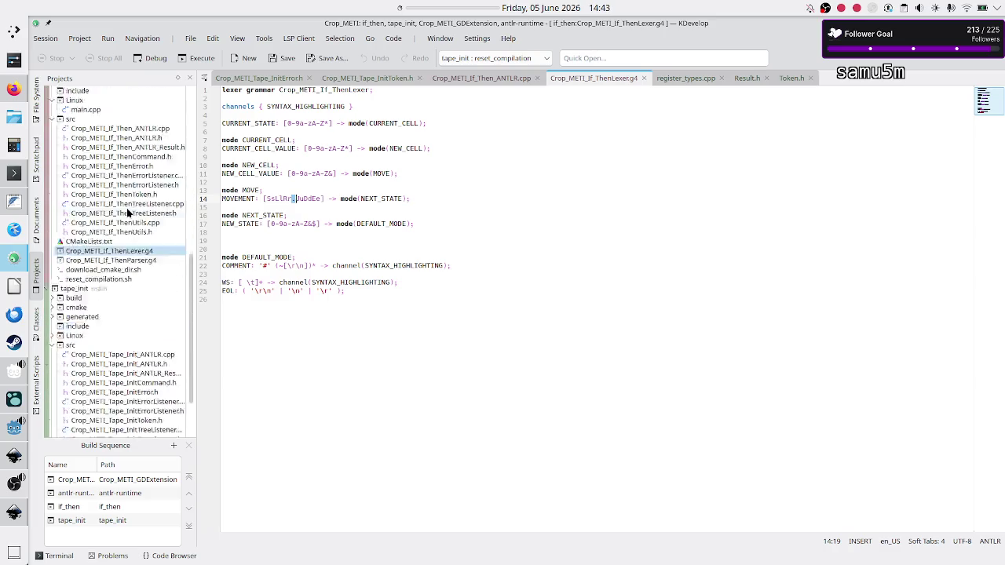
scroll(127, 212, "up", 8)
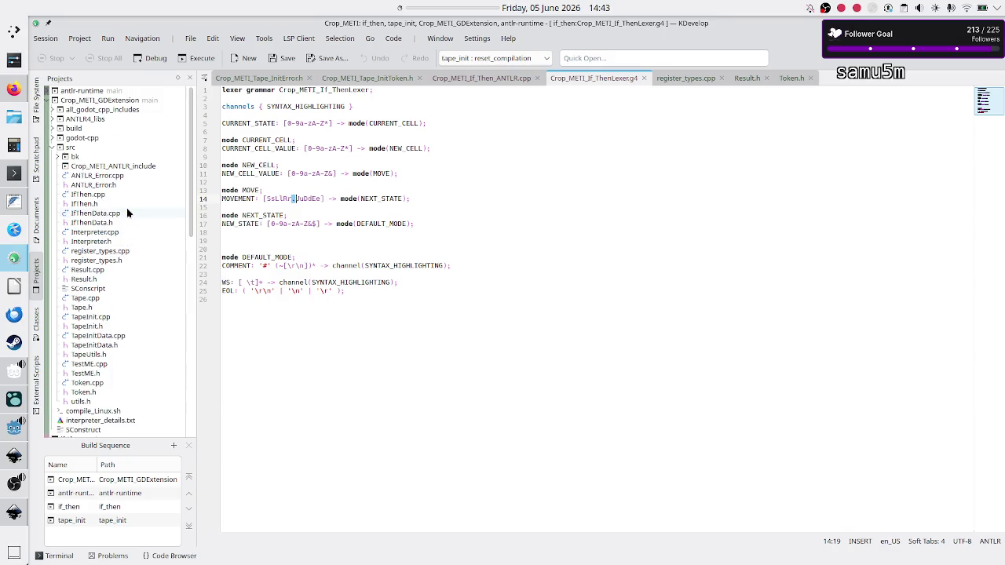
scroll(127, 207, "down", 8)
scroll(126, 207, "up", 8)
left_click(250, 325)
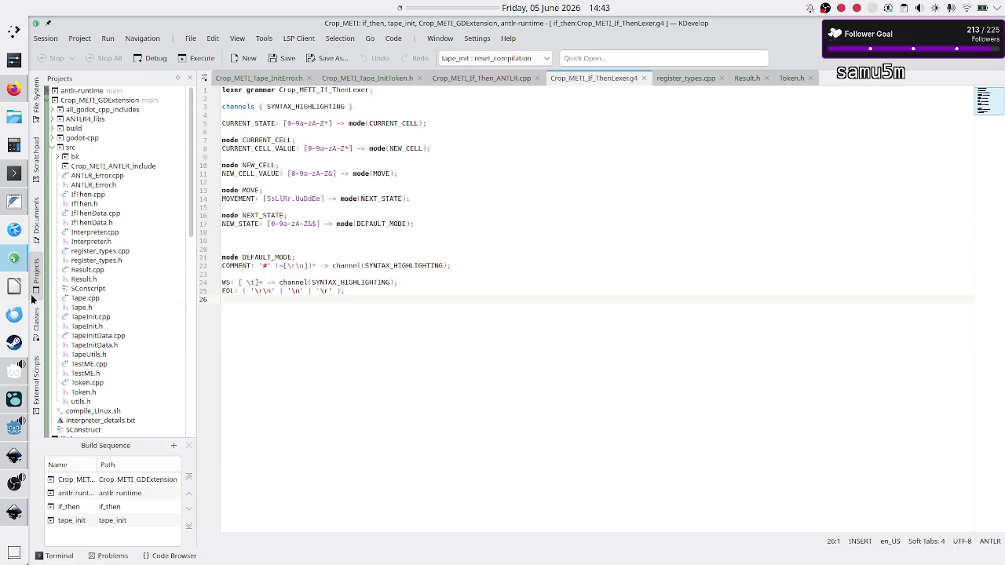
left_click(19, 207)
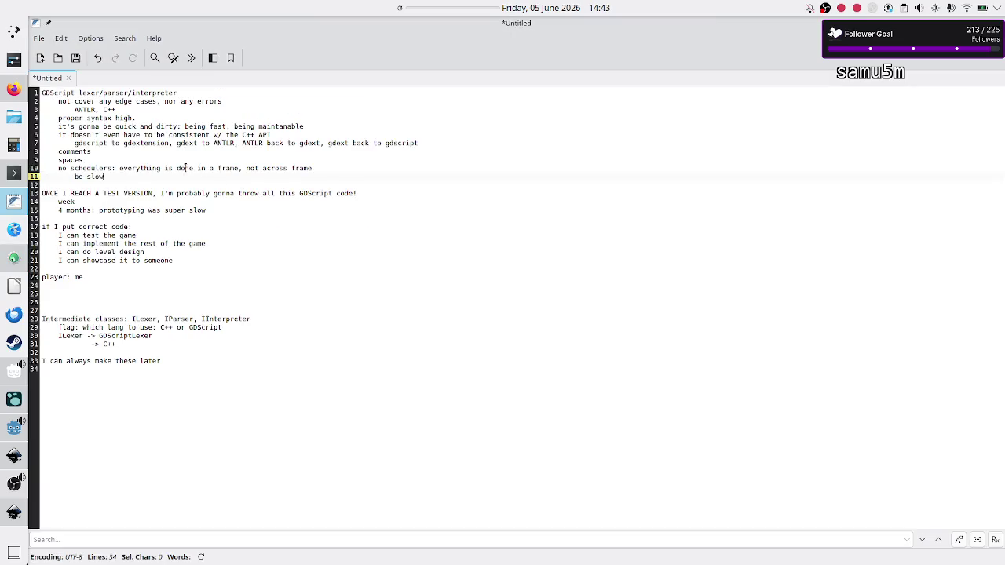
Step: Look over the notes under the GDScript lexer heading, picking out 'gdscript' and 'comments'
left_click_drag(103, 176, 37, 103)
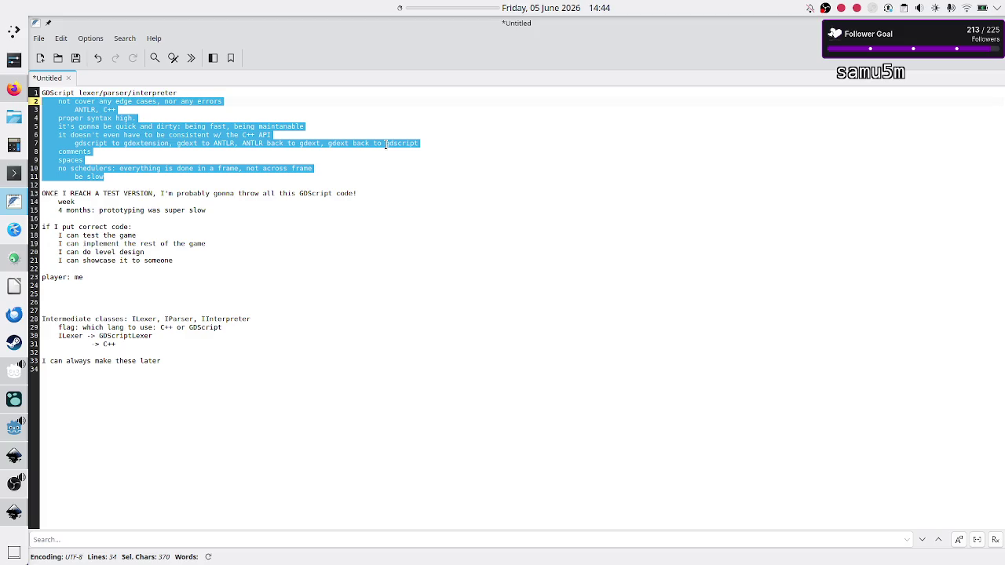
left_click(92, 157)
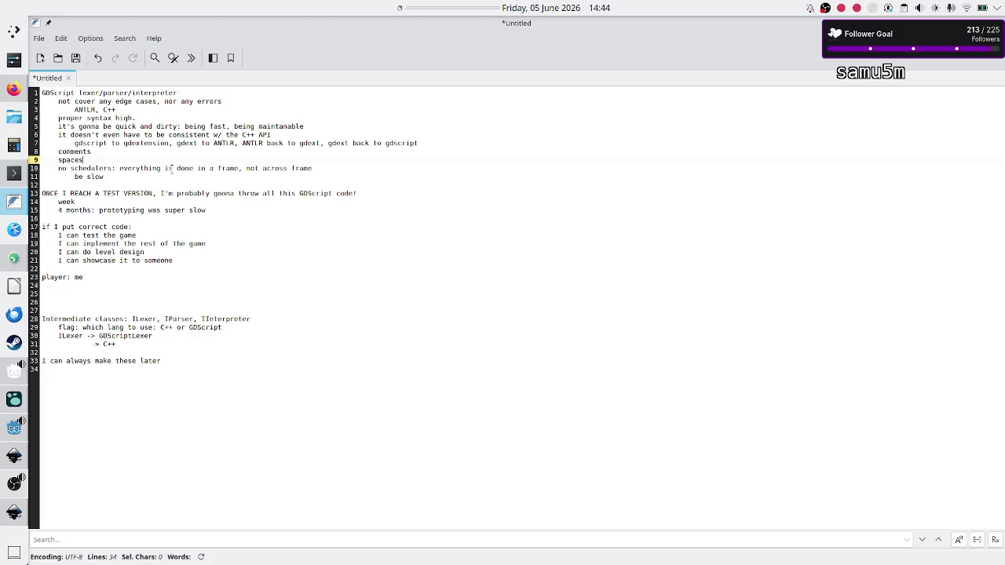
double_click(77, 145)
double_click(77, 152)
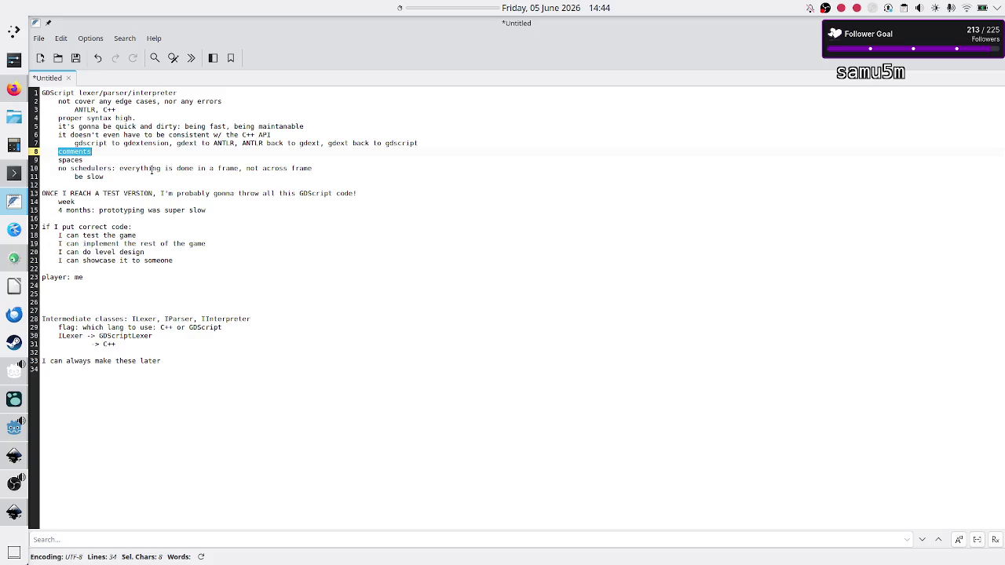
left_click(181, 168)
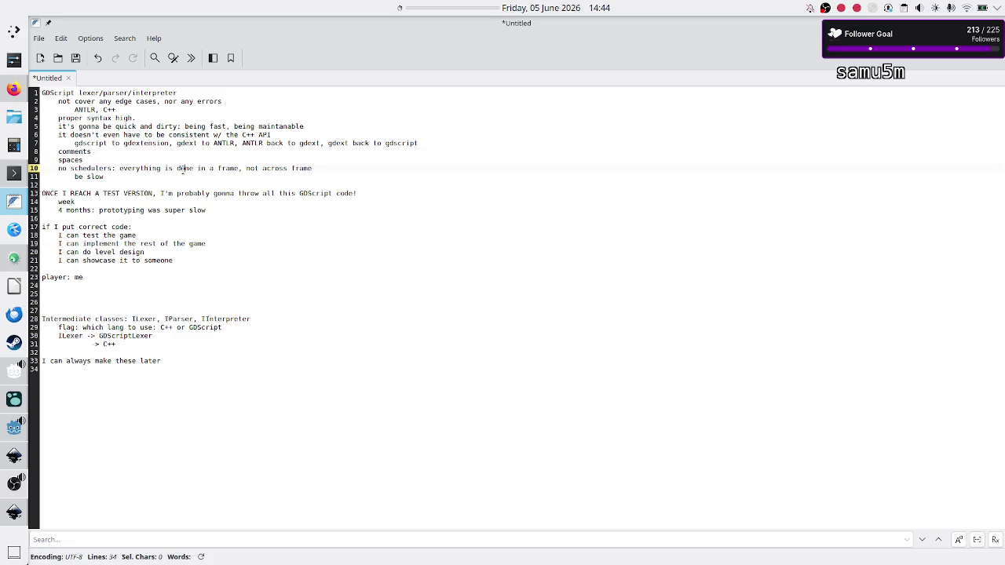
key("Down")
key("Down")
Step: Select lines 2–11 of the notes, then deselect and bring up Save As with Ctrl+S
key("shift+Up")
key("shift+Up")
key("shift+Up")
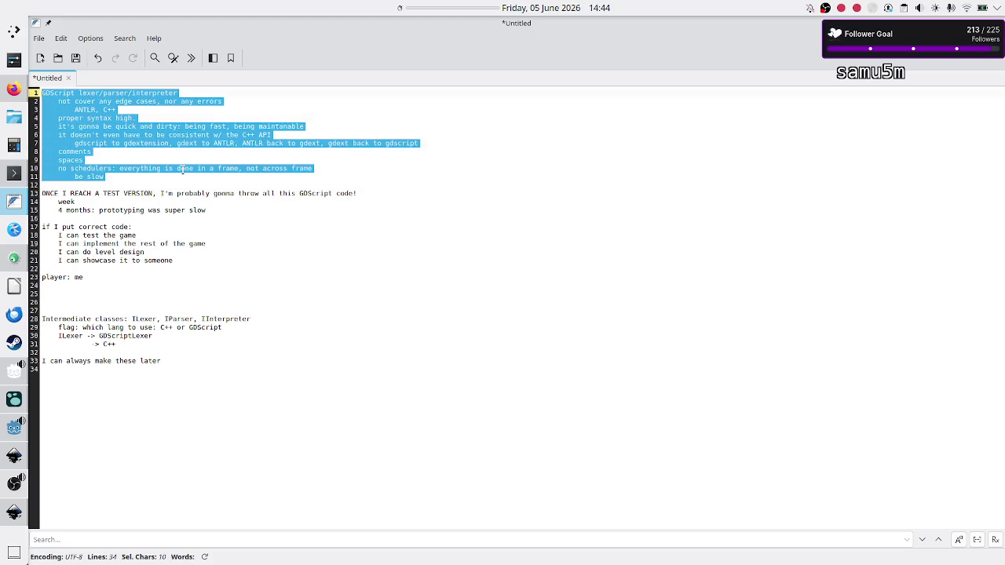
key("shift+Down")
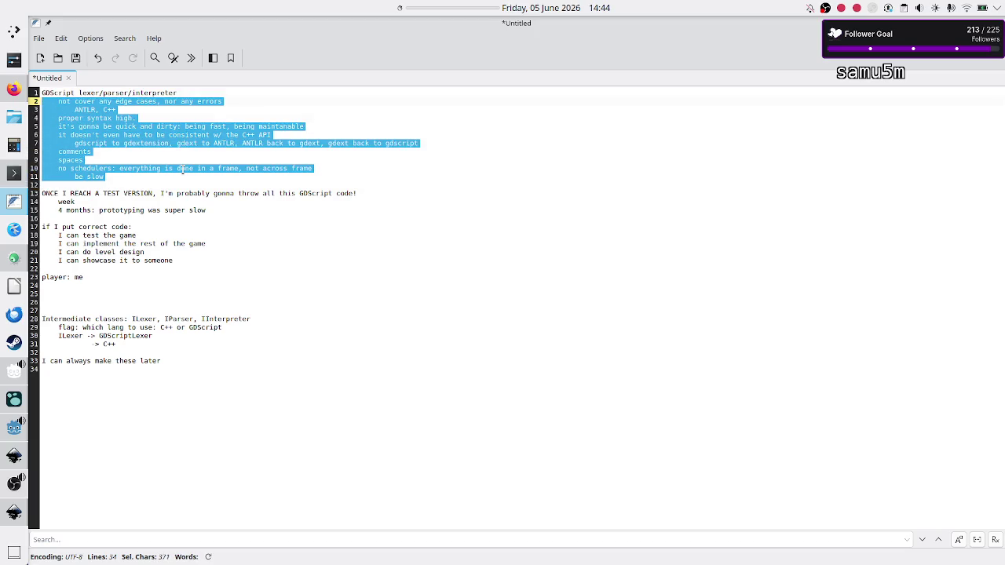
key("Down")
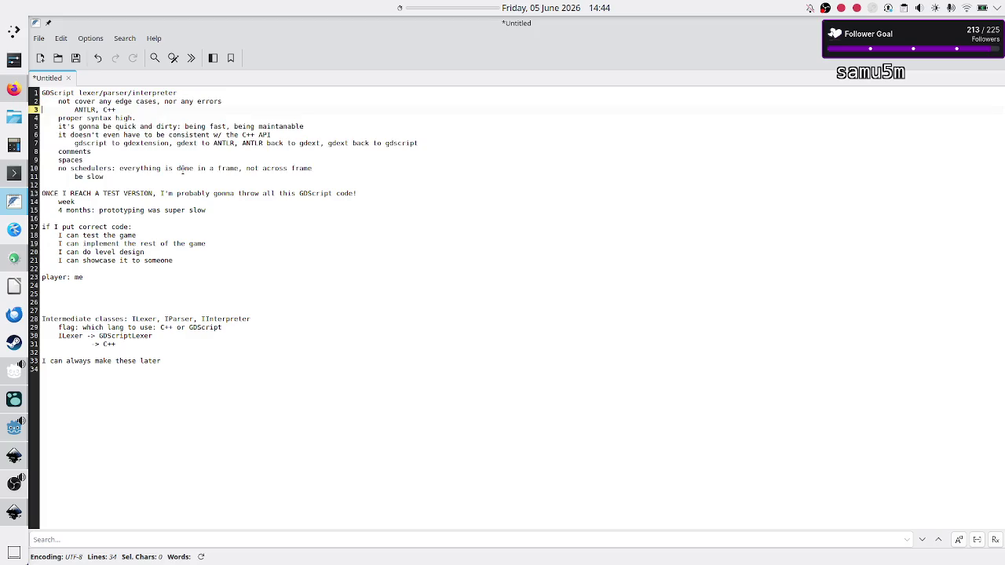
key("Up")
key("shift+Down")
key("shift+Down")
key("shift+Down")
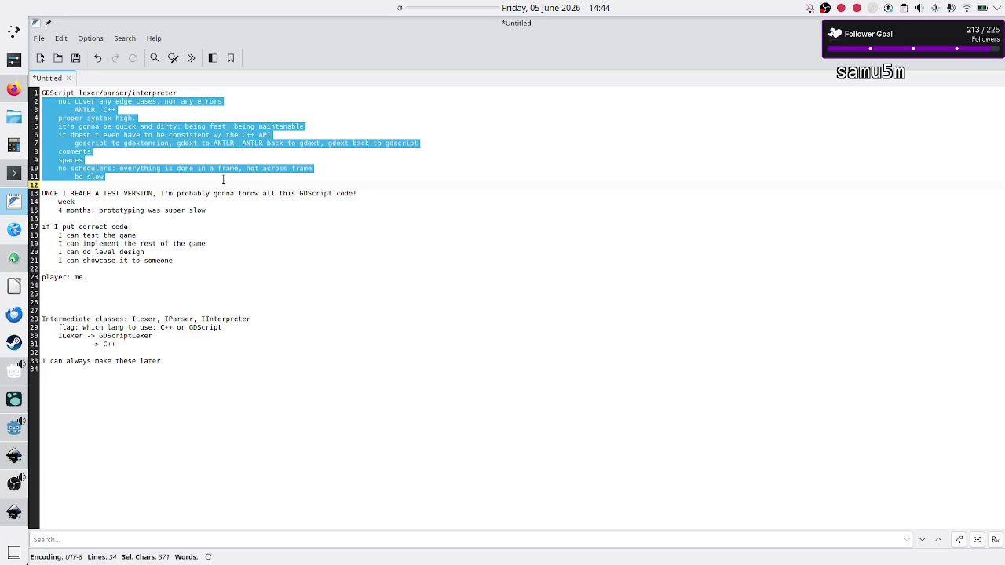
left_click(214, 179)
key("ctrl+s")
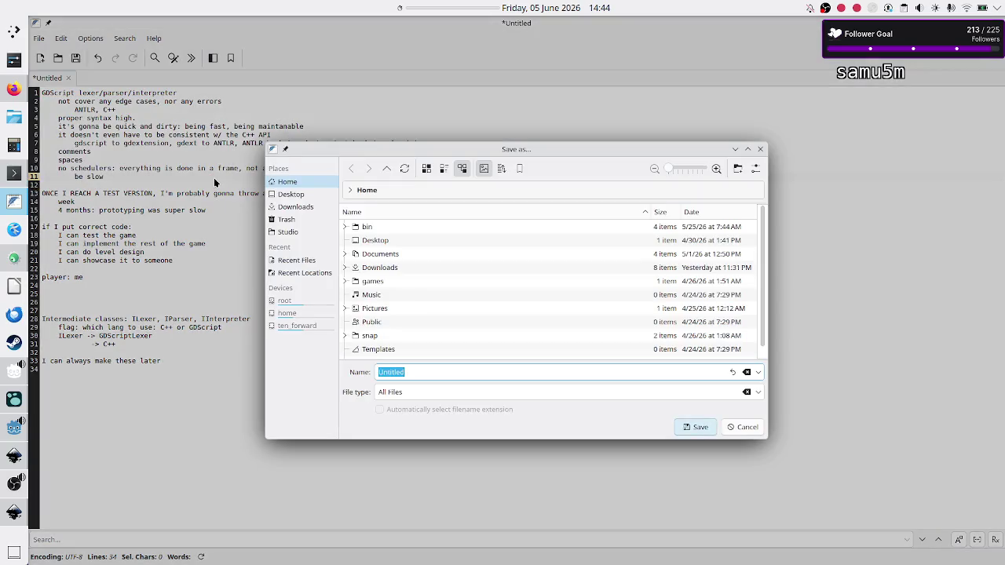
Step: Cancel Save As, check the stream schedule in Firefox, then return to the end of the notes
key("Escape")
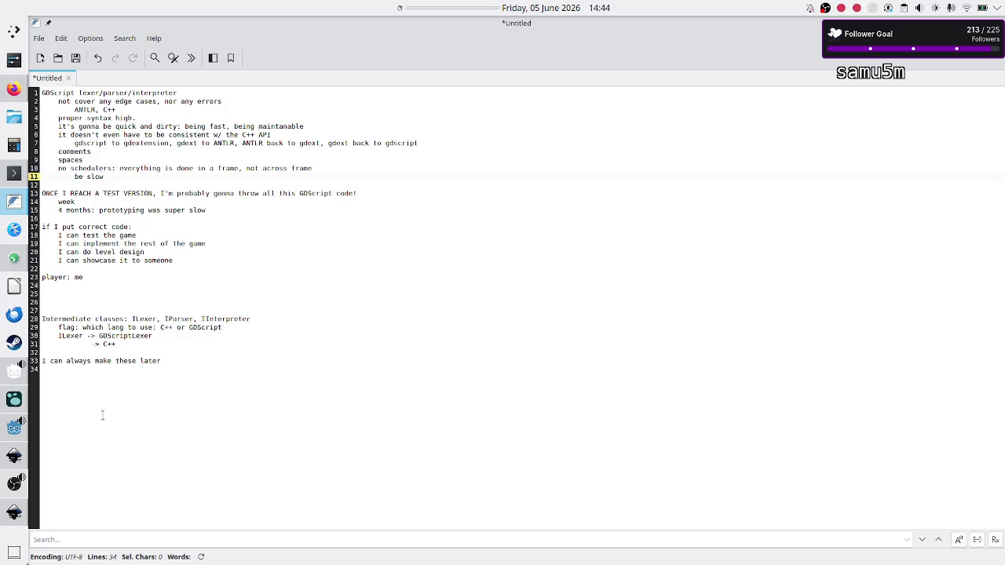
left_click(11, 93)
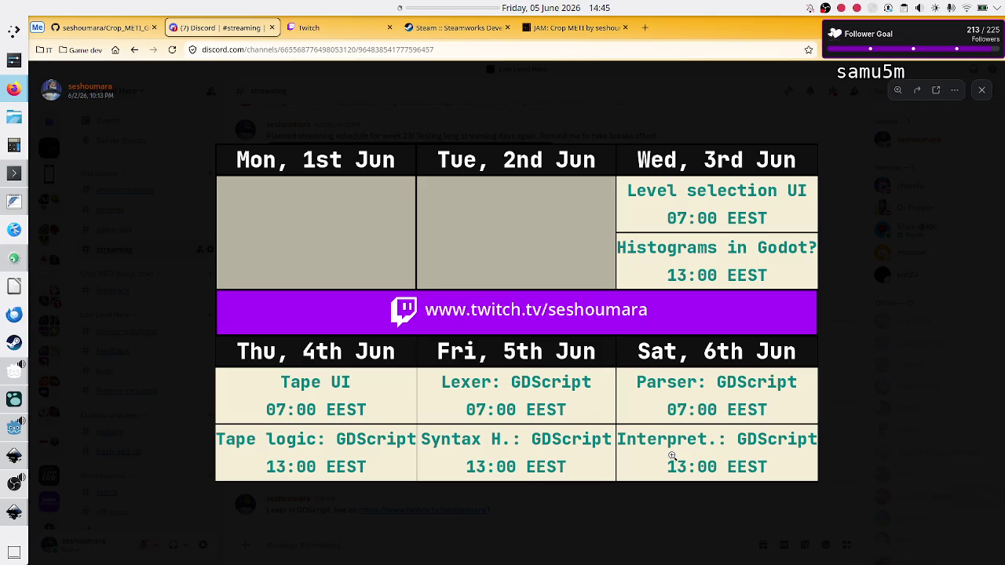
left_click(17, 197)
left_click(217, 402)
Step: Add the lines 'func name ( arg )' and, above it, 'name ( func arg' at the end of the notes
key("Return")
key("Return")
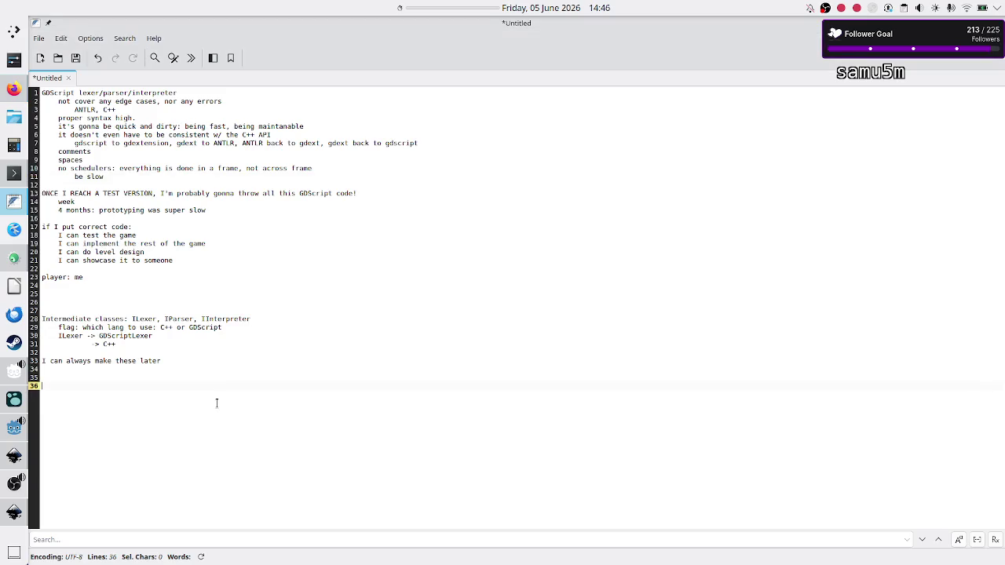
type("func name ( ")
type("arg")
type(" )")
key("Up")
key("Return")
key("Return")
key("Up")
type("name ")
type("( func ")
type("arg")
Step: Prefix the upper line with '(' so it reads '( name ( func arg'
key("Home")
type("(")
key("shift+End")
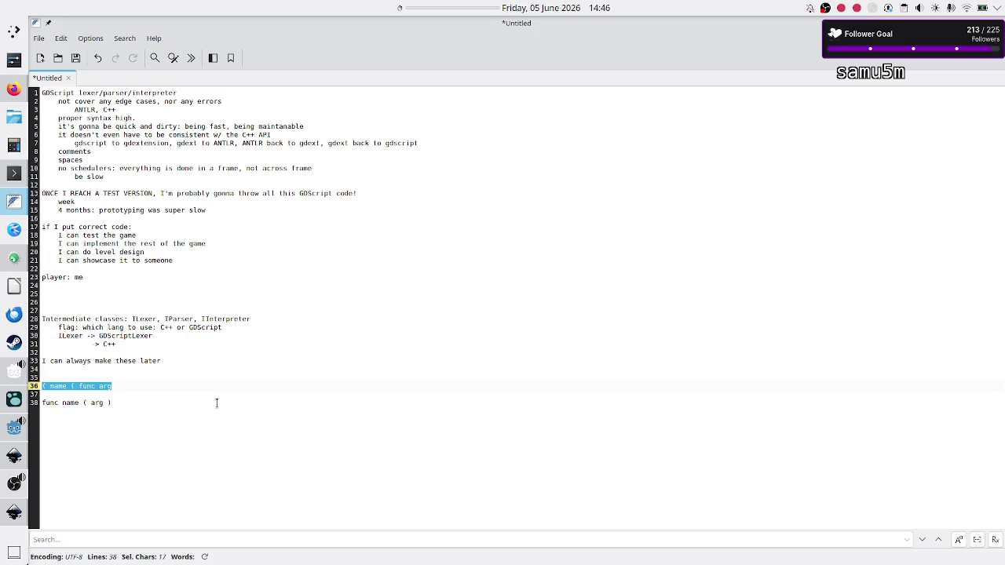
key("Home")
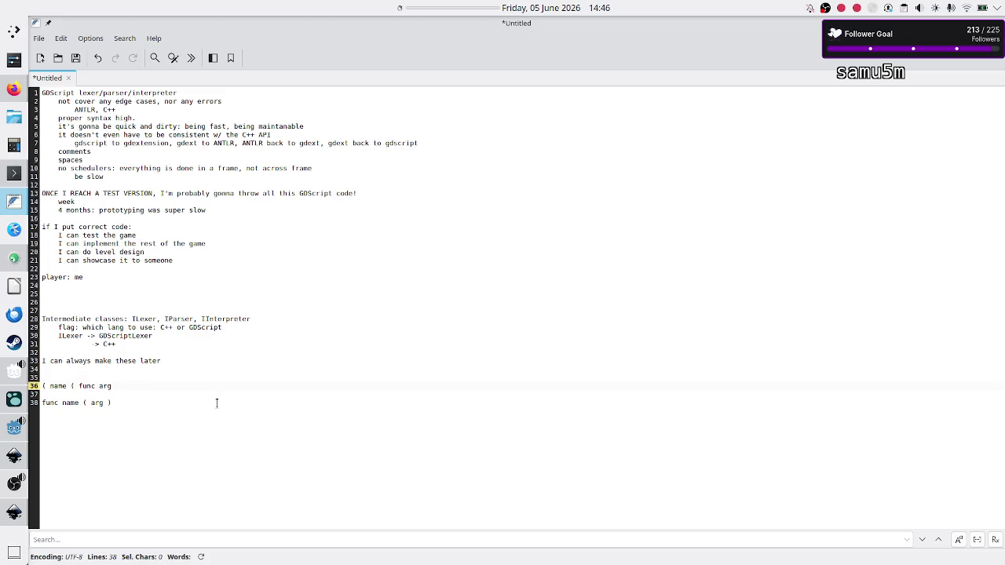
key("shift+End")
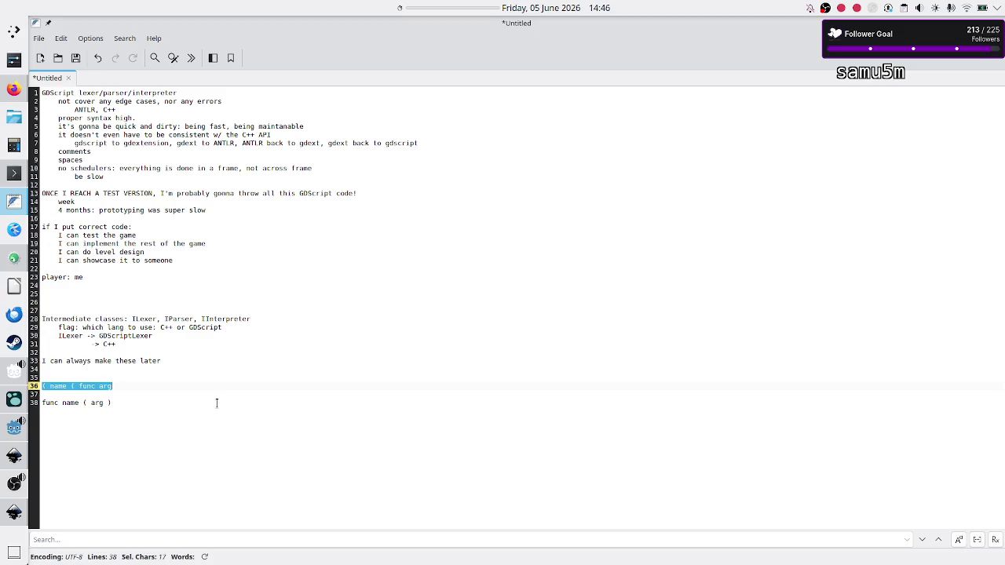
key("Down")
Step: Add an indented NO note under the '( name ( func arg' example
key("Up")
key("shift+End")
key("Home")
key("shift+End")
key("Home")
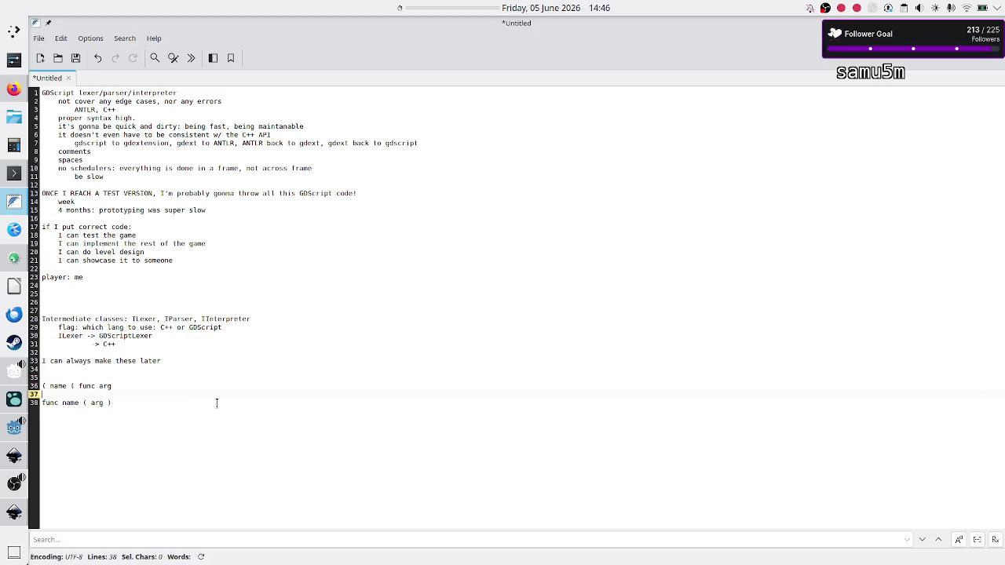
key("End")
key("Return")
key("Tab")
type("MO")
key("Down")
key("Down")
Step: Add an indented YES note under the 'func name ( arg )' example
key("End")
key("Return")
key("Tab")
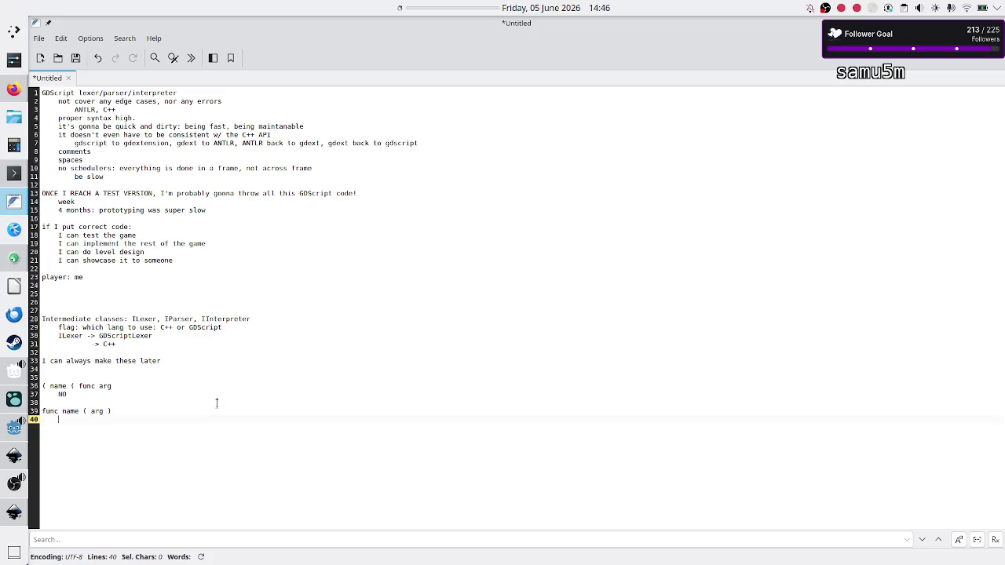
type("YES")
key("Up")
key("Up")
key("Up")
key("Home")
key("Down")
key("Down")
key("Down")
key("shift+Right")
key("shift+Right")
key("shift+Right")
key("Up")
key("Up")
key("Up")
key("Up")
key("Up")
Step: Insert a blank line after the NO note and select the '( name ( func arg' example with its note
key("Return")
key("Return")
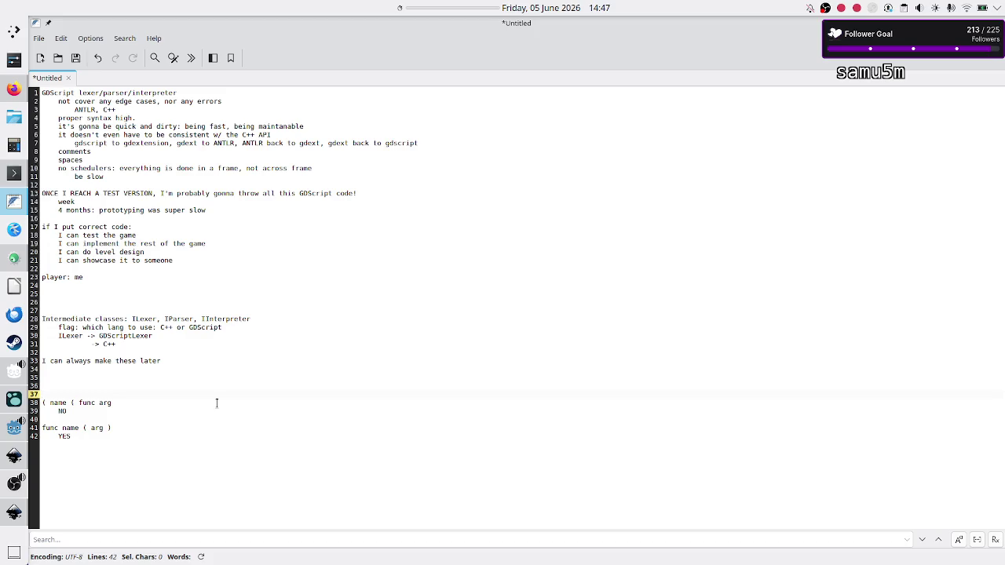
key("Down")
key("shift+Down")
key("shift+End")
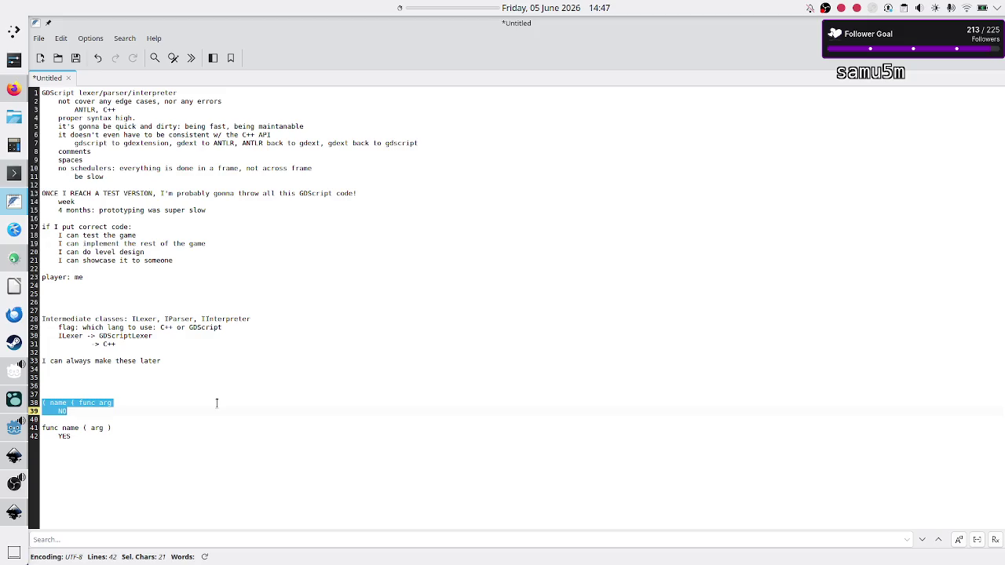
key("Down")
key("Down")
key("Down")
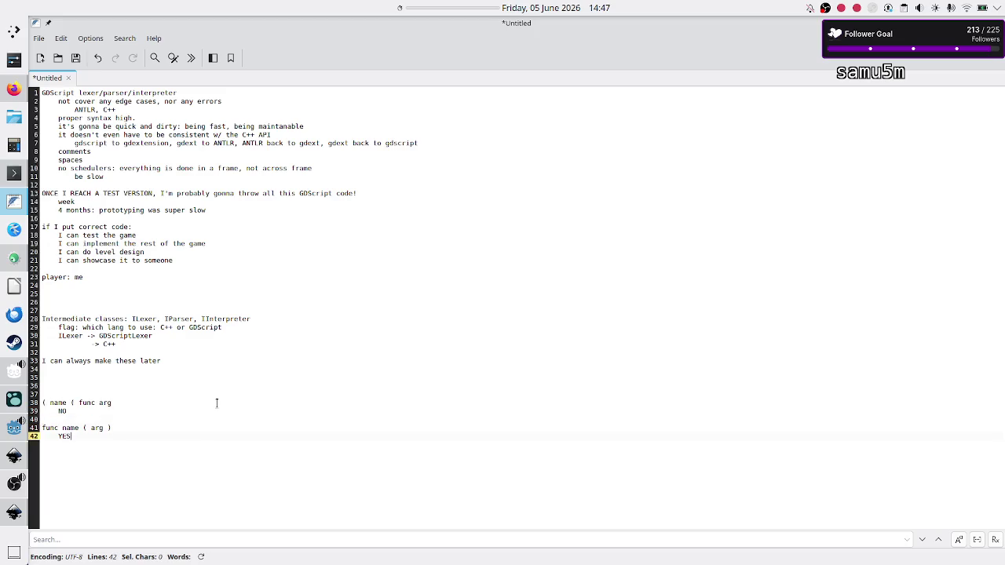
Step: Add empty lines after the YES note at the end of the notes
key("Return")
key("Up")
key("Up")
key("shift+Down")
key("shift+Left")
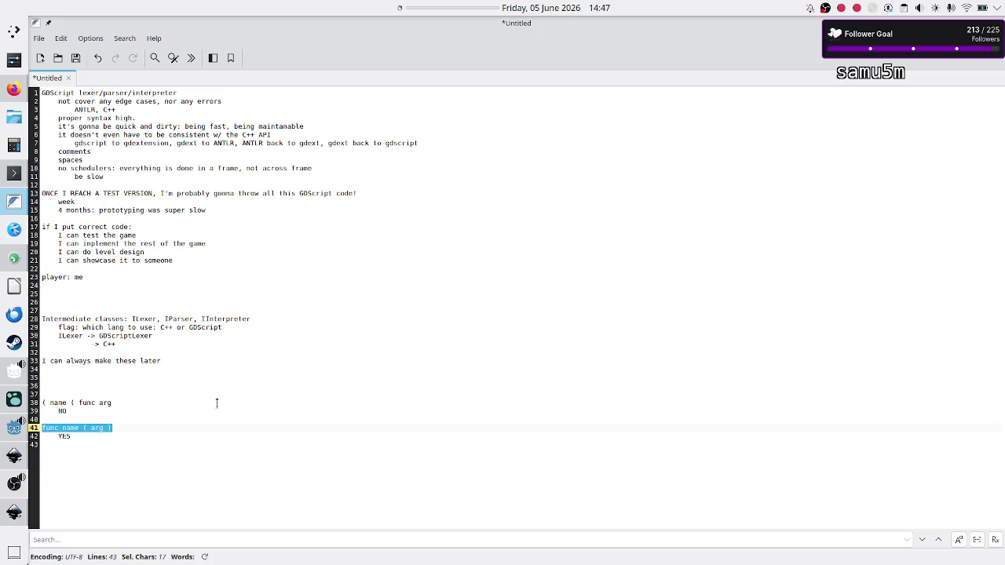
key("Left")
key("shift+Down")
key("shift+Left")
key("Down")
key("Down")
key("Return")
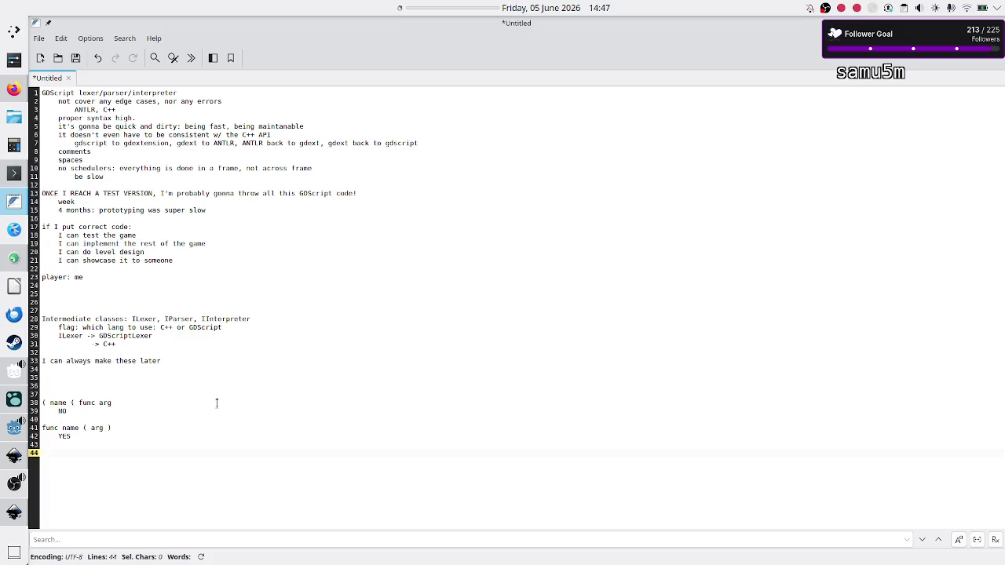
Step: Type 'Command' on the new line below the 'func name ( arg )' example
type("Command")
key("Up")
key("Up")
key("Up")
key("Home")
key("shift+Down")
key("shift+Left")
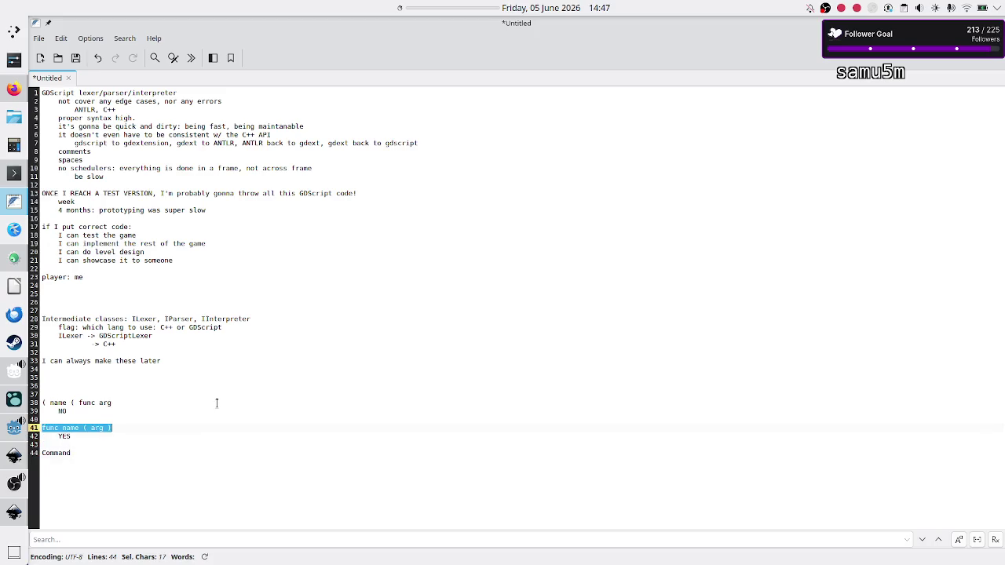
key("Left")
key("Down")
key("Down")
key("Up")
key("Up")
key("shift+End")
Step: Add three more Command lines and an indented 'array of tokens' note under the first
key("Down")
key("Down")
key("Return")
key("Return")
key("Return")
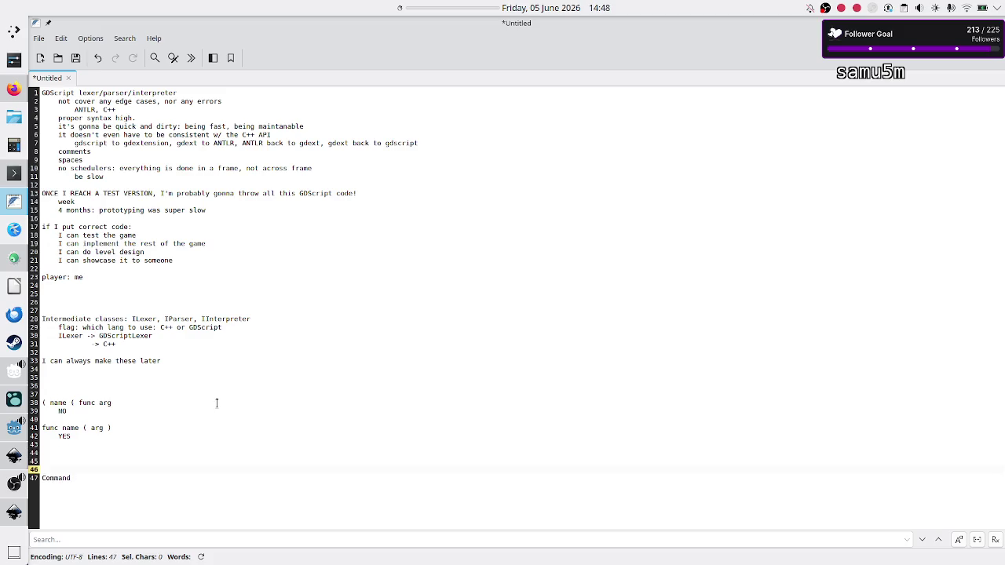
key("Up")
type("Command")
key("Delete")
key("Down")
key("Return")
type("Command")
key("Return")
type("Command")
key("Up")
key("Up")
key("Up")
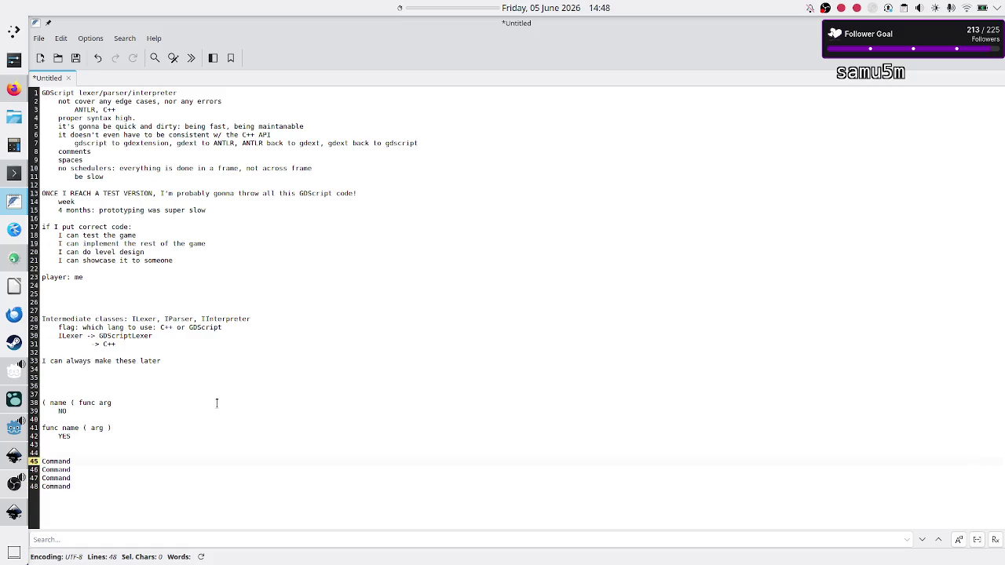
key("Return")
type("array of to")
type("kens")
Step: Step through the words name and arg in the 'func name ( arg )' line
key("Up")
key("Up")
key("Up")
key("Home")
key("shift+Right")
key("shift+Right")
key("shift+Right")
key("Right")
key("shift+Right")
key("shift+Right")
key("shift+Right")
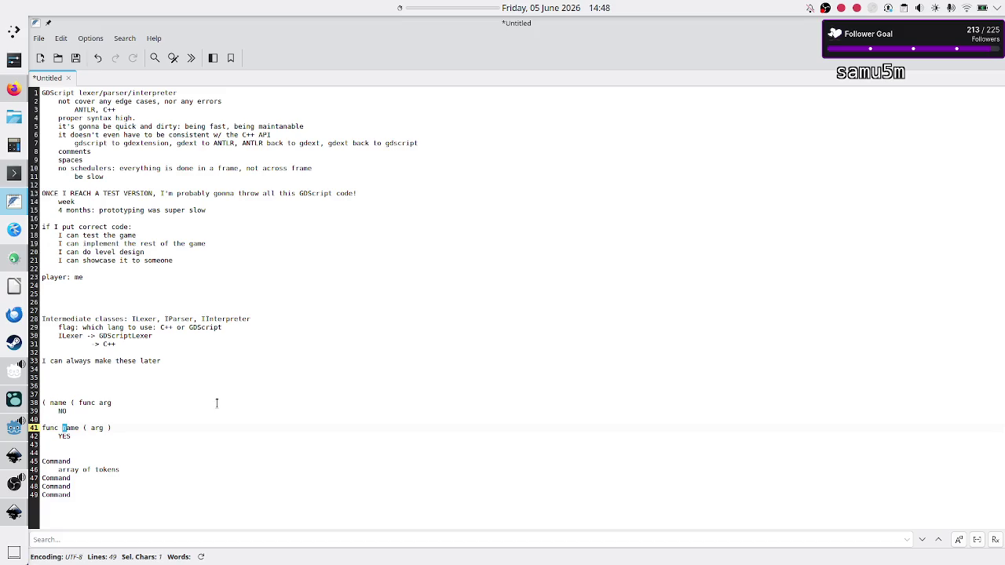
key("Right")
key("Right")
key("Right")
key("Right")
key("shift+Right")
key("shift+Right")
key("shift+Right")
key("Right")
Step: Select the 'array of tokens' note together with the Command line above, then deselect
key("Down")
key("Down")
key("Down")
key("shift+Down")
key("shift+Left")
key("shift+Left")
key("shift+Left")
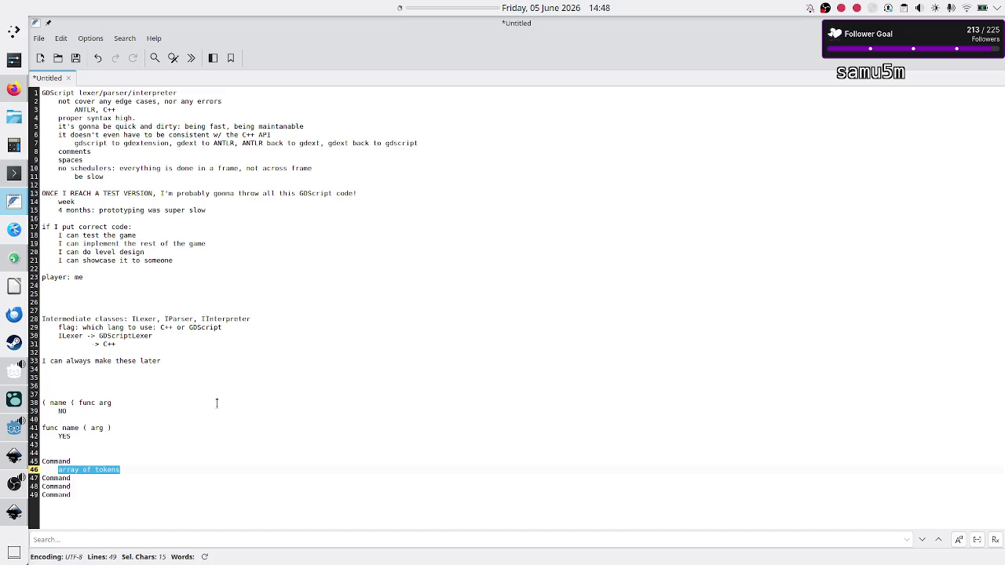
key("shift+Up")
key("shift+Home")
left_click(146, 471)
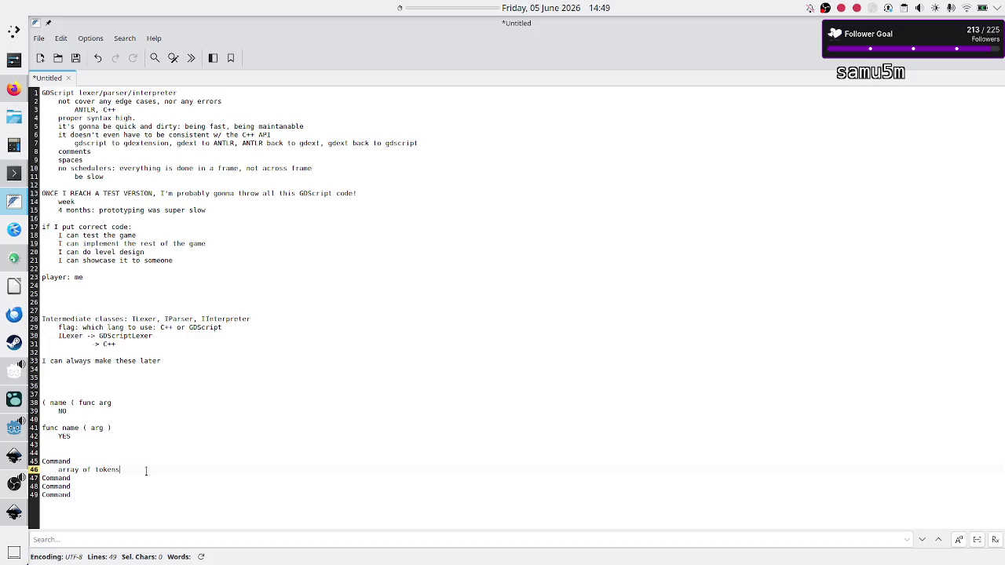
Step: In KDevelop, scroll the Projects tree to the if_then src folder and open Crop_METI_If_ThenCommand.h
left_click(14, 257)
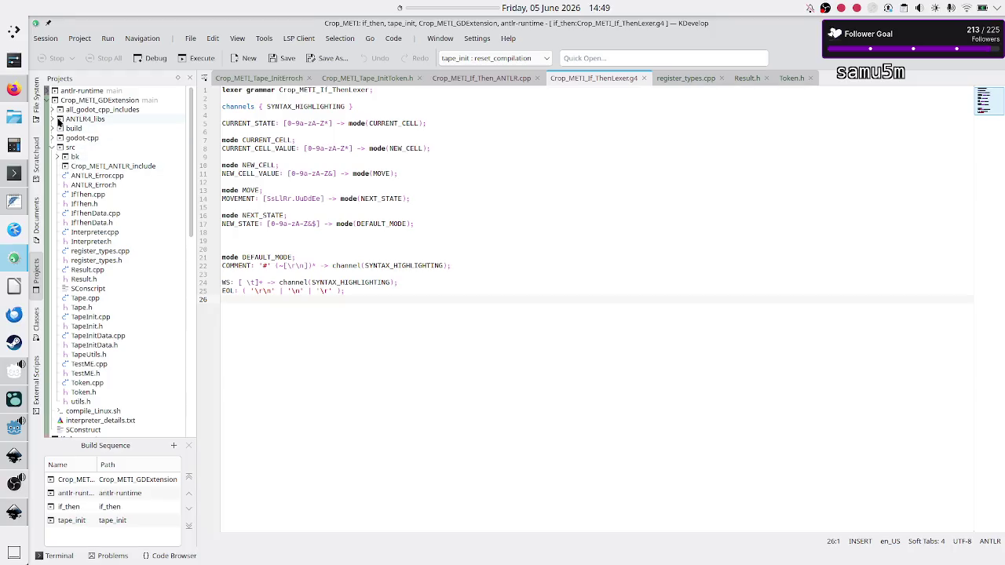
scroll(56, 178, "down", 8)
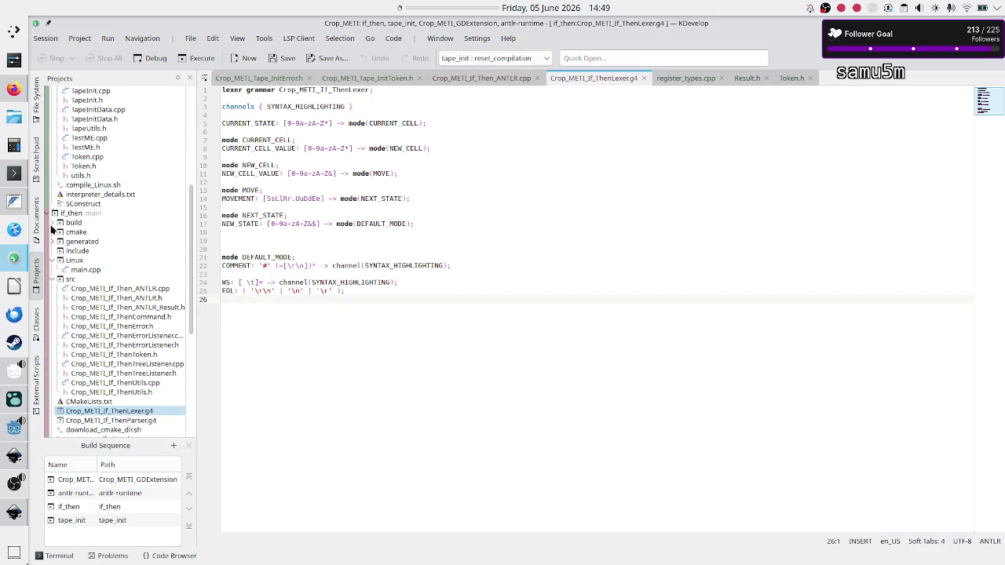
scroll(129, 296, "down", 1)
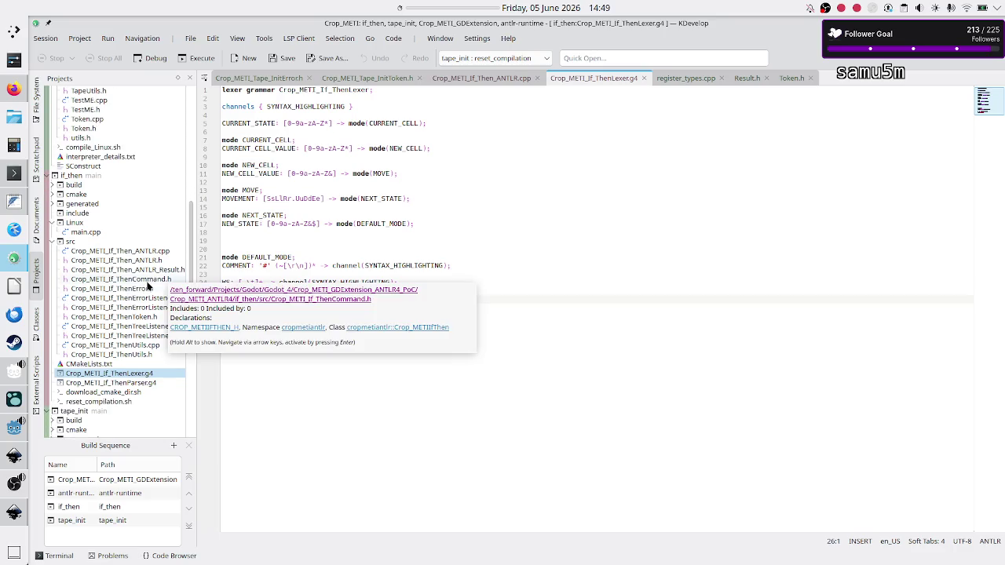
left_click(138, 285)
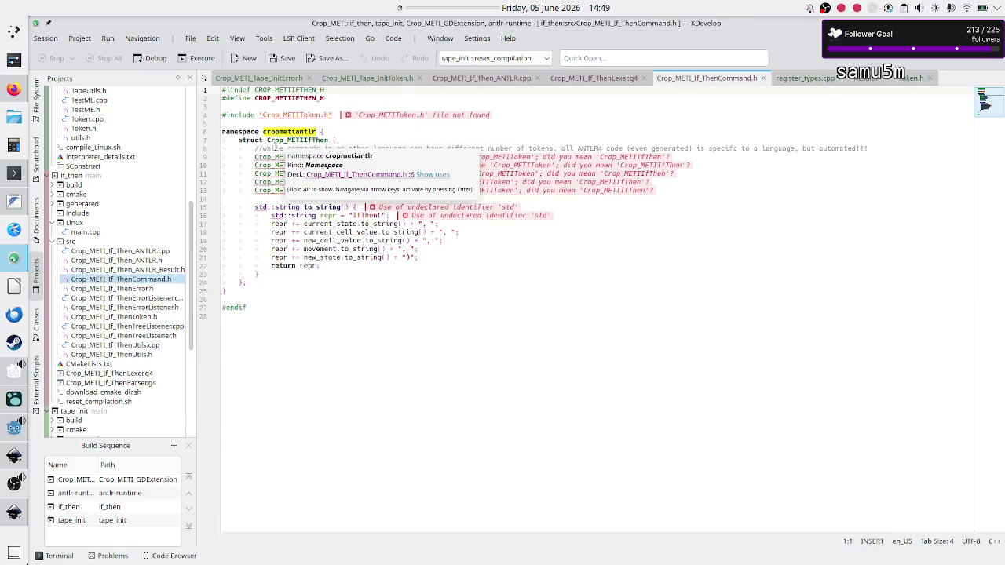
Step: Highlight uses of current_state, current_cell_value, movement and new_state in the Crop_METIIfThen struct
mouse_move(300, 140)
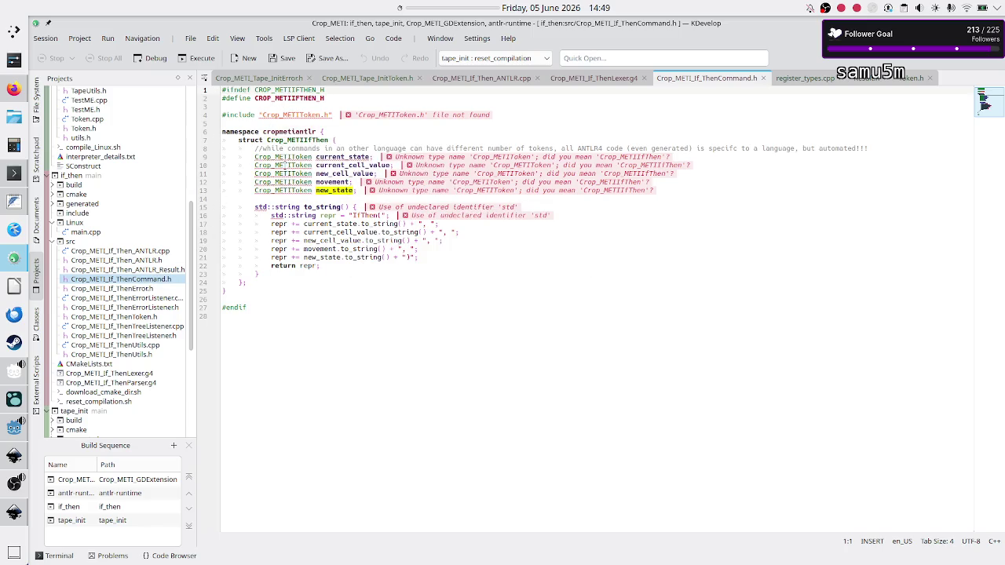
double_click(343, 156)
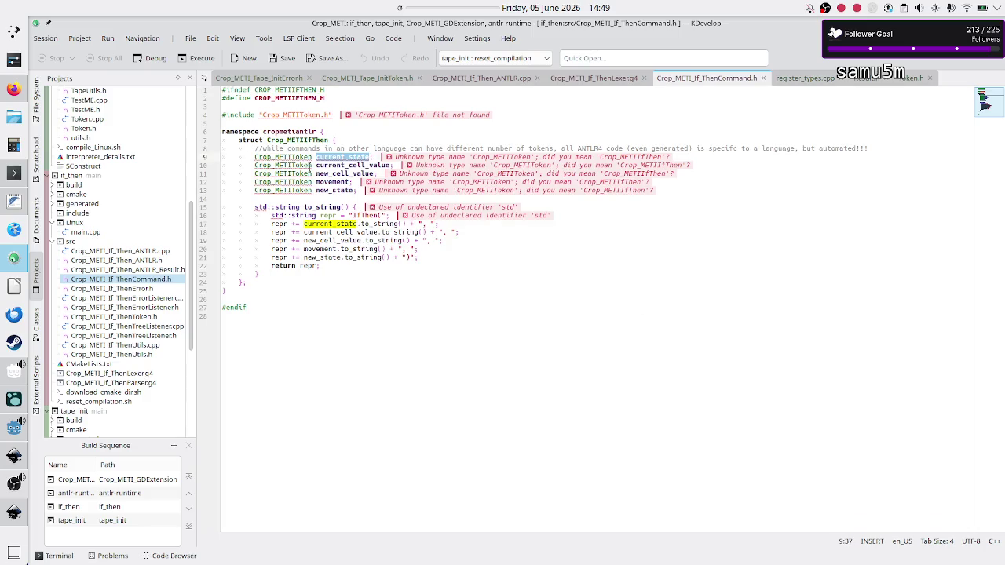
double_click(341, 165)
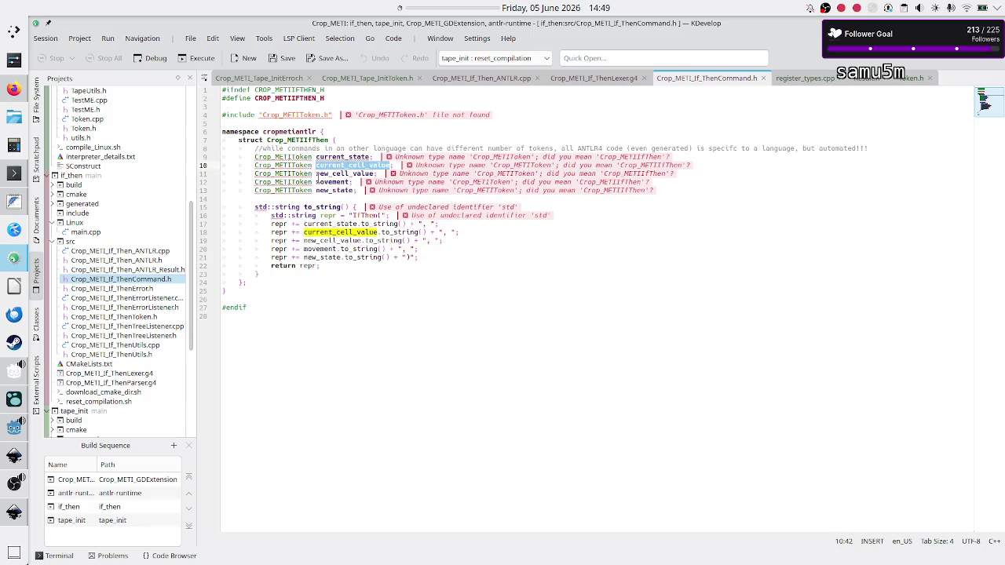
left_click(319, 182)
double_click(334, 190)
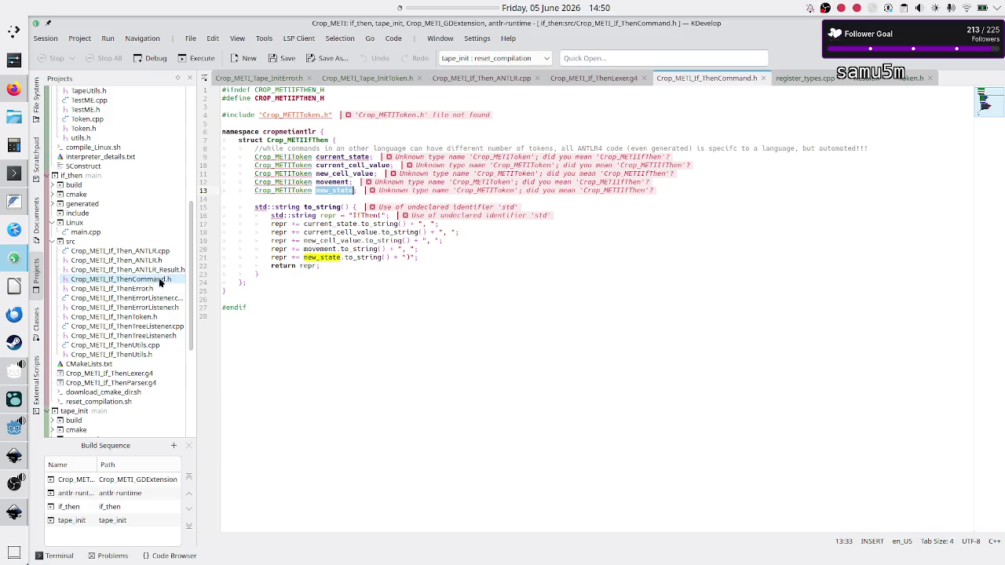
Step: Select the if_then TreeListener source file in the Projects tree
mouse_move(146, 322)
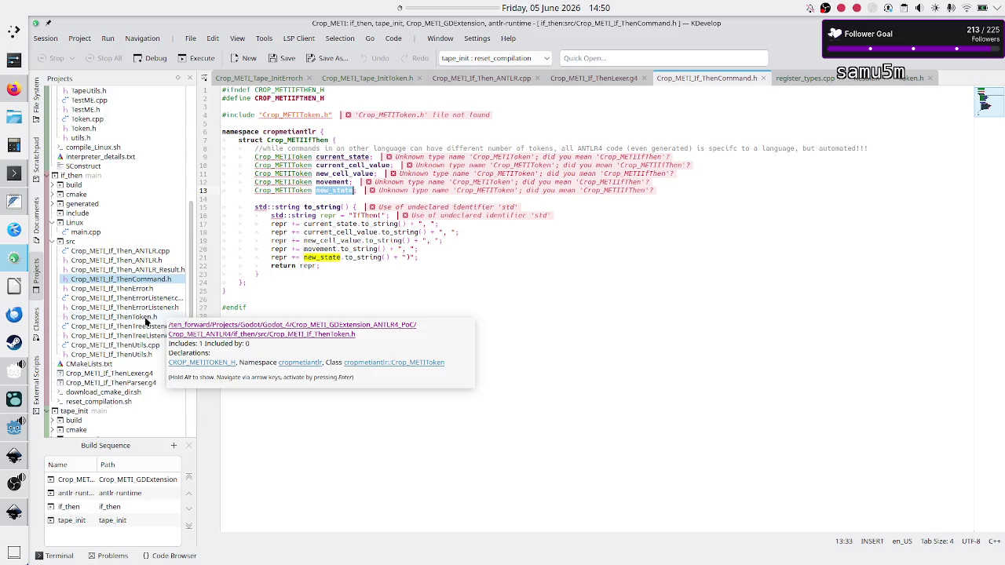
mouse_move(155, 261)
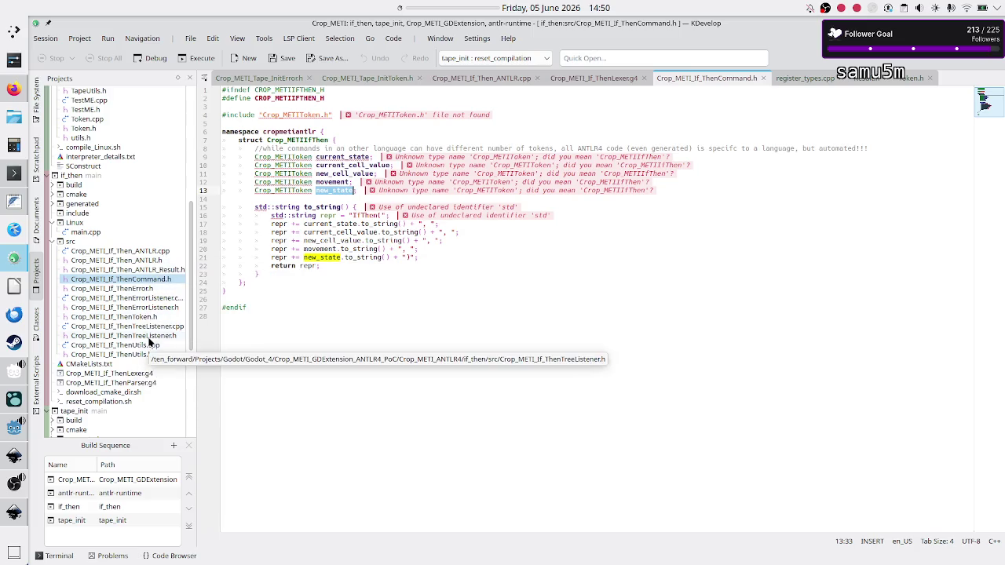
left_click(167, 328)
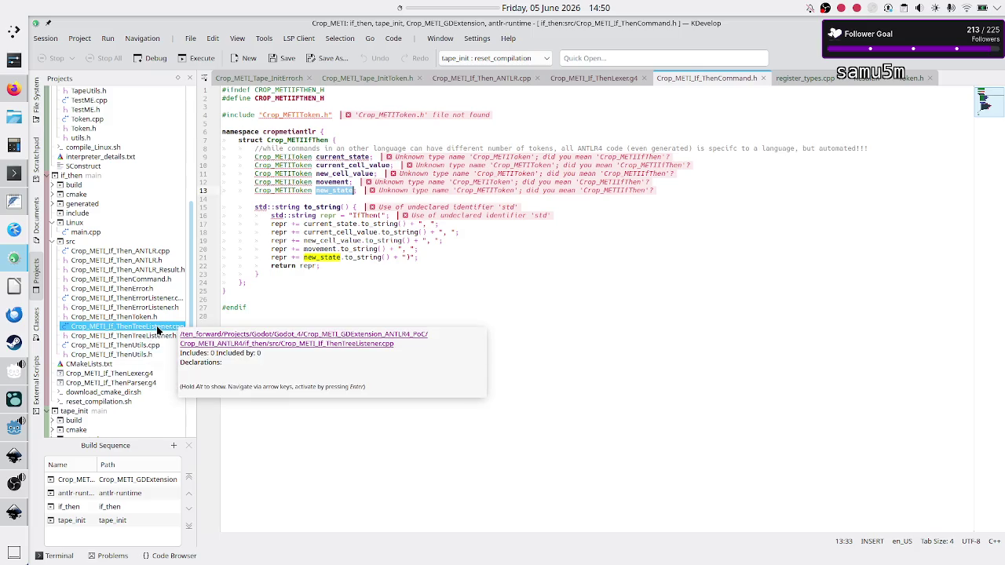
Step: Open Crop_METI_If_ThenTreeListener.cpp and scroll through its listener callbacks
double_click(167, 327)
scroll(368, 249, "down", 19)
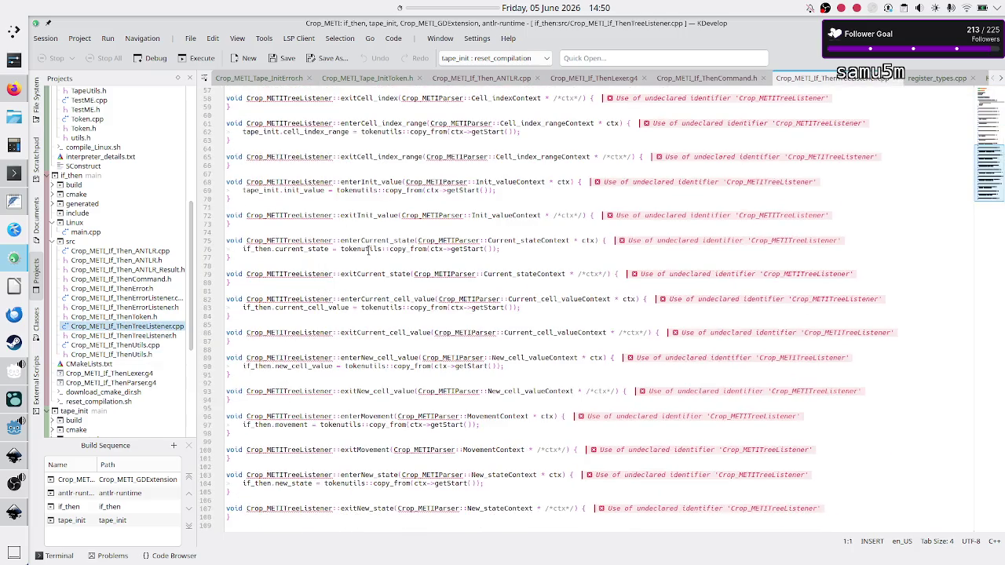
scroll(349, 424, "up", 11)
scroll(347, 422, "up", 5)
scroll(345, 422, "up", 3)
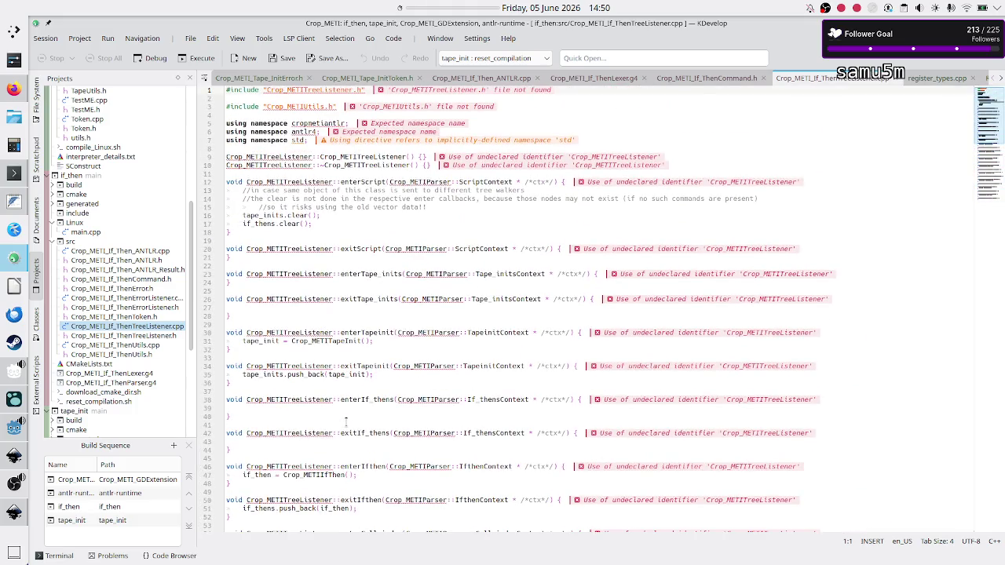
Step: Open the TreeListener header and highlight Crop_METITapeInit, Crop_METIIfThen and the tape_inits/if_thens vectors
double_click(139, 338)
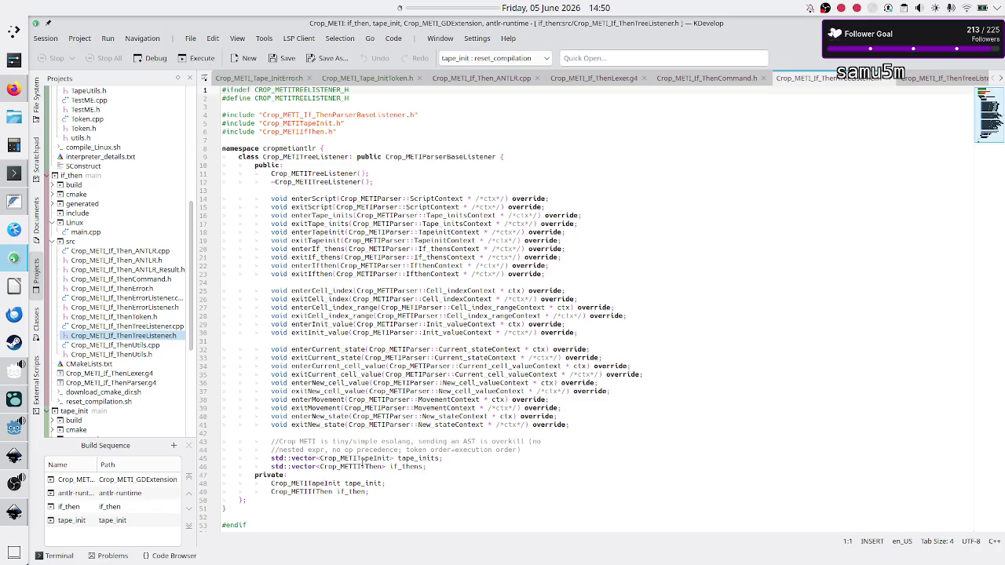
double_click(355, 460)
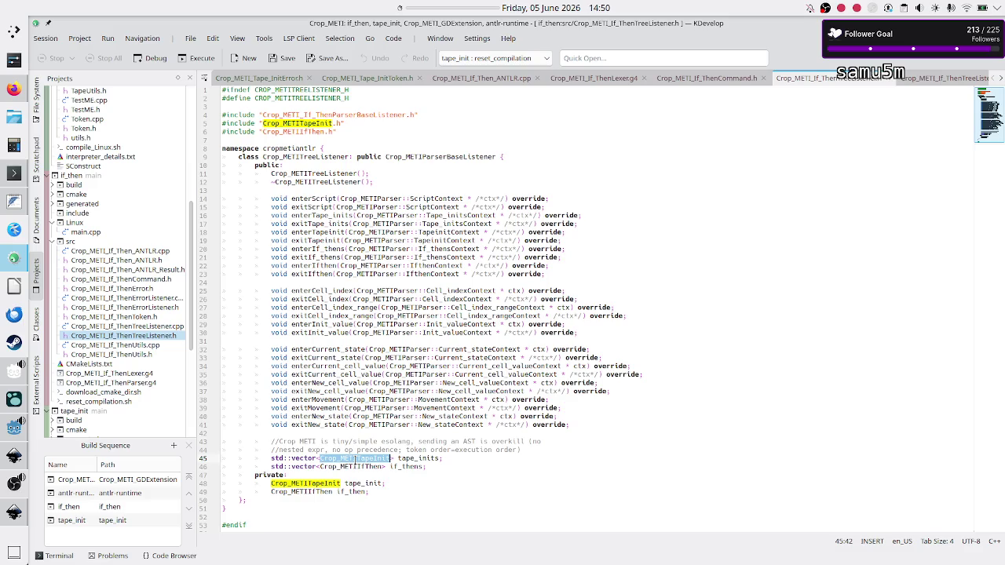
double_click(366, 467)
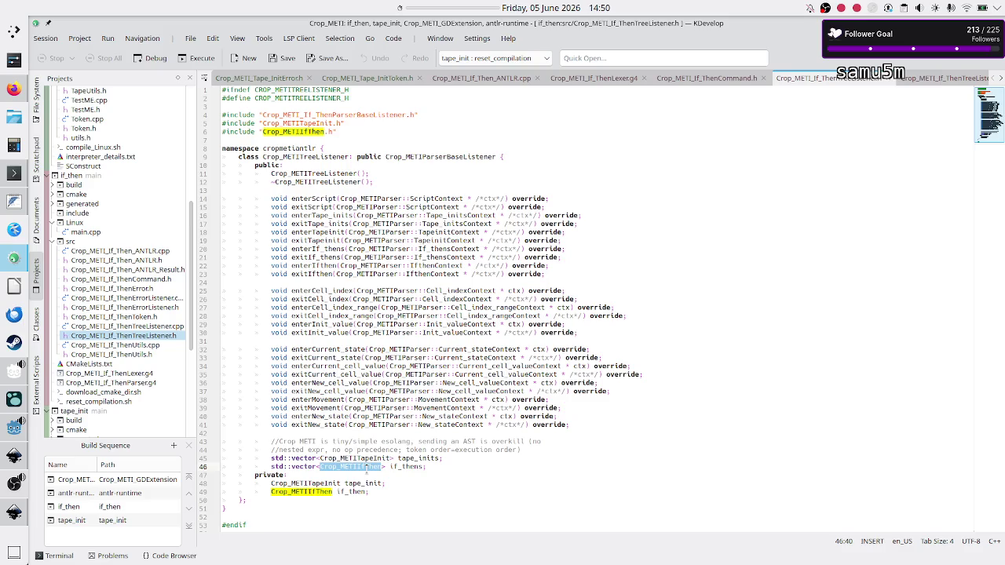
left_click_drag(308, 458, 428, 466)
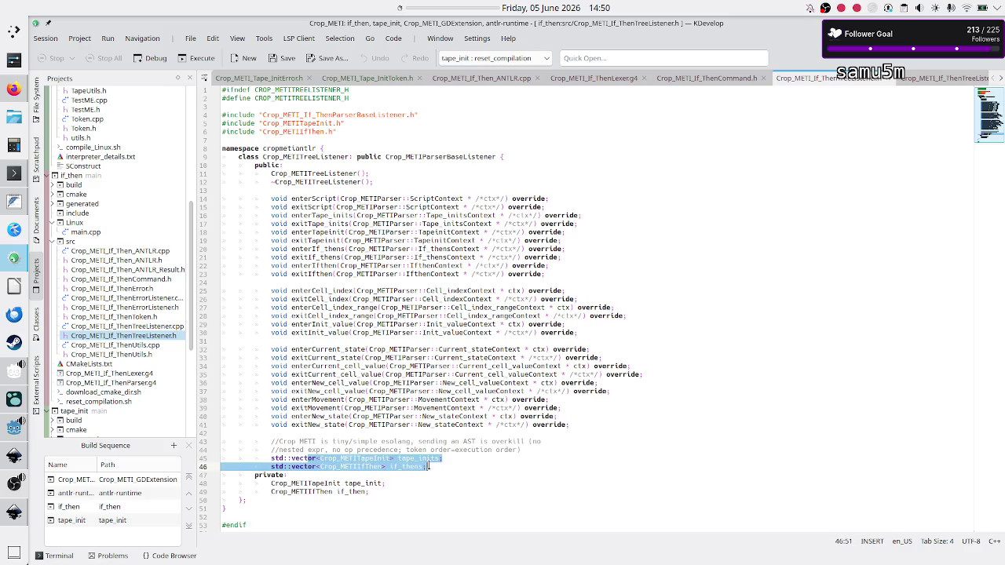
left_click(428, 467)
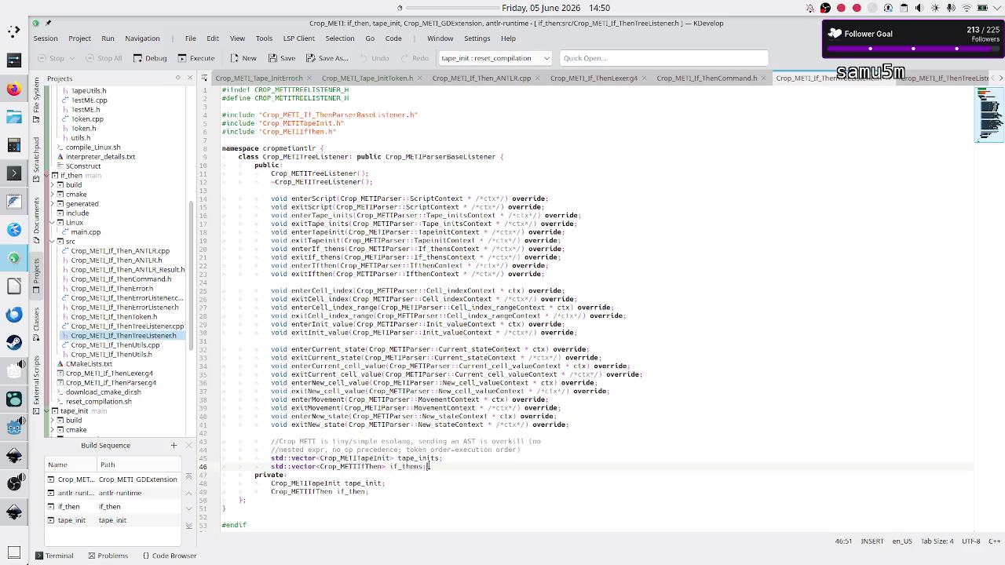
Step: Reopen Crop_METI_If_ThenTreeListener.cpp, scroll down, then return to the FeatherPad notes
double_click(157, 328)
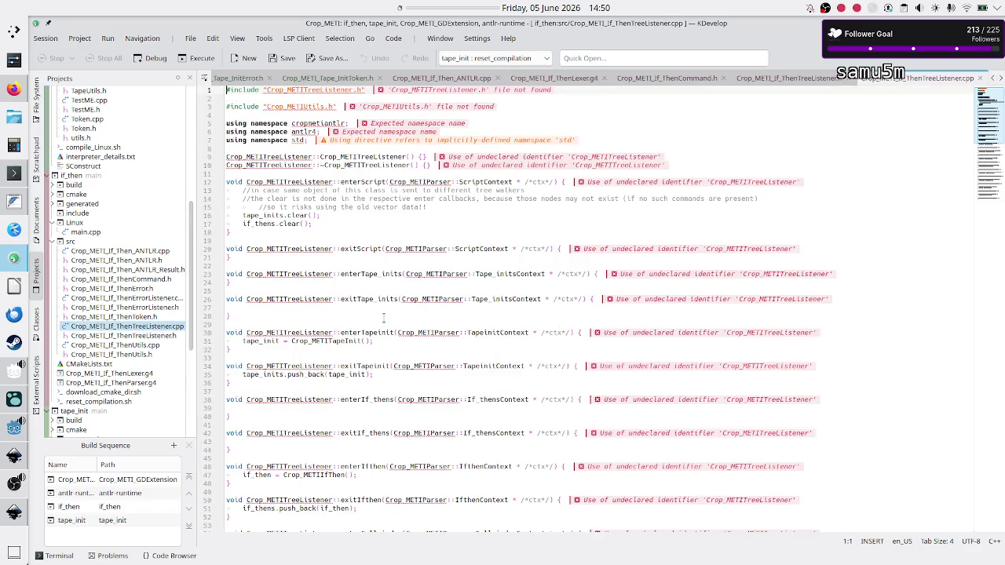
scroll(344, 310, "down", 6)
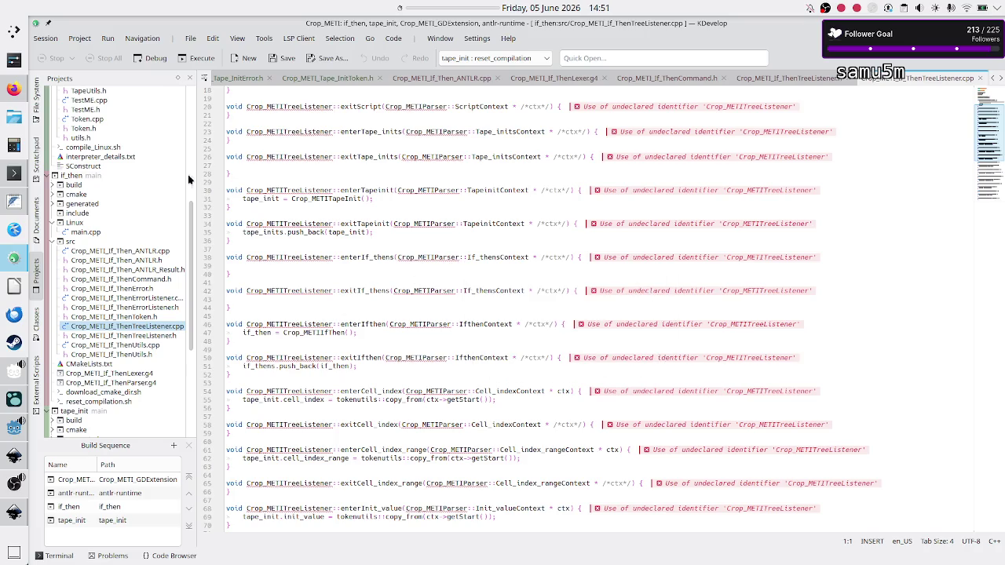
left_click(14, 205)
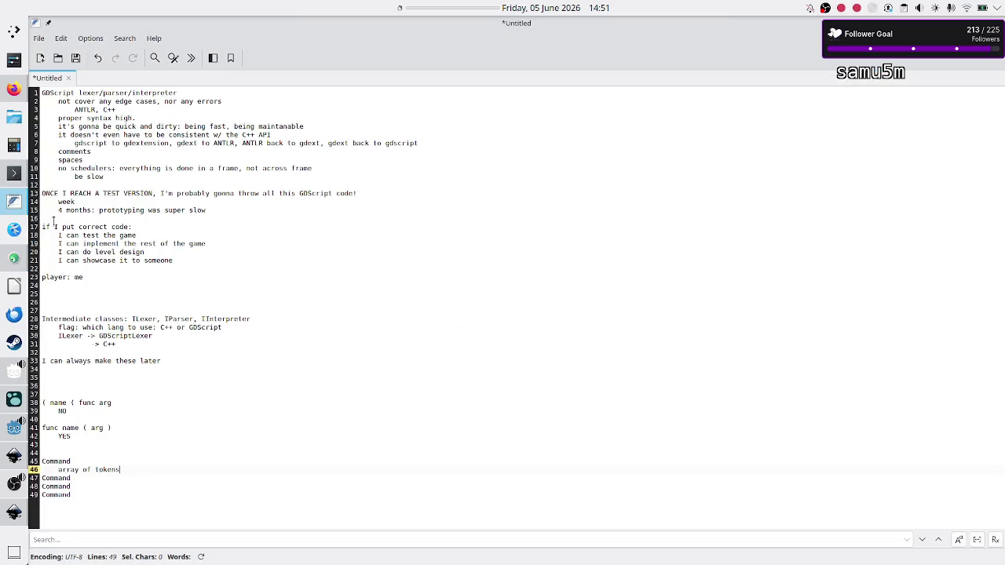
Step: Type a 'parse ttre' heading on empty line 44 above the Command notes
left_click(129, 450)
key("Down")
key("shift+Down")
key("shift+End")
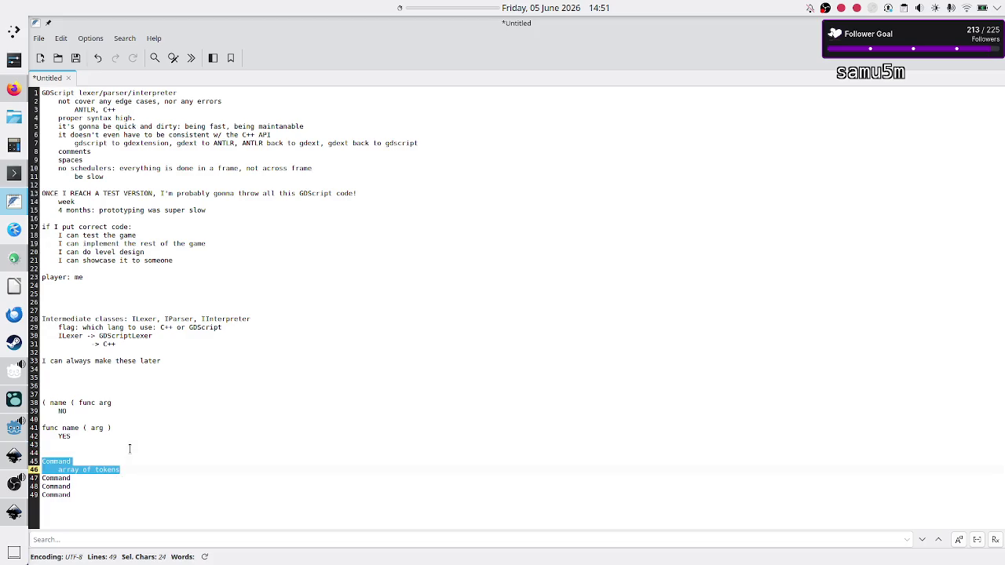
key("Escape")
key("Up")
key("Up")
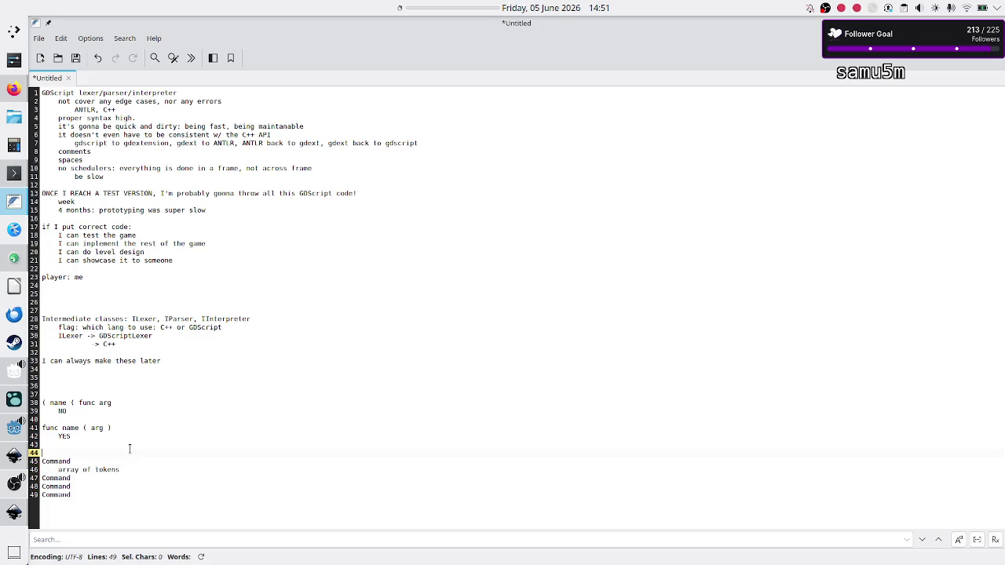
key("Down")
key("Up")
type("parse t")
type("tre")
Step: Indent the first Command and its 'array of tokens' note beneath the heading, then go back to KDevelop
key("Down")
key("Tab")
key("Down")
key("Tab")
key("Up")
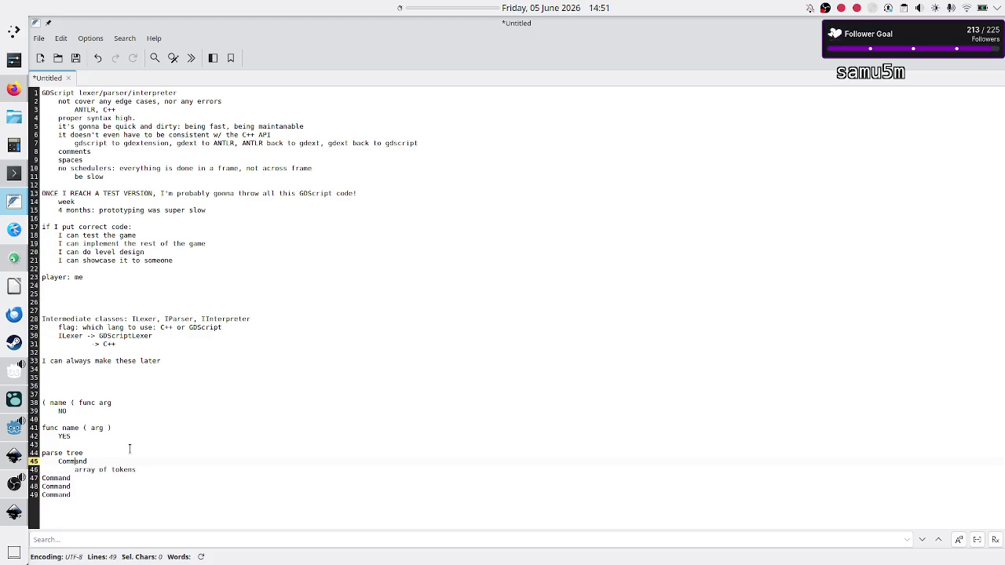
key("shift+Down")
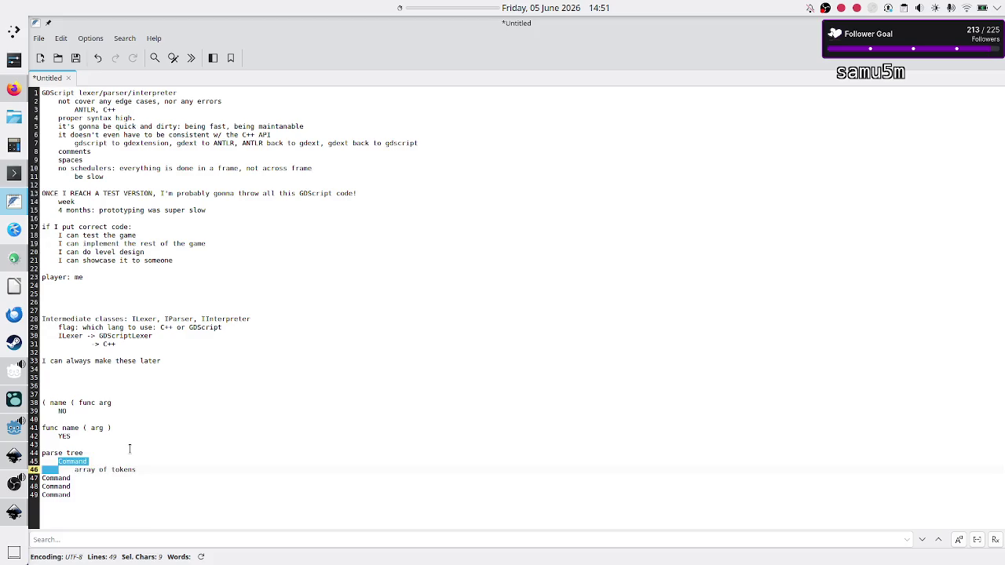
key("shift+Right")
key("shift+Right")
key("shift+Right")
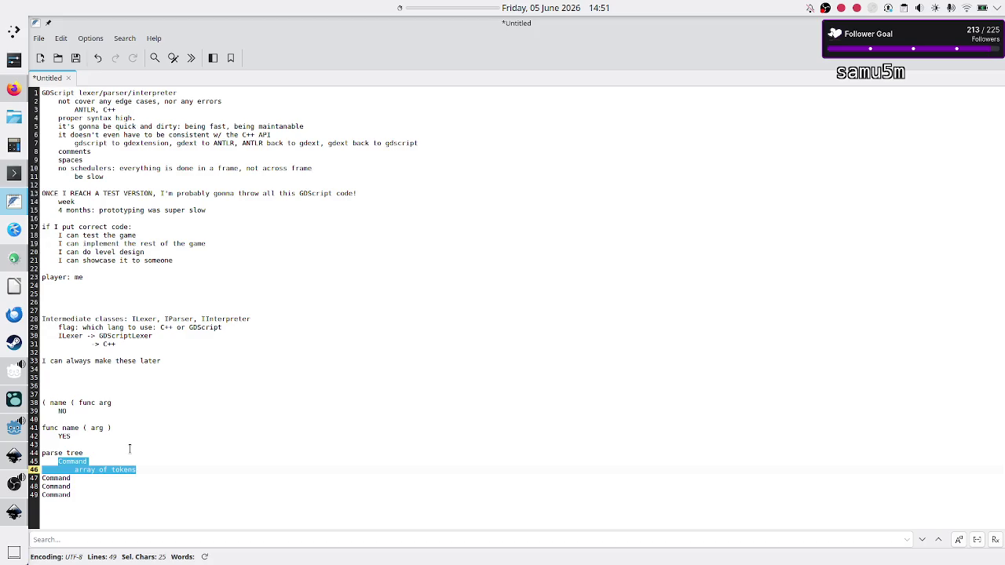
key("alt+Tab")
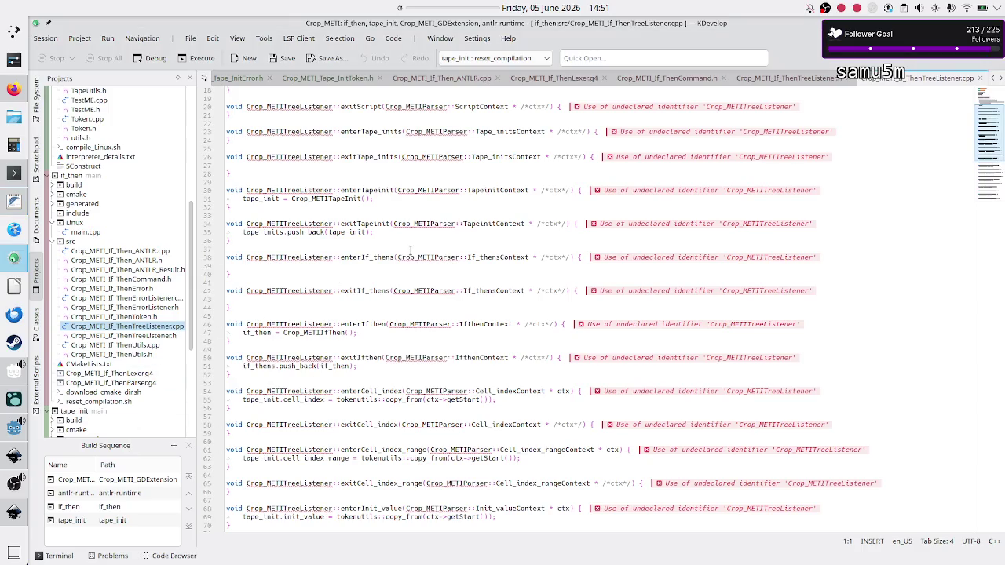
scroll(460, 179, "up", 6)
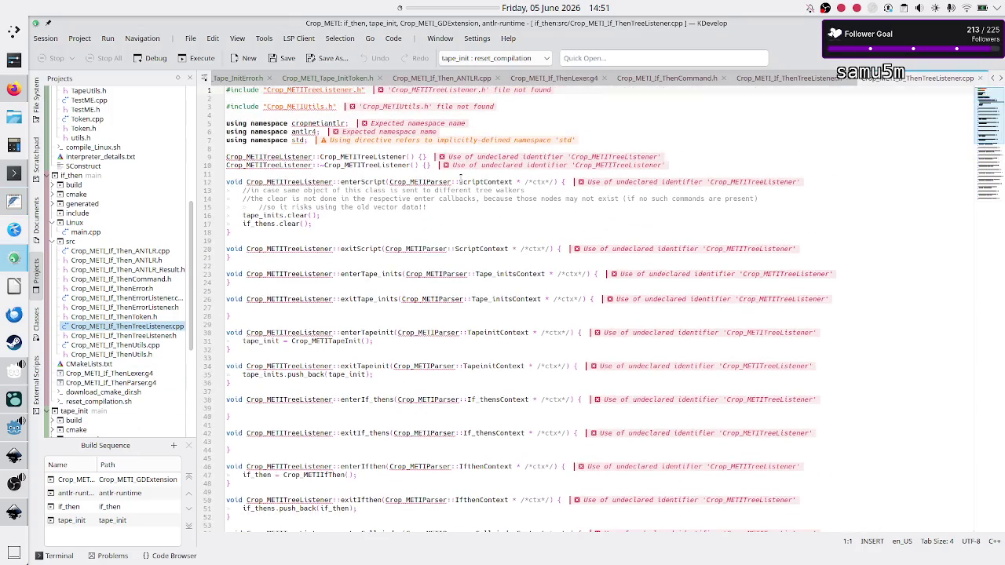
double_click(310, 90)
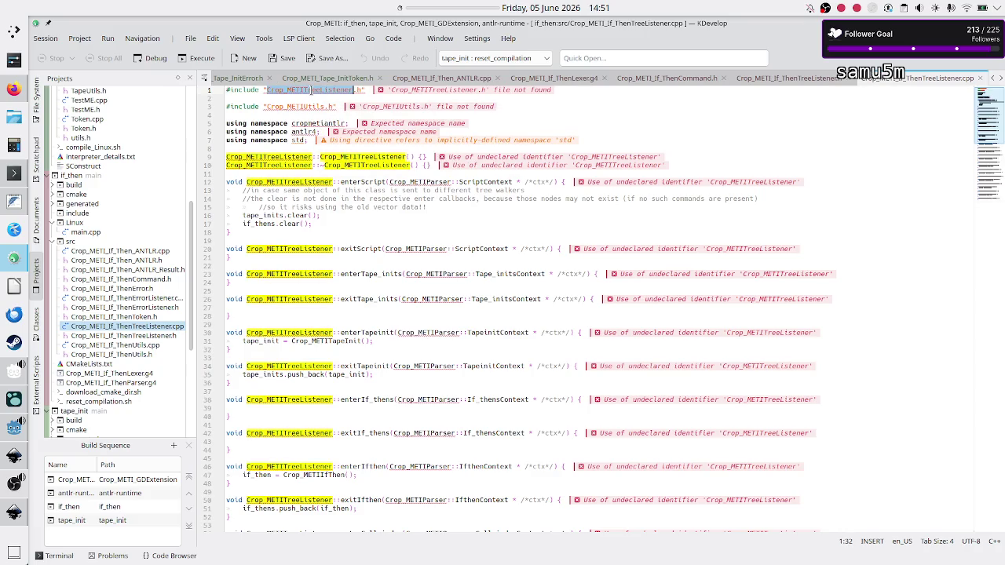
mouse_move(343, 152)
scroll(372, 310, "down", 2)
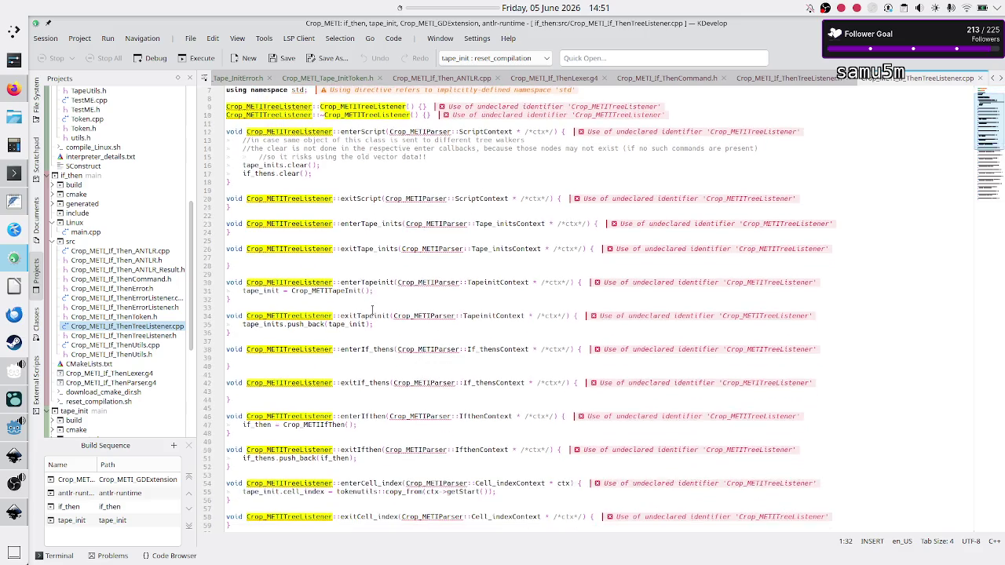
scroll(373, 310, "down", 1)
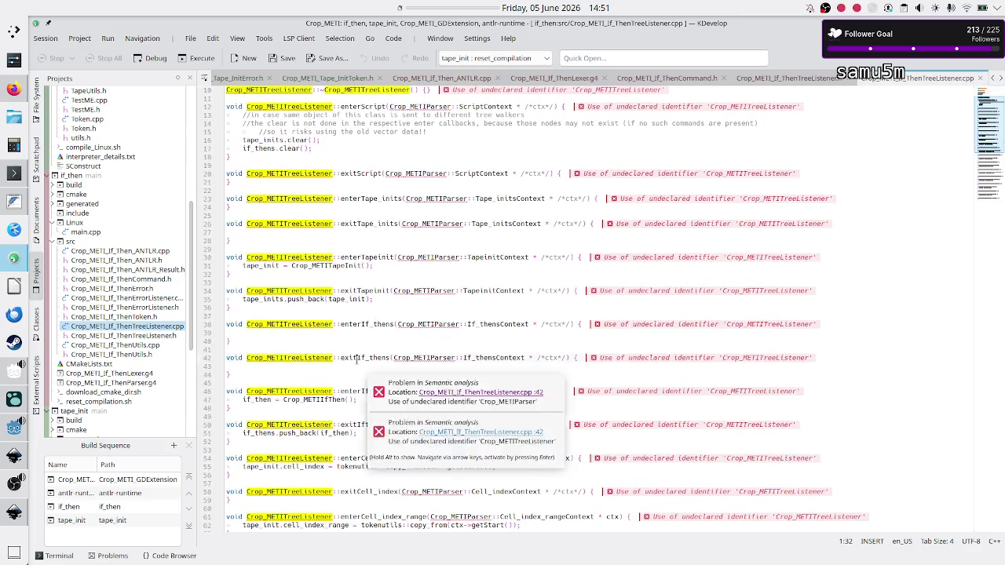
left_click(362, 391)
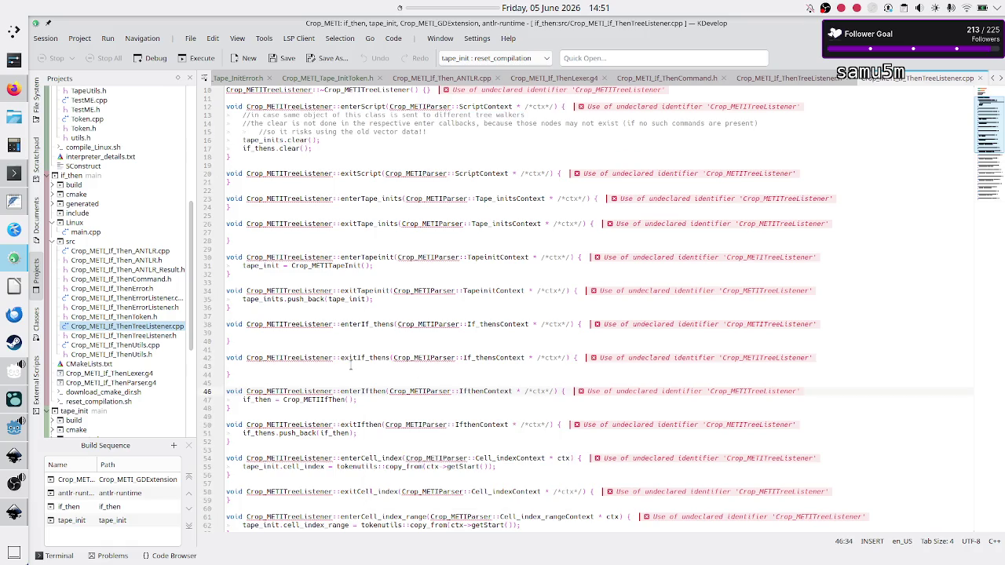
scroll(380, 398, "down", 5)
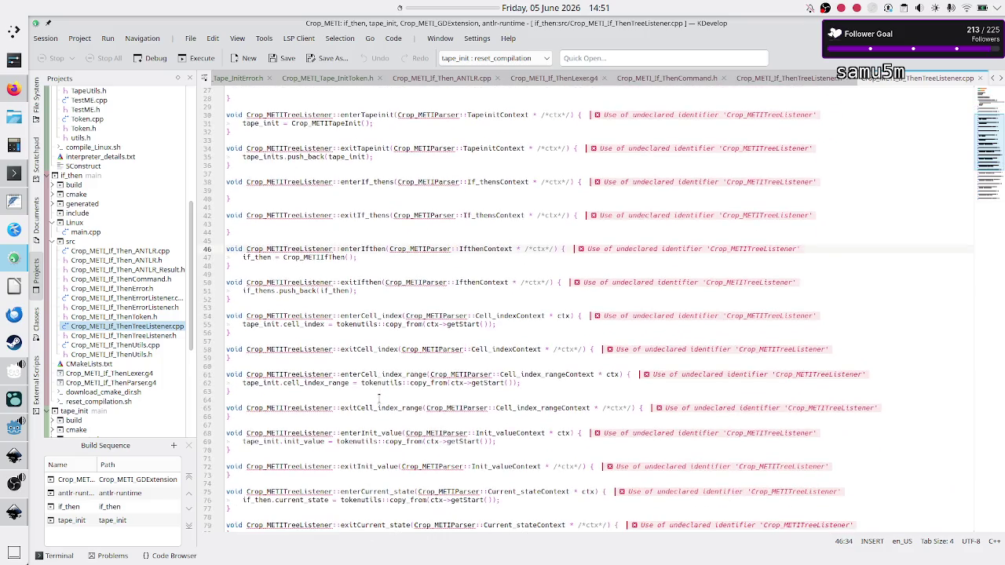
scroll(380, 398, "down", 2)
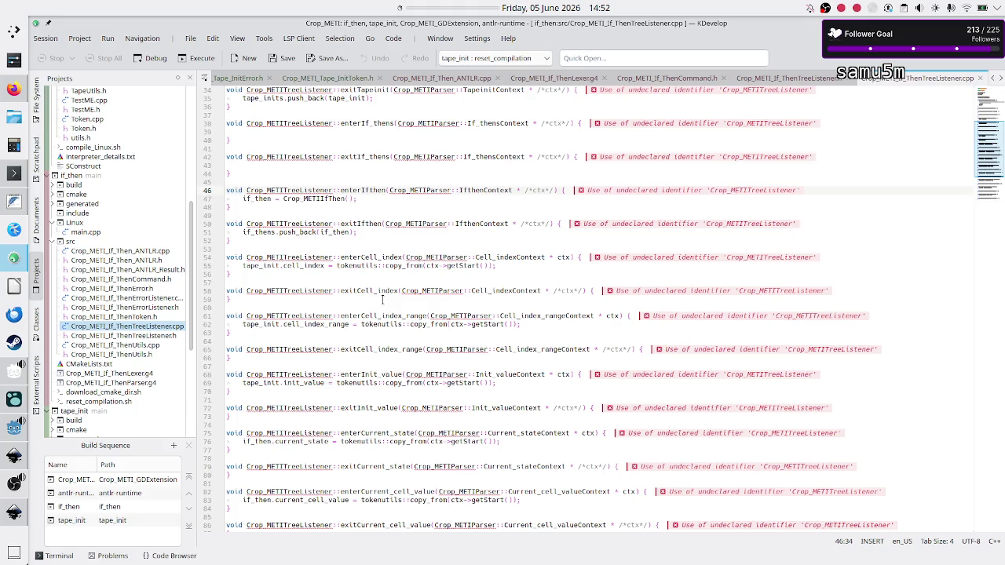
scroll(356, 370, "down", 7)
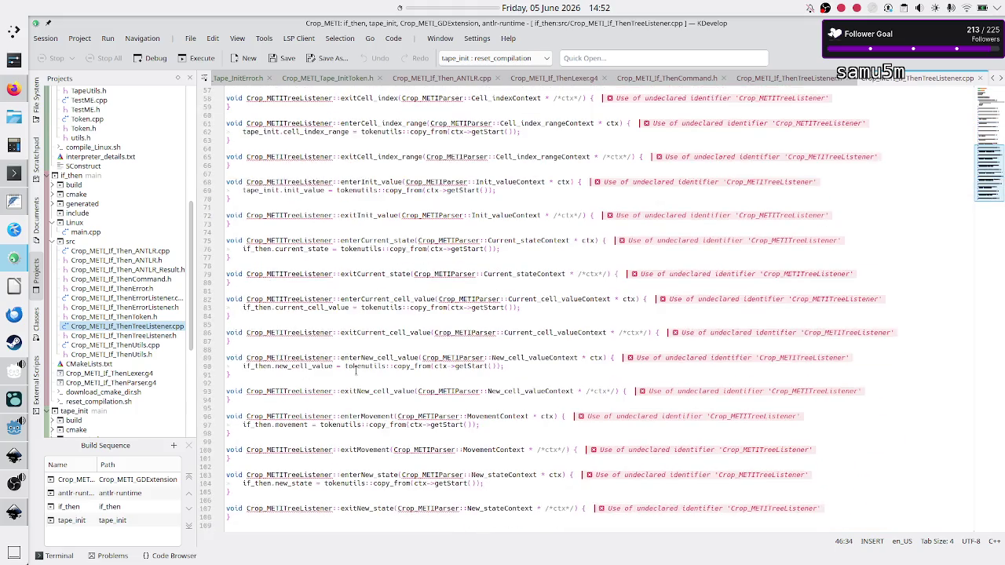
scroll(355, 370, "up", 6)
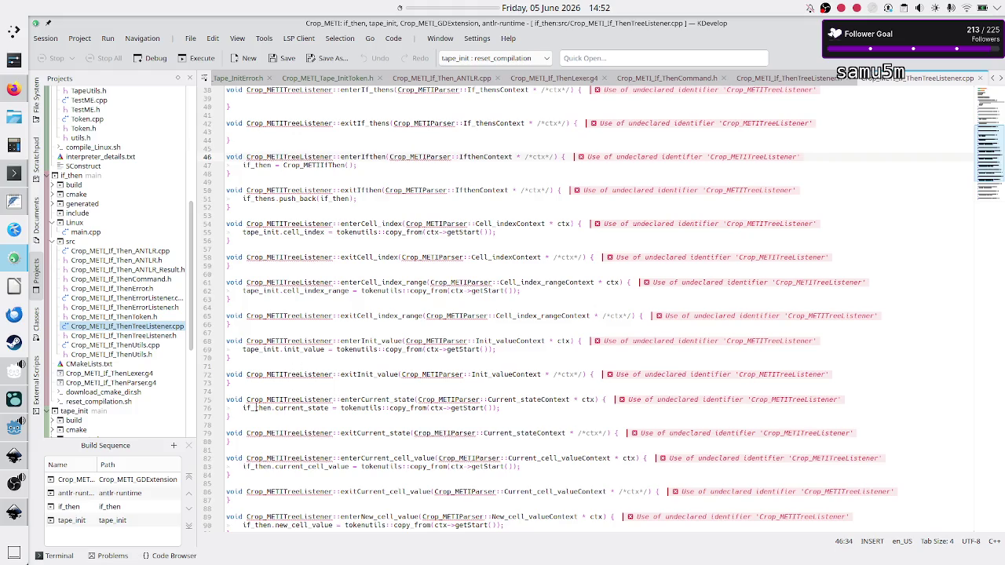
double_click(301, 408)
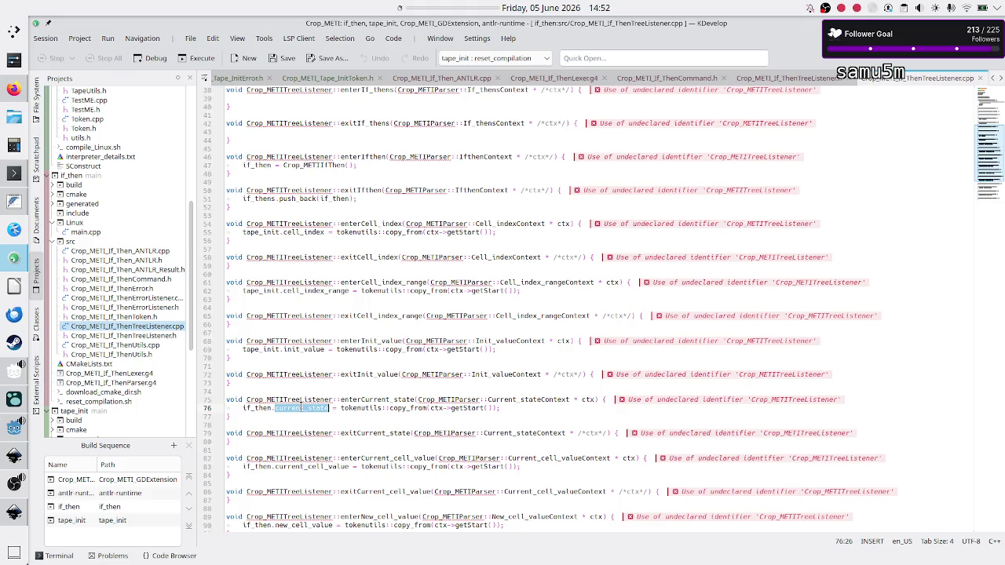
double_click(261, 408)
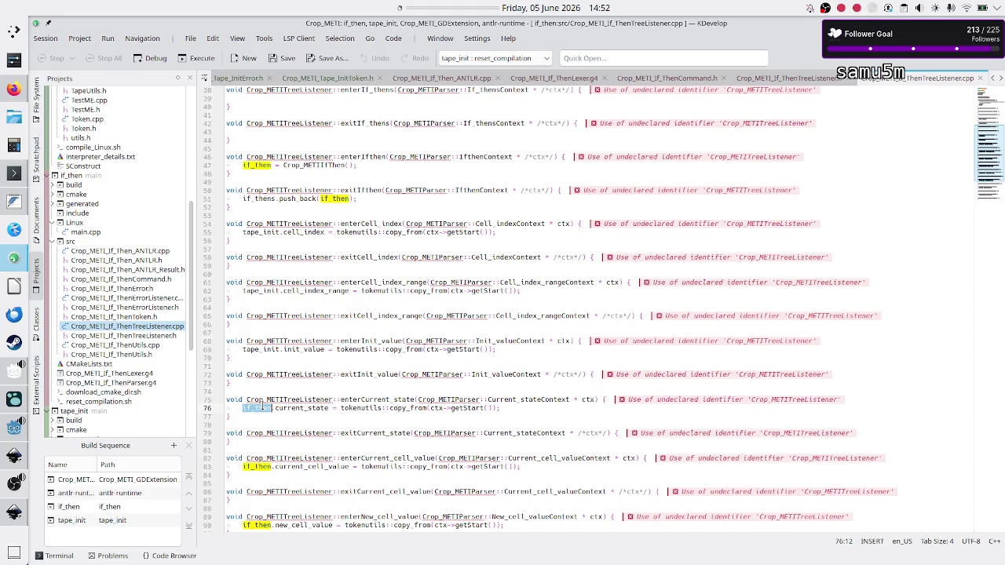
left_click_drag(343, 408, 475, 409)
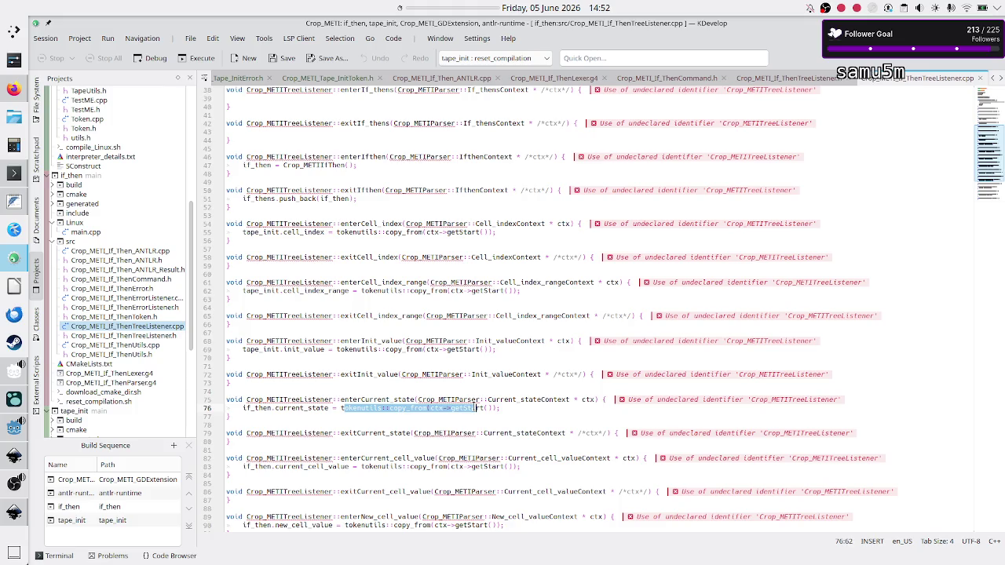
double_click(301, 467)
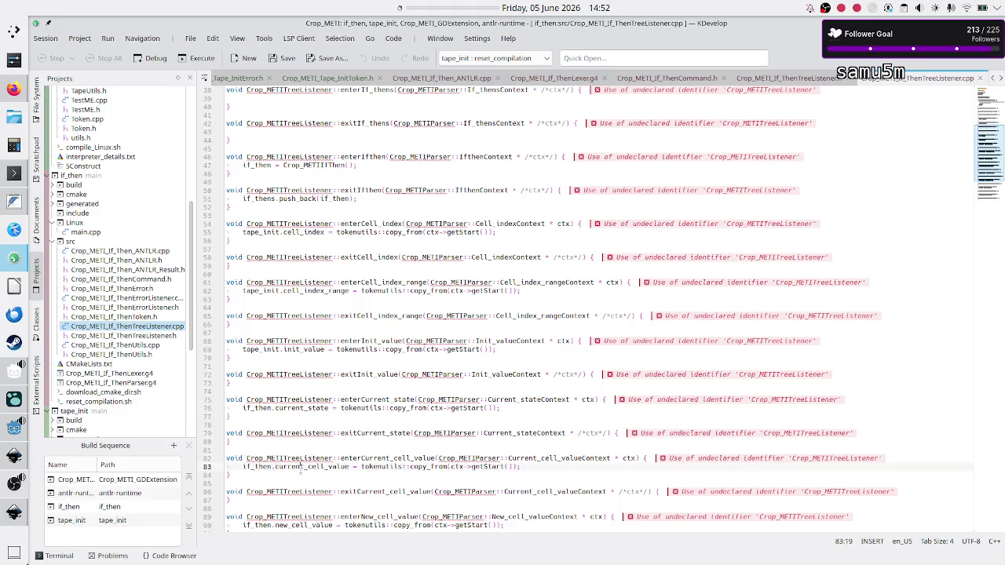
double_click(259, 467)
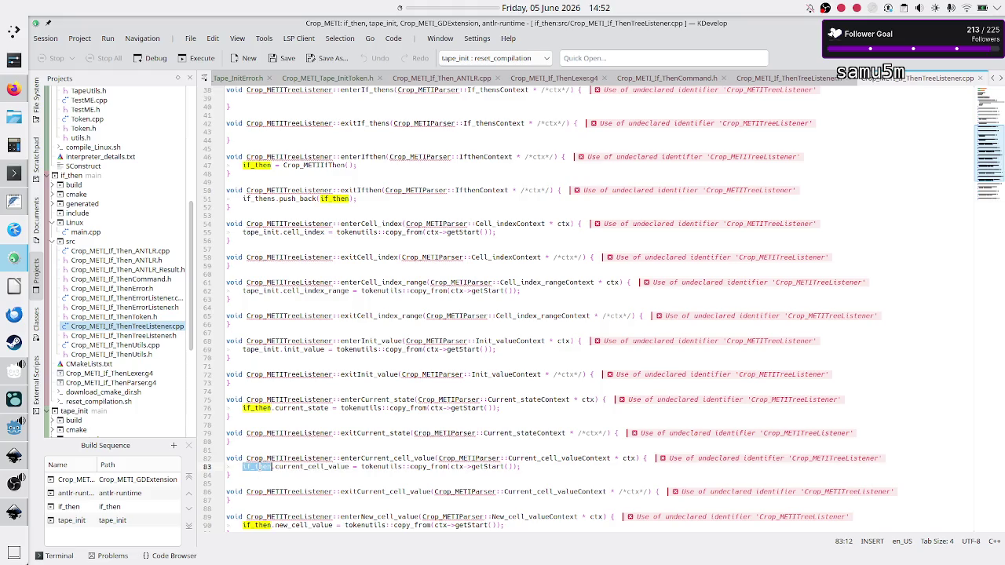
double_click(310, 409)
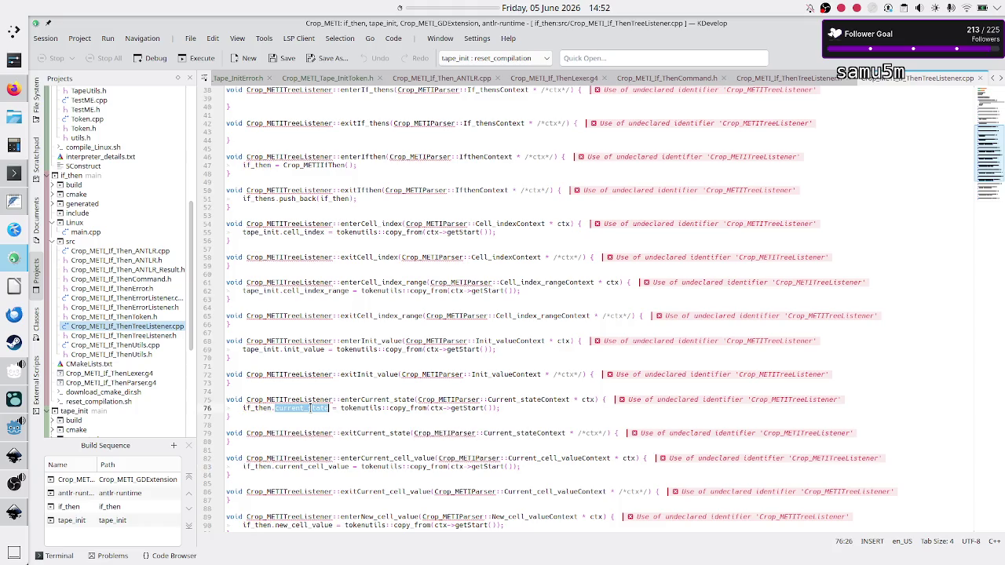
double_click(296, 466)
left_click(255, 466)
left_click_drag(361, 467, 510, 468)
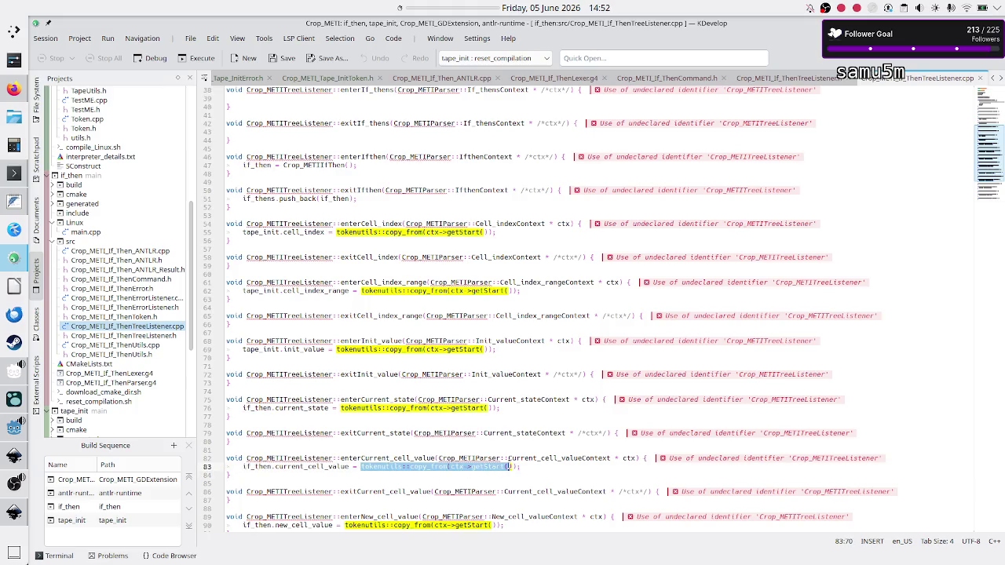
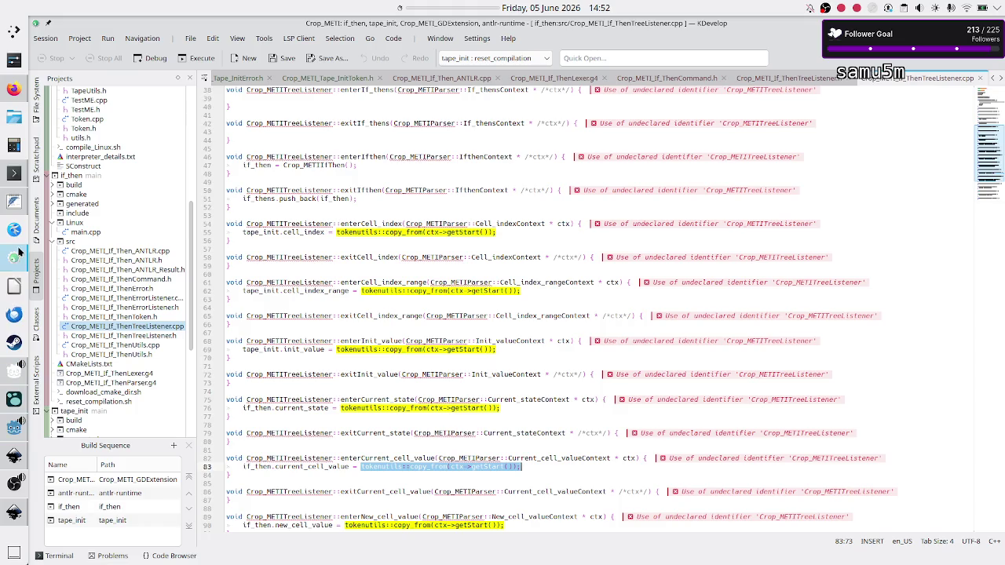
Step: Append ': order of syntax, but shown as a tree' to the parse tree note and add a blank line below
left_click(14, 201)
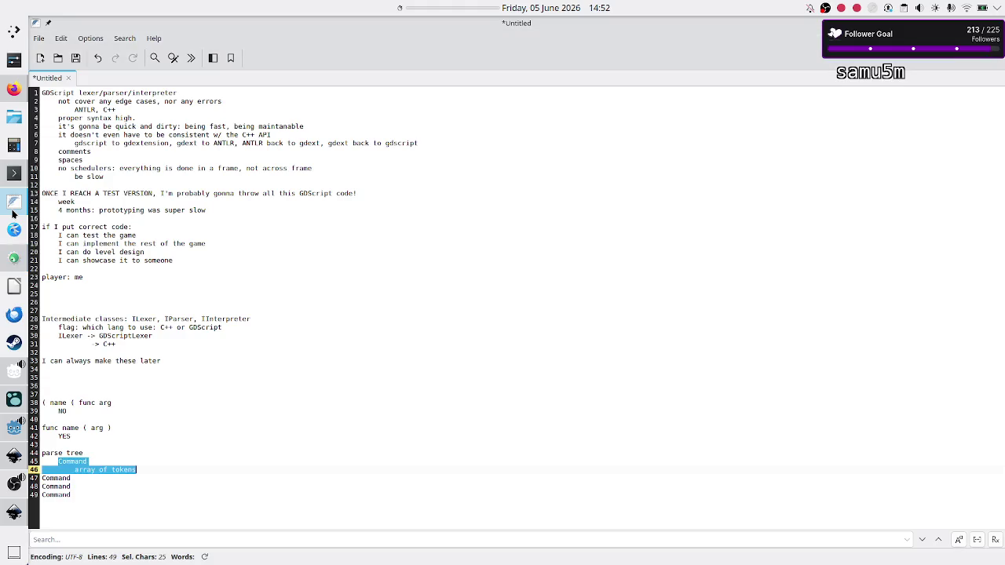
left_click(135, 414)
key("Down")
key("Down")
key("Down")
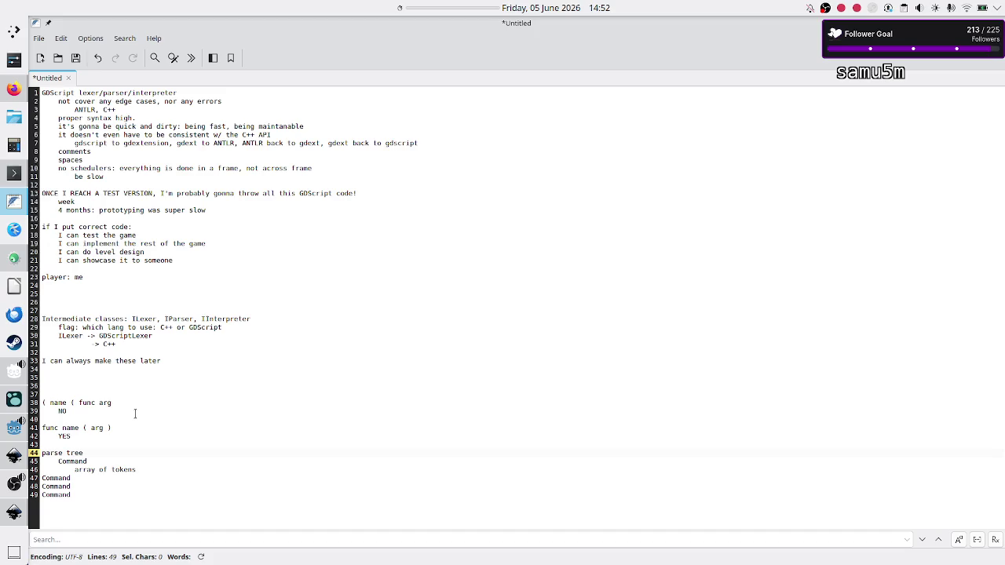
type(": order")
type(" of s")
type("ntax o")
type("ut show")
type("as a tree")
key("Return")
key("Return")
key("Return")
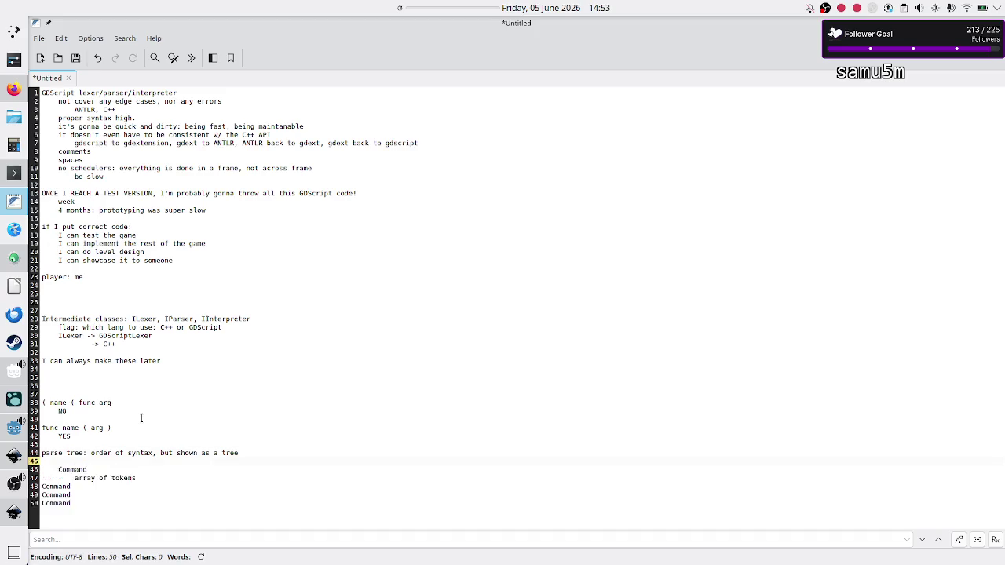
Step: Type 'script' with a spaced-out row of three 'command' words beneath it
key("Up")
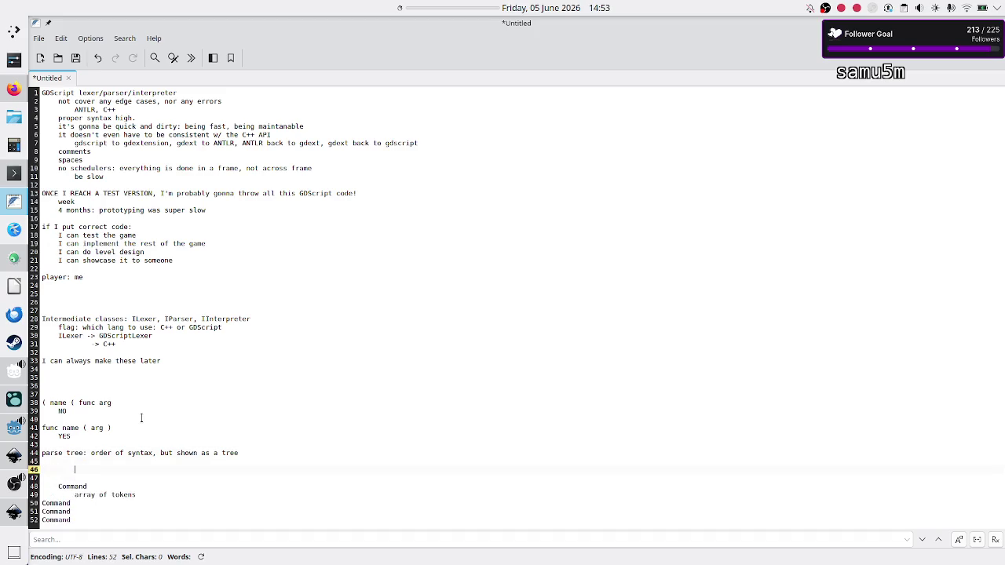
type("cript")
key("Return")
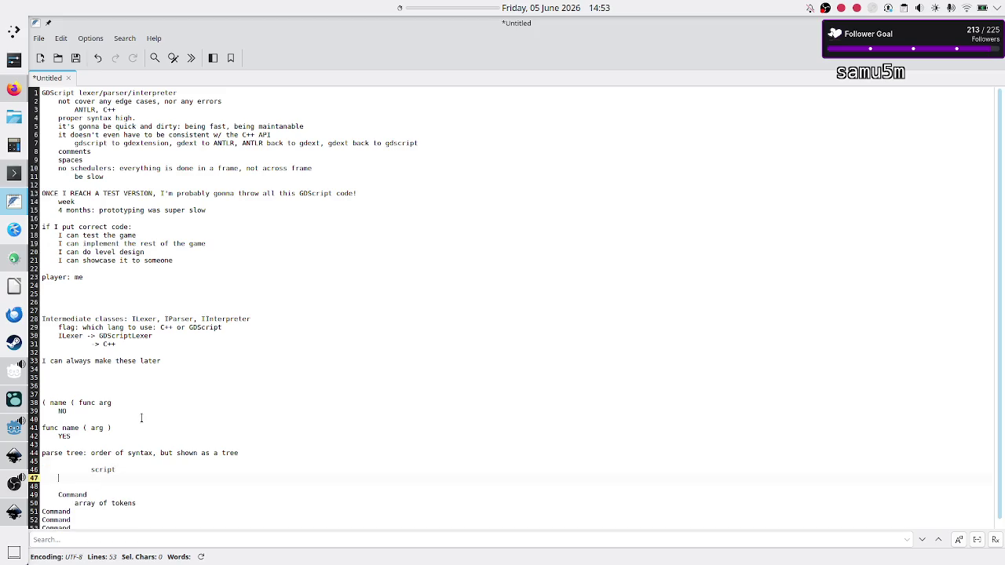
type("command ")
type("command     ")
type("command")
key("Down")
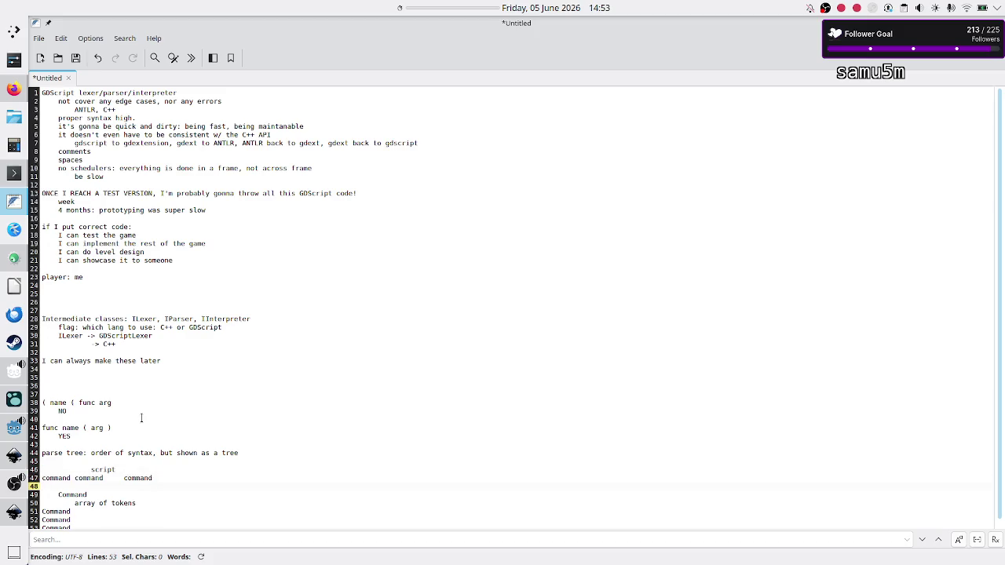
key("Up")
key("Right")
key("Tab")
key("Down")
Step: Type the T1 T2 T3.. token rows under each command
type("T1 T2 ")
type(".")
type("1 t2")
key("BackSpace")
key("BackSpace")
type("T2 T")
type("3..  ")
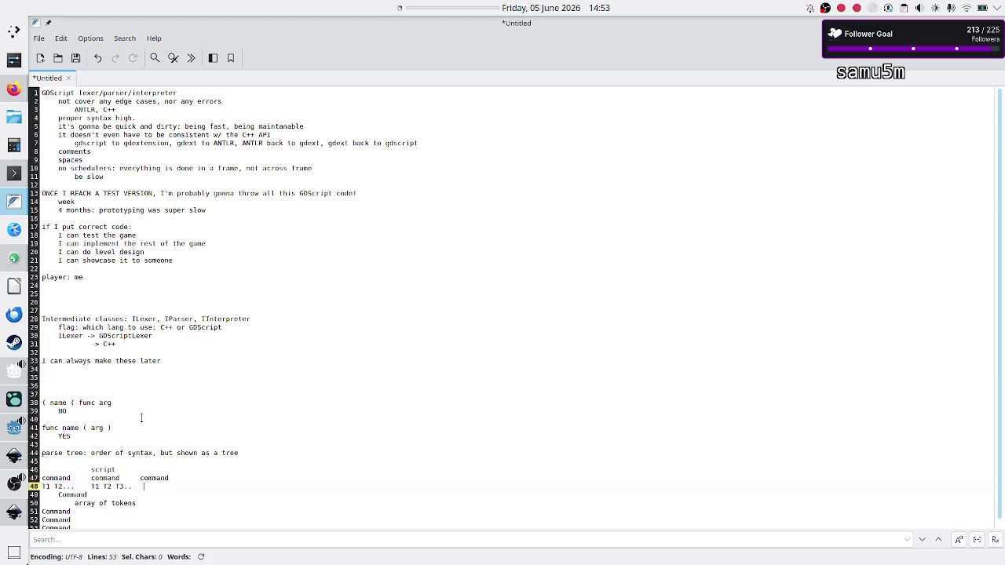
type("T1 ")
type("T2 ")
type("T2")
key("Home")
key("Up")
key("Up")
key("Down")
key("shift+End")
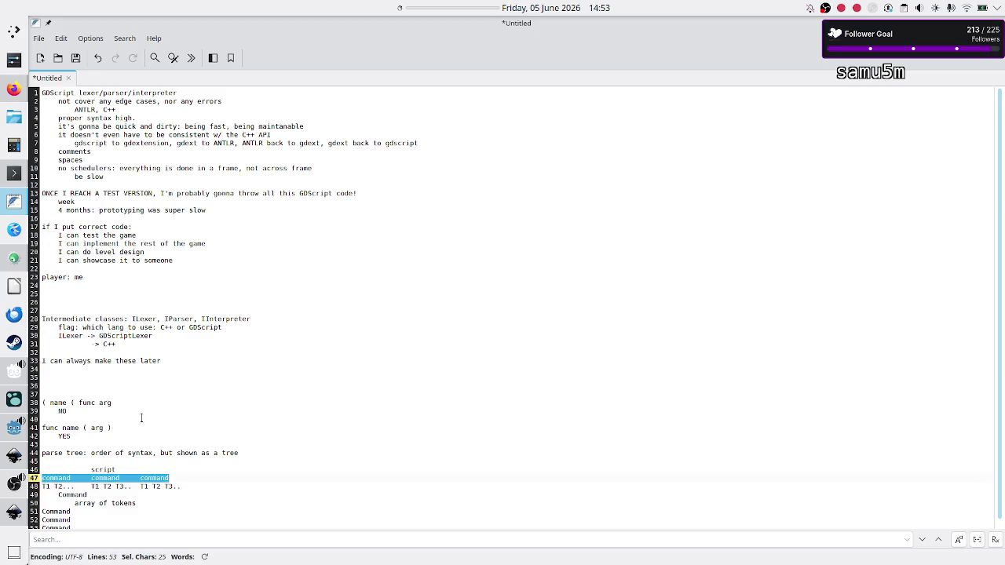
key("Home")
Step: Insert a line beneath the token rows and begin typing example token values (0 1 R 9 8)
key("Down")
key("shift+Right")
key("shift+Right")
key("shift+Right")
key("shift+Right")
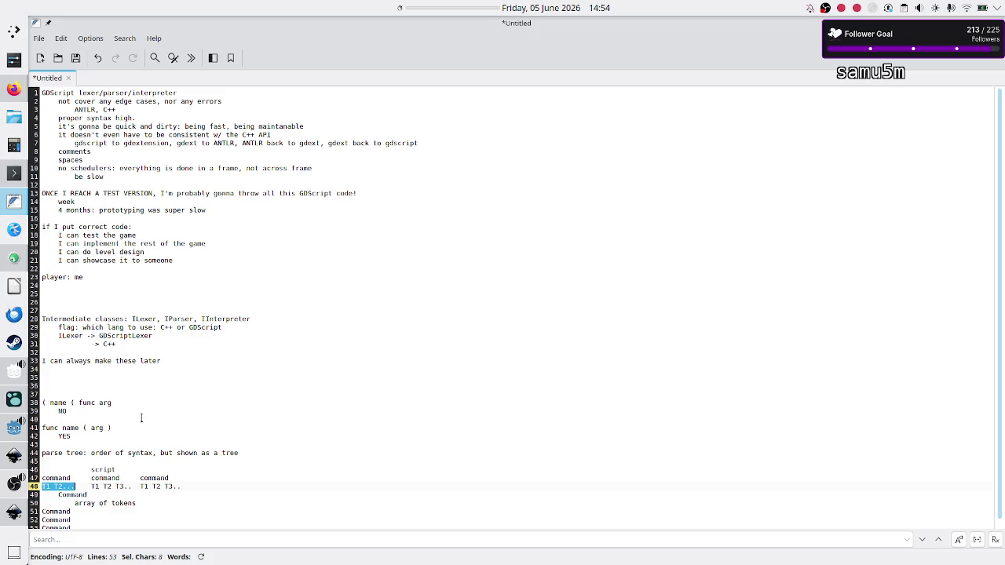
key("Down")
key("Up")
key("End")
key("Right")
key("Return")
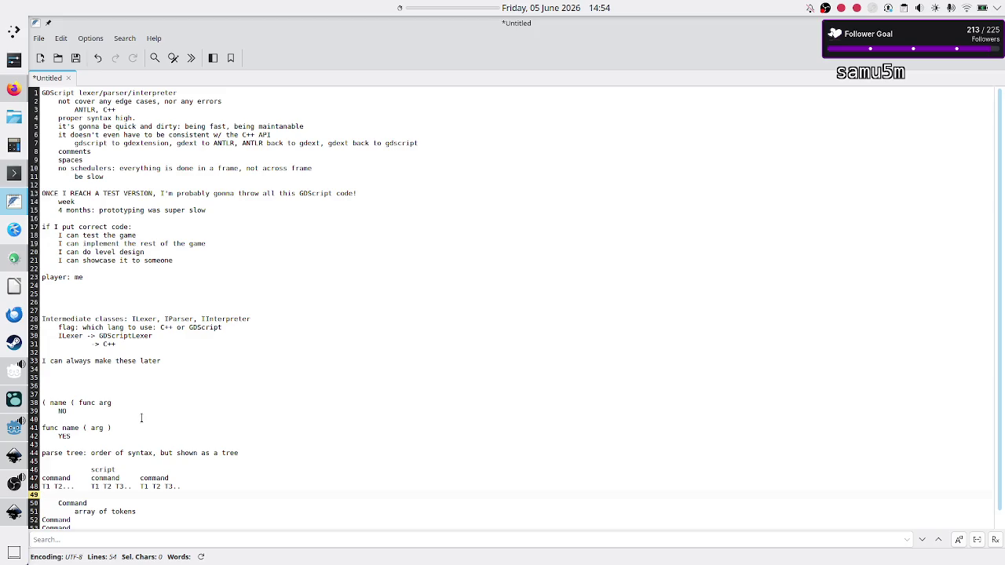
type("o")
type(" 1")
type("R")
type("9")
type("8")
Step: Tidy the token row into T1 T2 T3 / T1 T2 T3 T4, removing the stray dots
key("Up")
key("End")
key("BackSpace")
key("BackSpace")
type("T")
key("Home")
key("Right")
key("Right")
key("BackSpace")
key("BackSpace")
key("BackSpace")
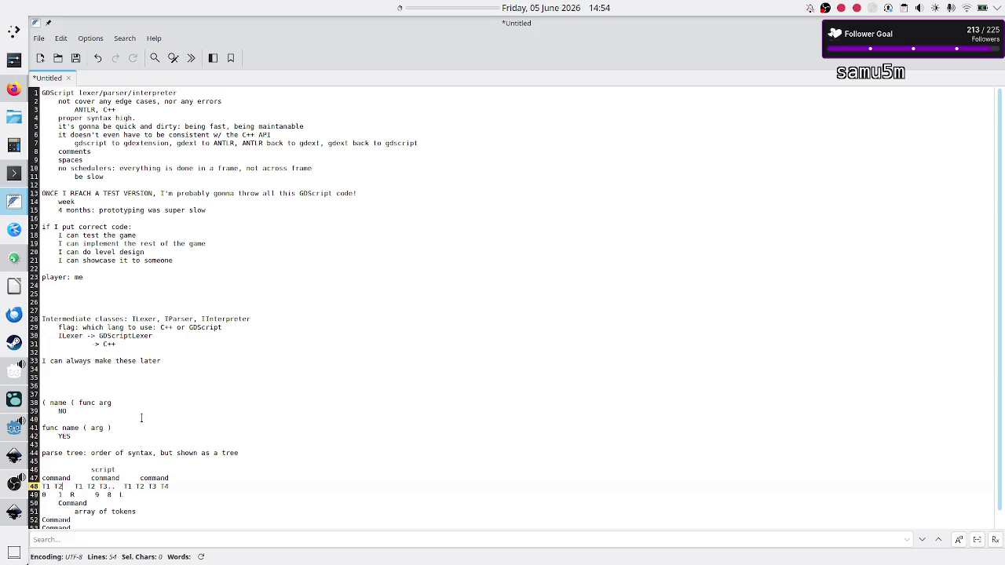
type("T3")
key("BackSpace")
key("BackSpace")
Step: Finish the example values row with '5 6 . H' and select the whole tree sketch
key("Down")
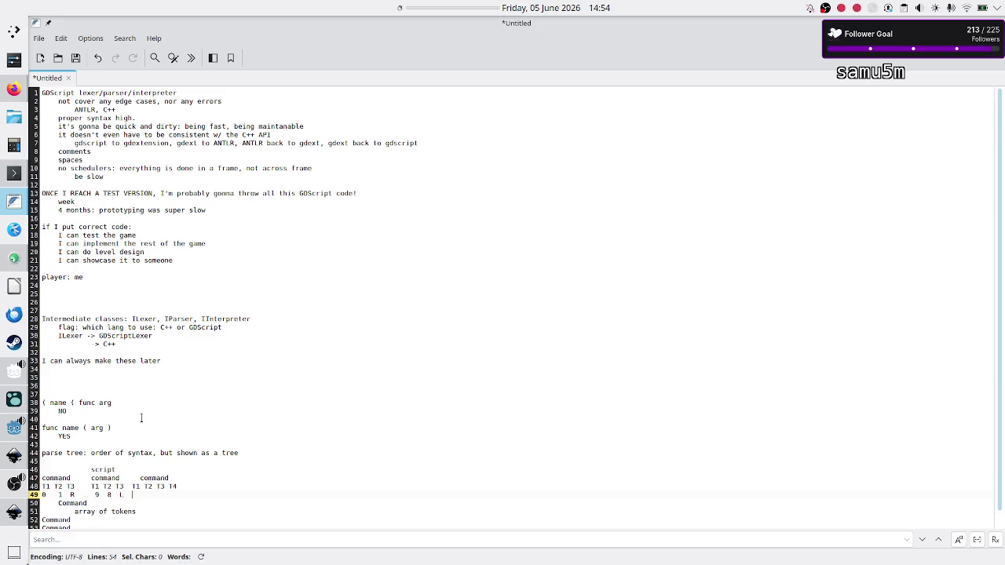
type("5 ")
type("6")
key("BackSpace")
type("6")
type("H")
key("Up")
key("Up")
key("Up")
key("Home")
key("shift+Down")
key("shift+Down")
key("shift+Down")
key("shift+End")
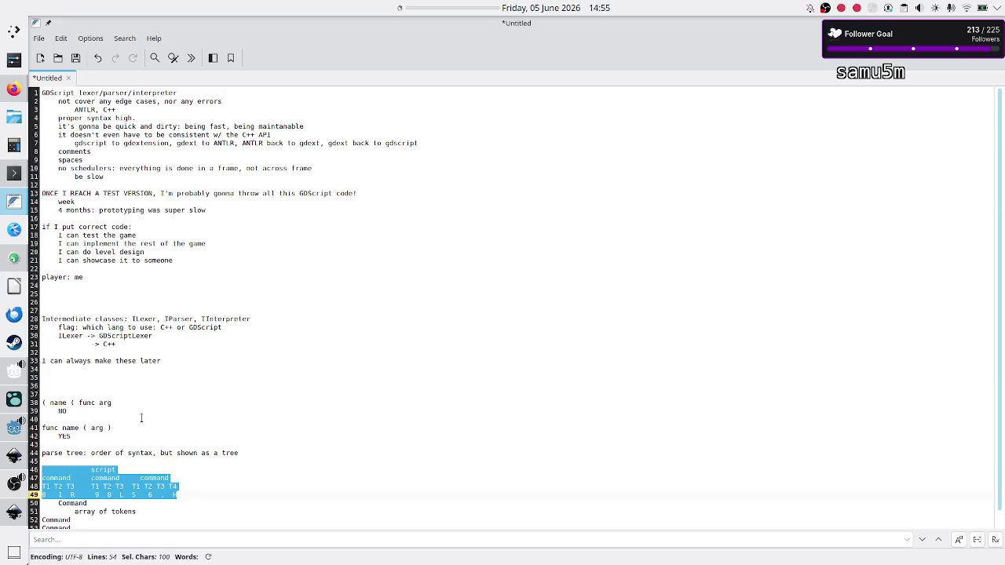
Step: Add a fourth 'comment' branch with token 'CT' and example value '#test'
key("Down")
key("Home")
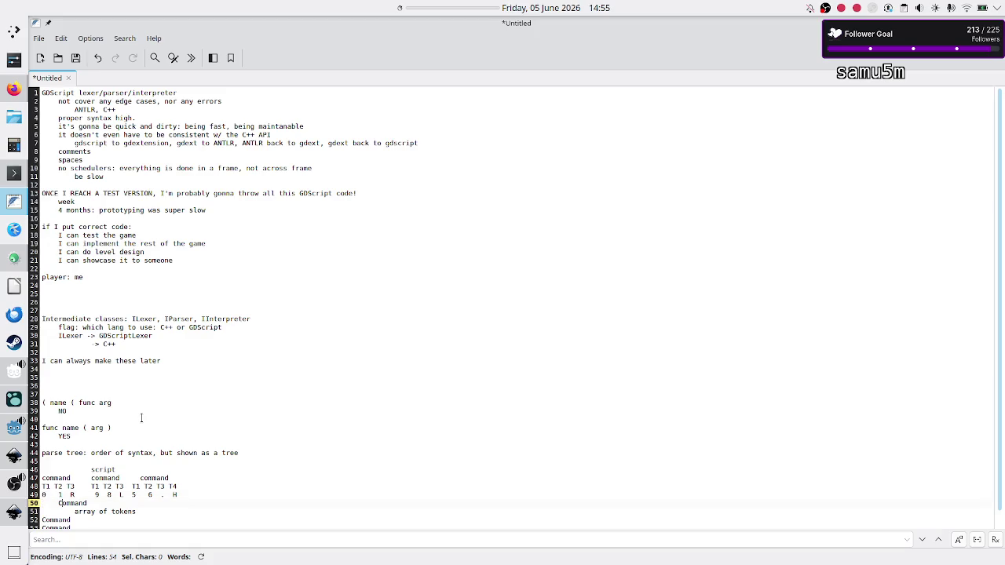
key("shift+Down")
key("shift+Down")
key("shift+Left")
key("shift+Left")
key("shift+Left")
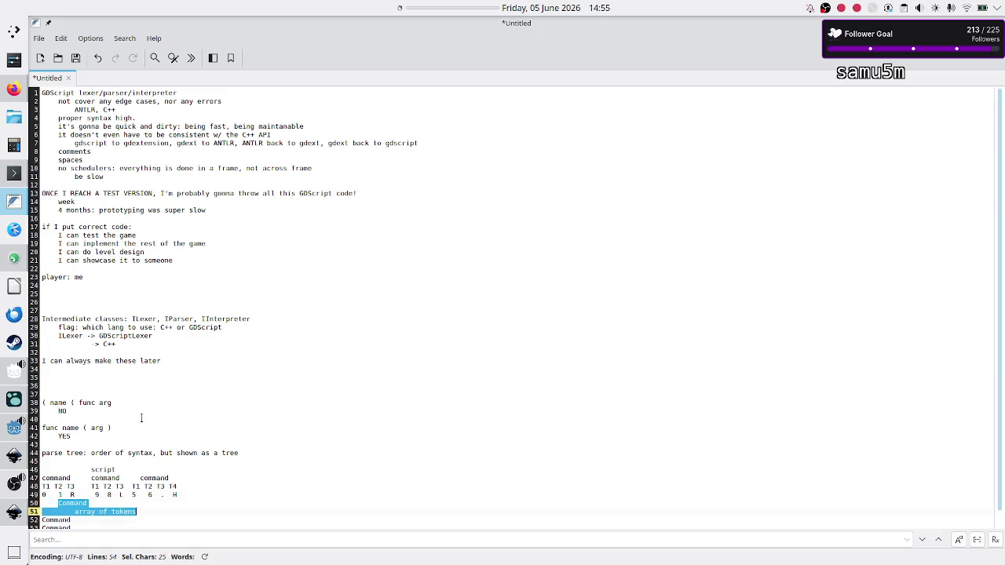
key("shift+Right")
left_click(118, 479)
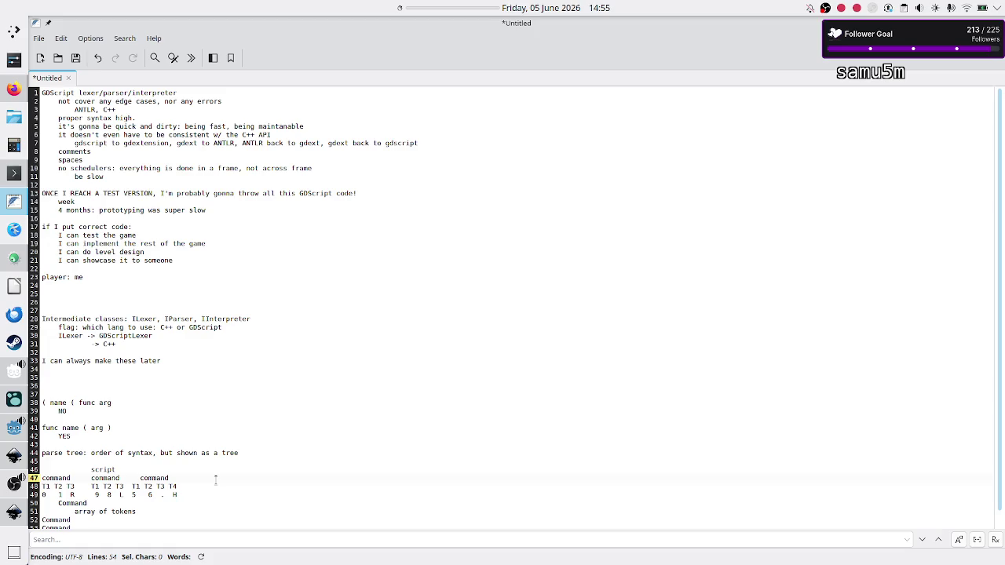
type("comment")
key("Down")
type("CT")
key("Down")
type("#")
type("test")
Step: Select the old Command notes and switch back to KDevelop
key("Up")
key("Up")
key("Up")
key("Down")
key("Down")
key("Down")
key("Down")
key("shift+Down")
key("shift+Down")
key("shift+Left")
key("shift+Left")
key("shift+Left")
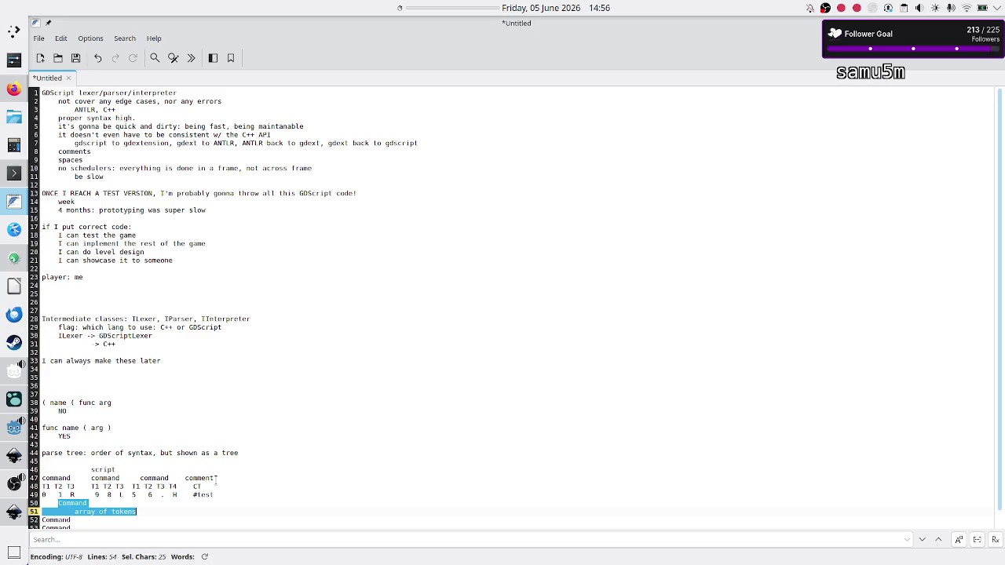
key("alt+Tab")
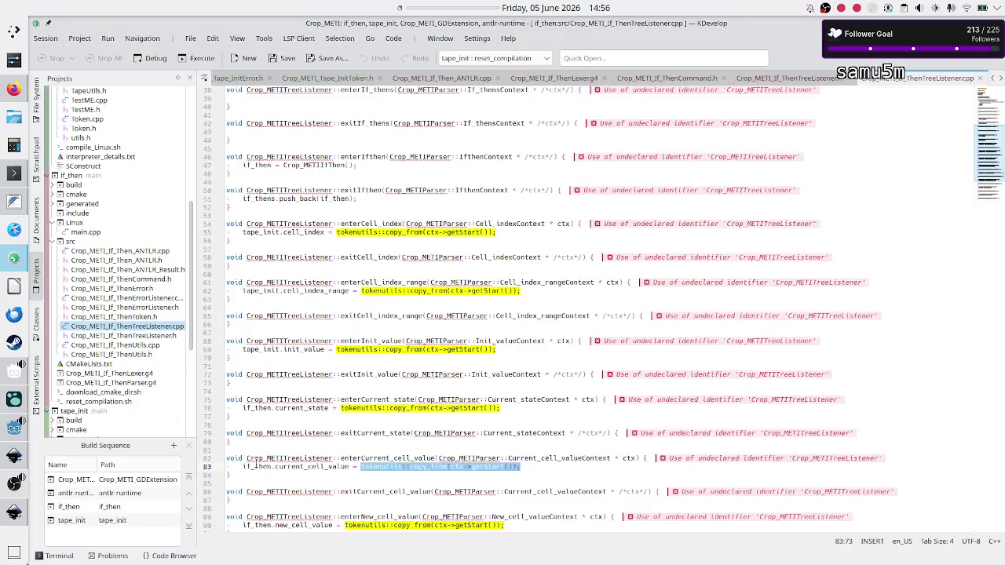
Step: Highlight tape_init in the listener .cpp and scroll through its uses
left_click_drag(281, 231, 243, 232)
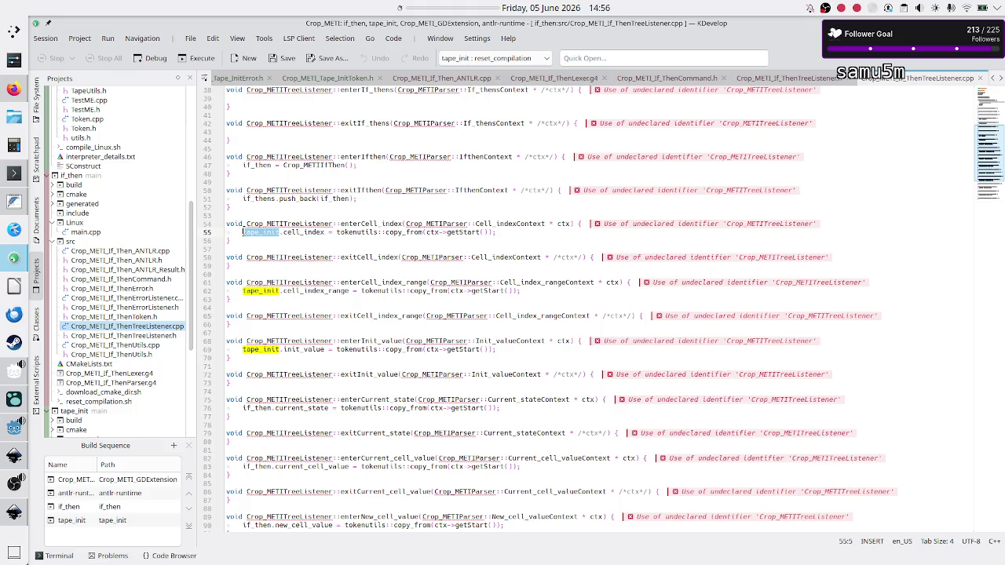
scroll(265, 286, "down", 7)
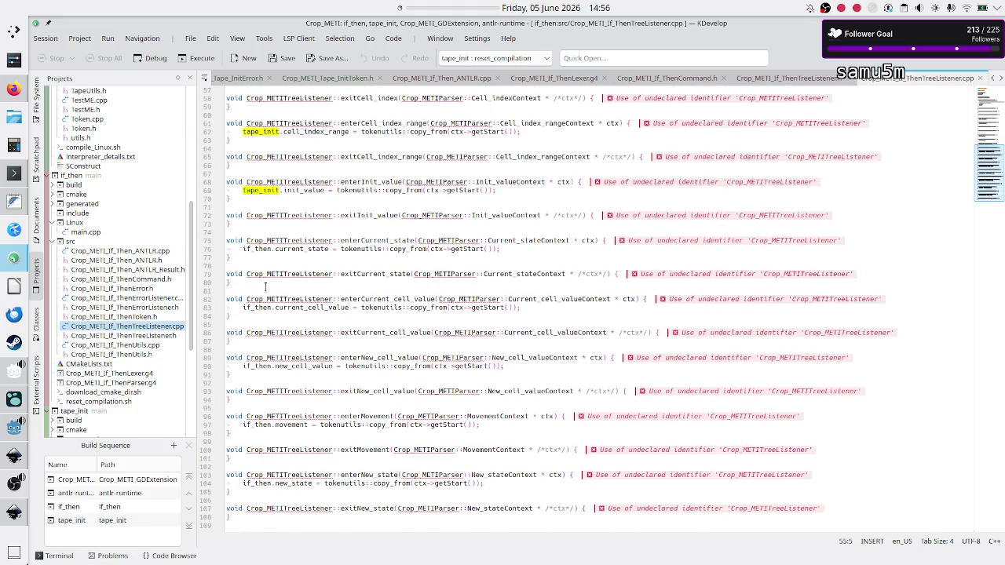
scroll(265, 286, "up", 19)
scroll(266, 287, "down", 2)
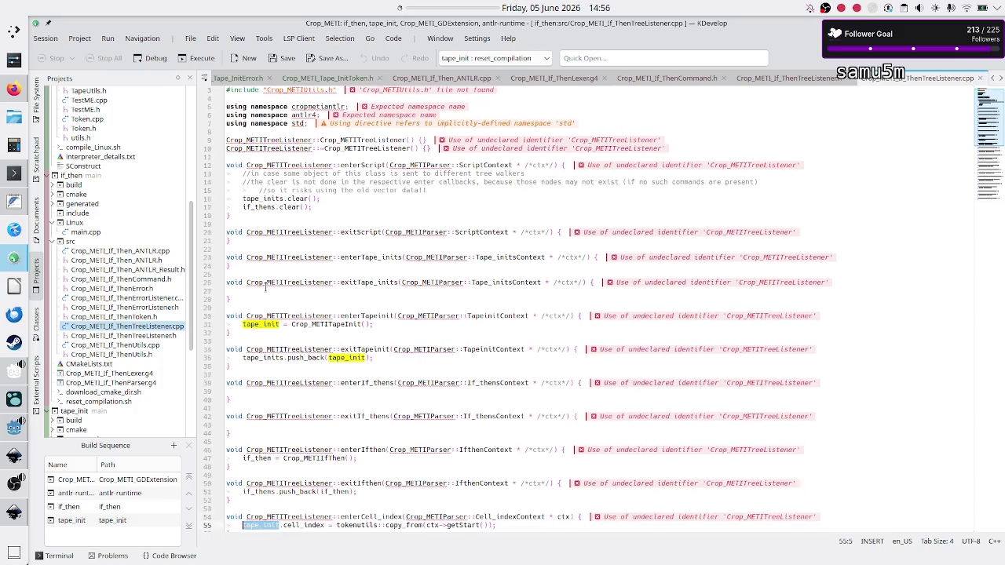
scroll(265, 287, "down", 11)
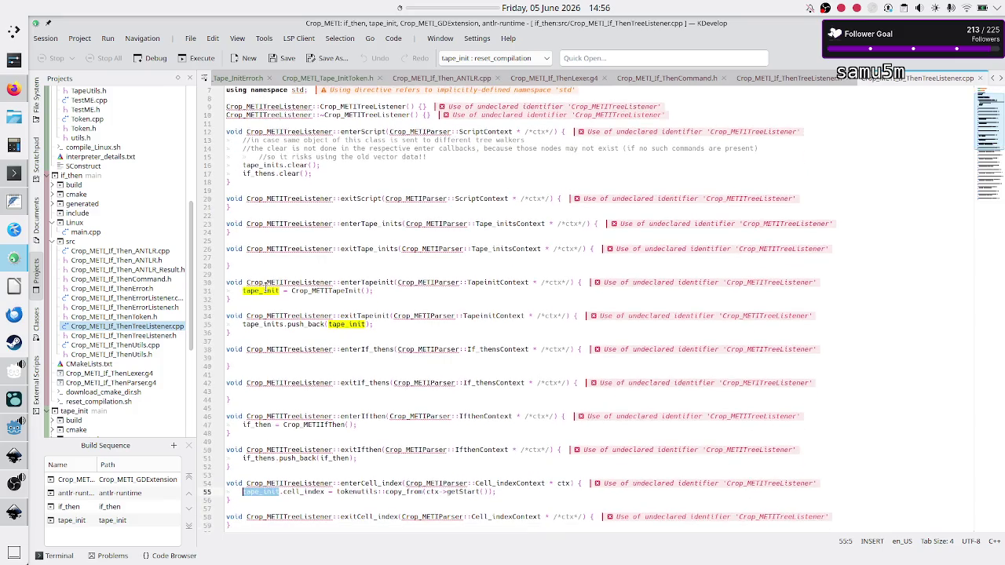
Step: Open Crop_METI_If_ThenToken.h and Crop_METI_If_ThenTreeListener.h, selecting the tape_inits vector declaration, then go to Godot
left_click(144, 317)
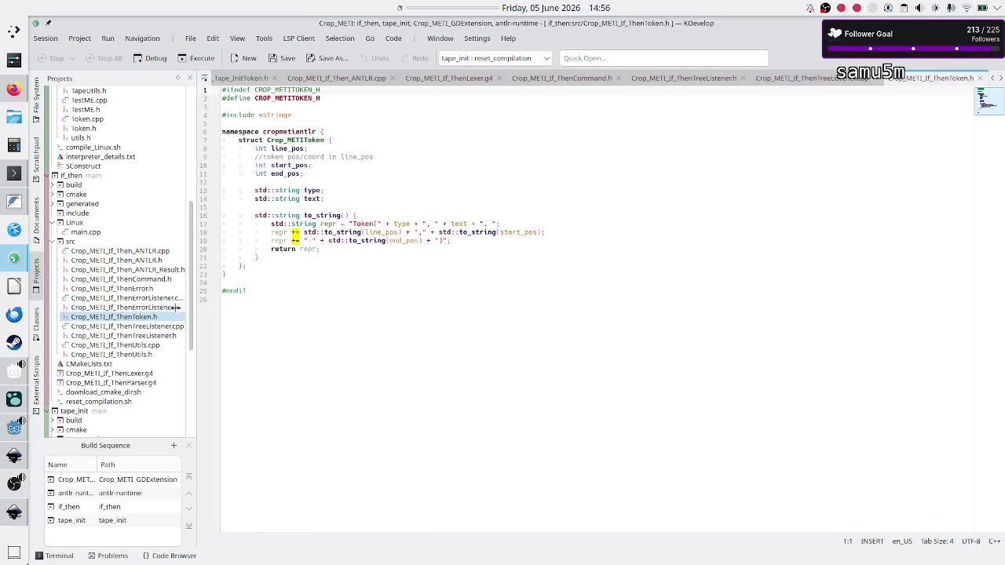
left_click(151, 337)
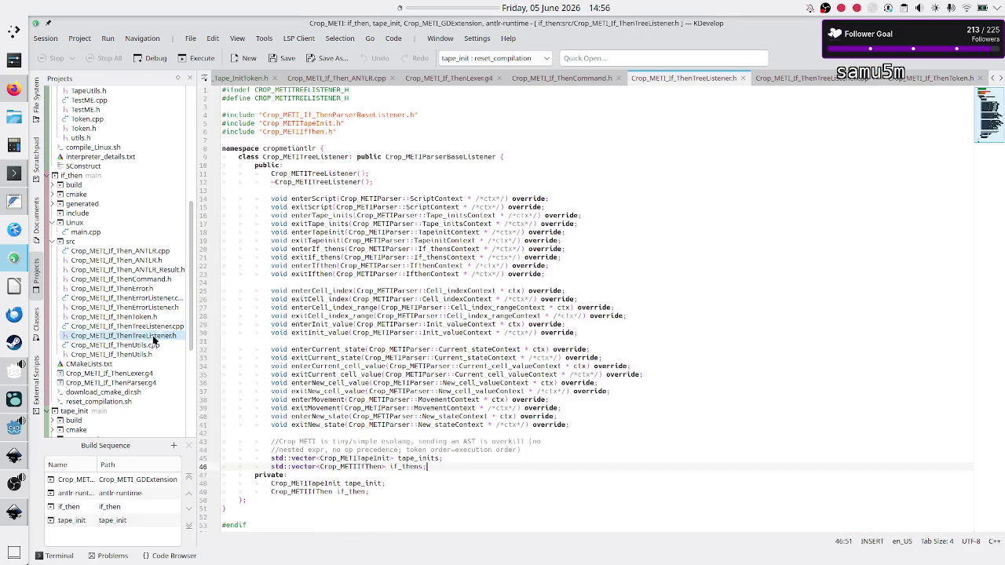
left_click(459, 458)
left_click_drag(459, 458, 268, 460)
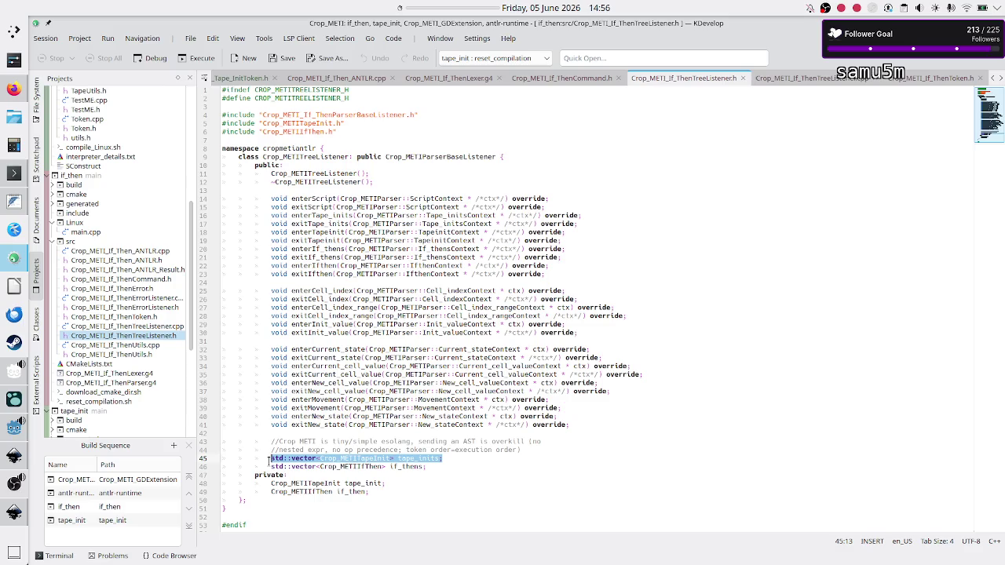
left_click(11, 429)
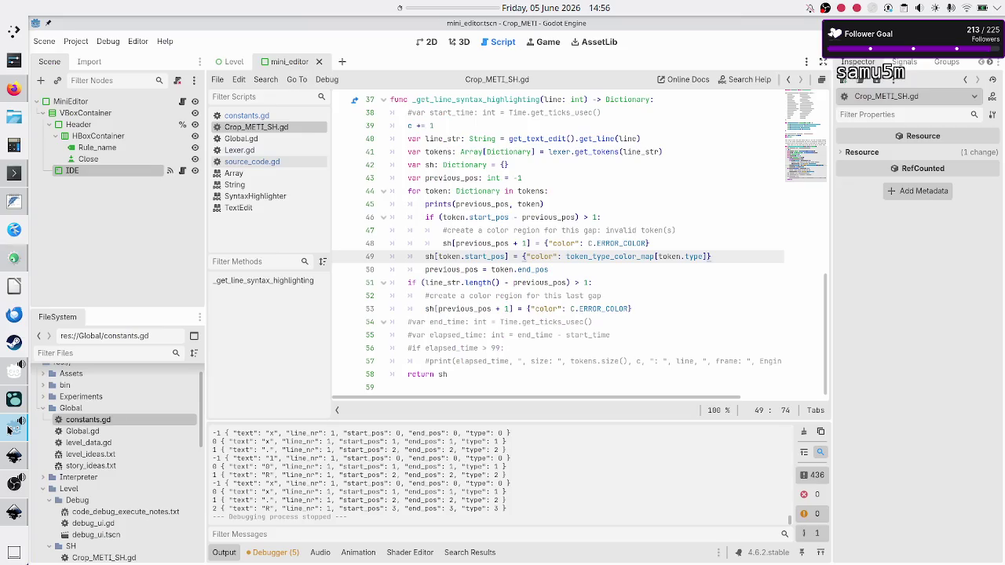
Step: Review the _get_line_syntax_highlighting code in Crop_METI_SH.gd
left_click(457, 270)
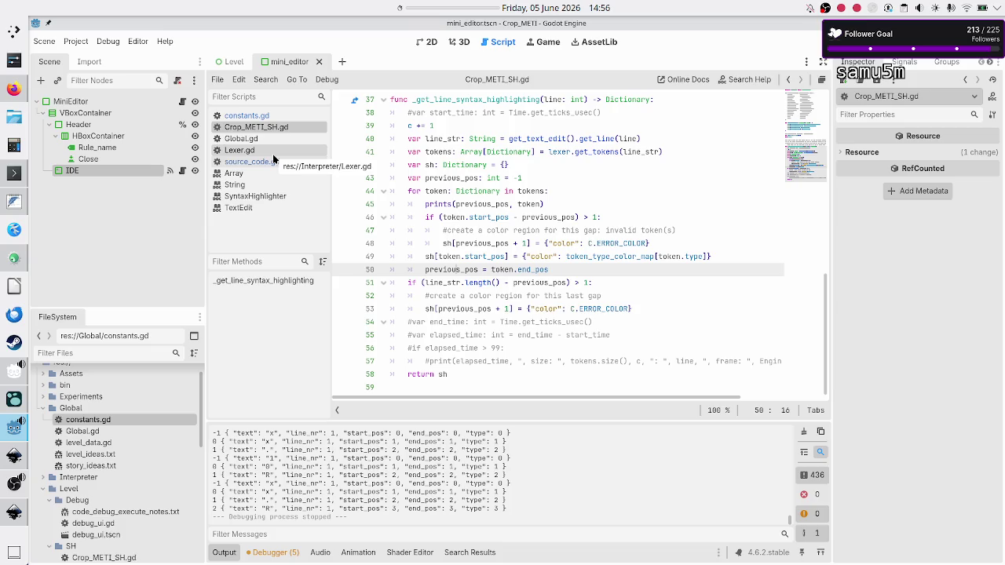
left_click(437, 129)
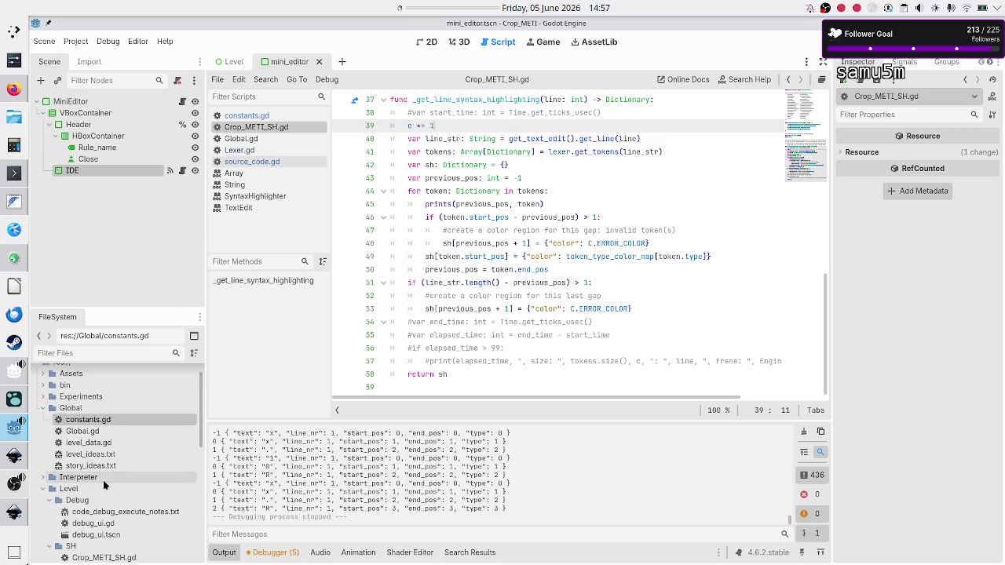
scroll(104, 486, "down", 3)
scroll(105, 486, "down", 2)
scroll(104, 486, "up", 3)
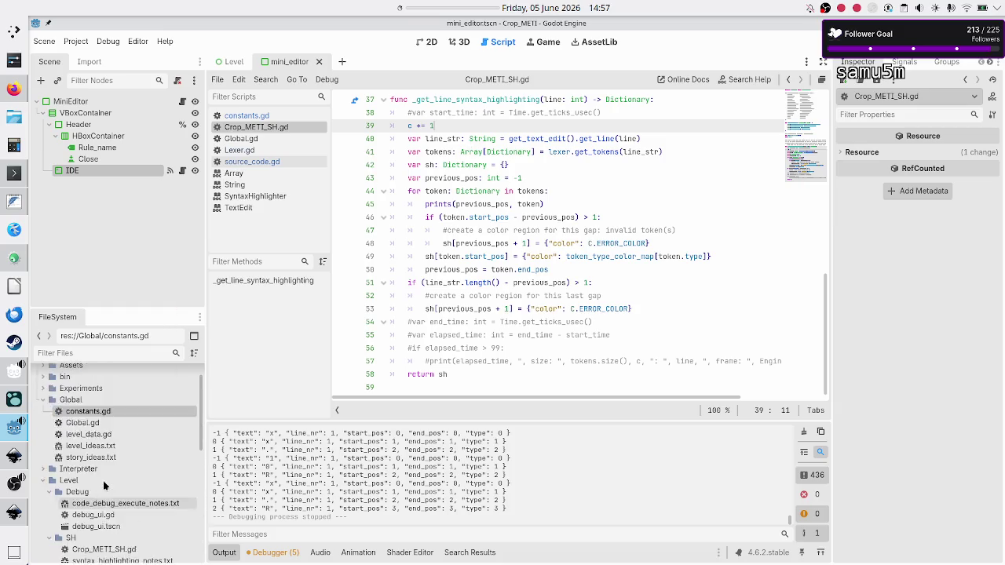
scroll(104, 486, "down", 10)
scroll(105, 486, "up", 3)
scroll(104, 486, "down", 3)
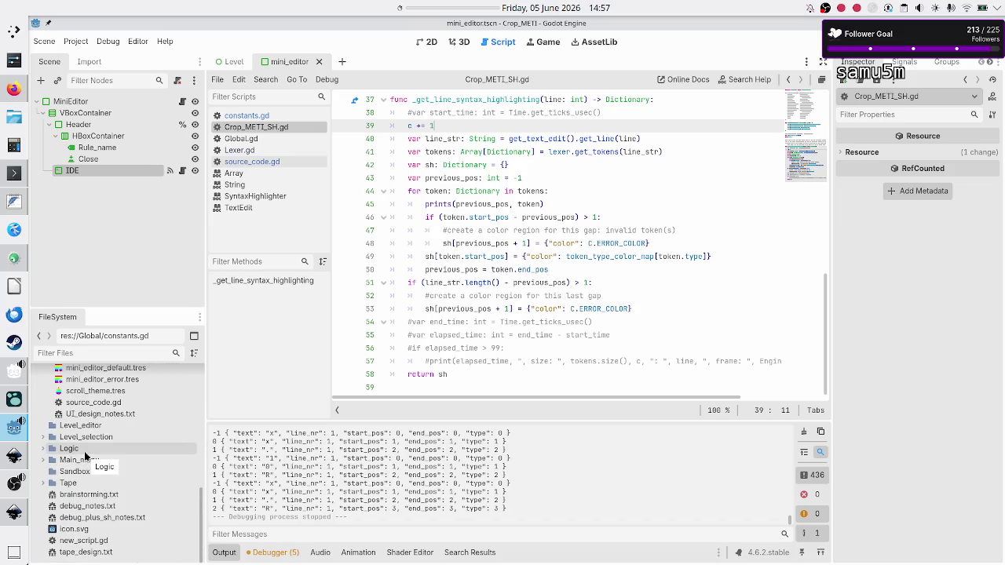
scroll(86, 475, "up", 8)
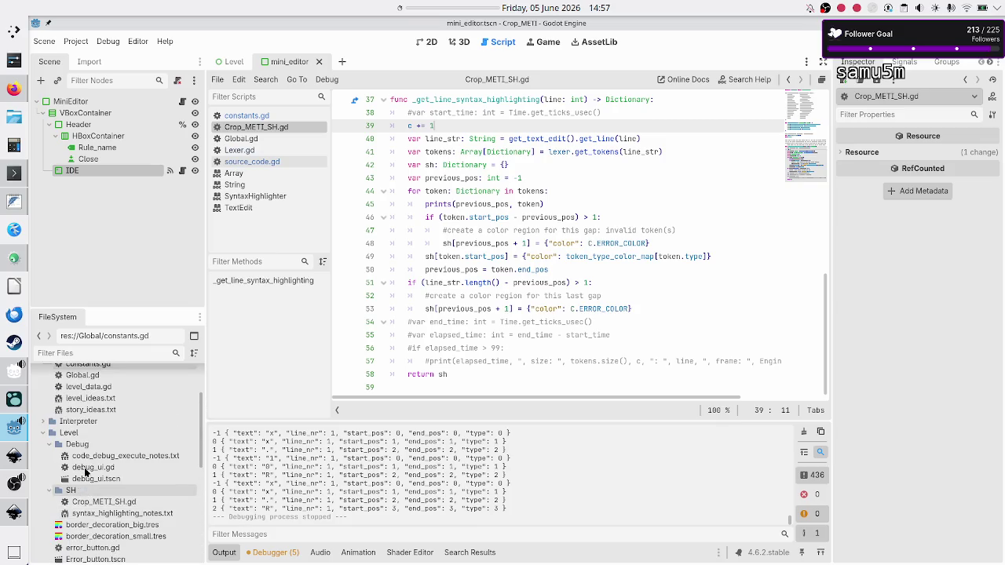
scroll(86, 471, "up", 3)
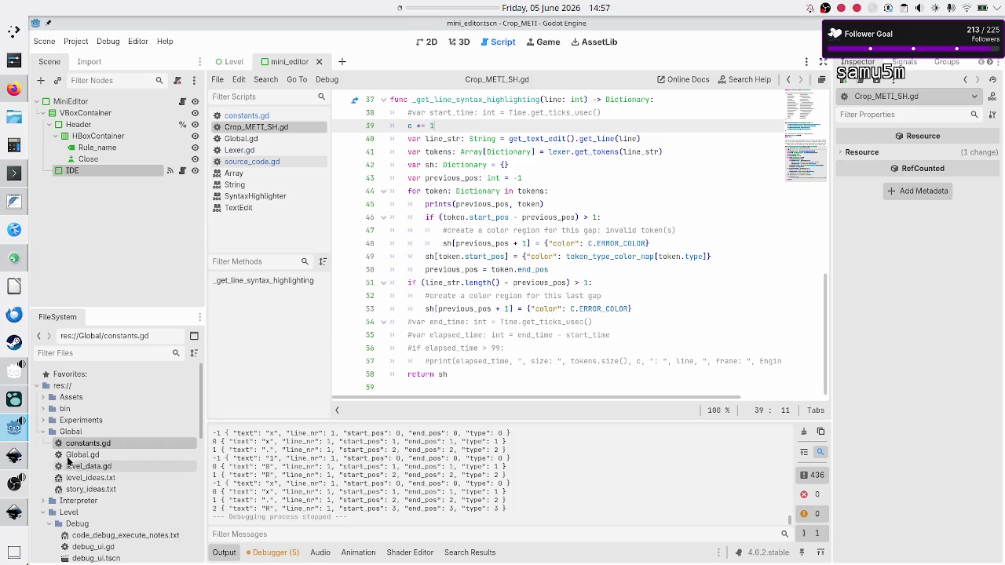
Step: Collapse the Global and Level folders in the FileSystem dock
left_click(43, 433)
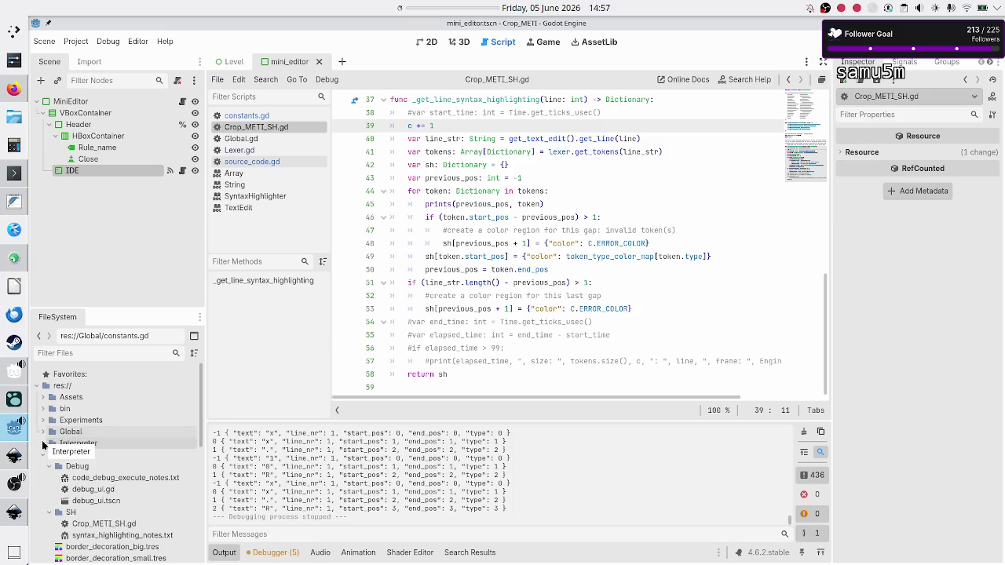
left_click(43, 455)
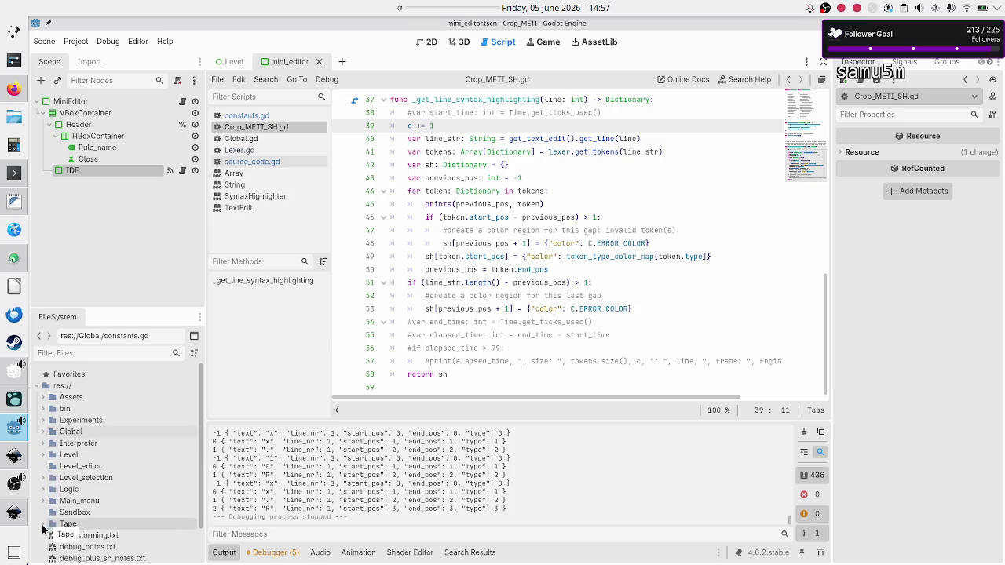
scroll(46, 530, "down", 2)
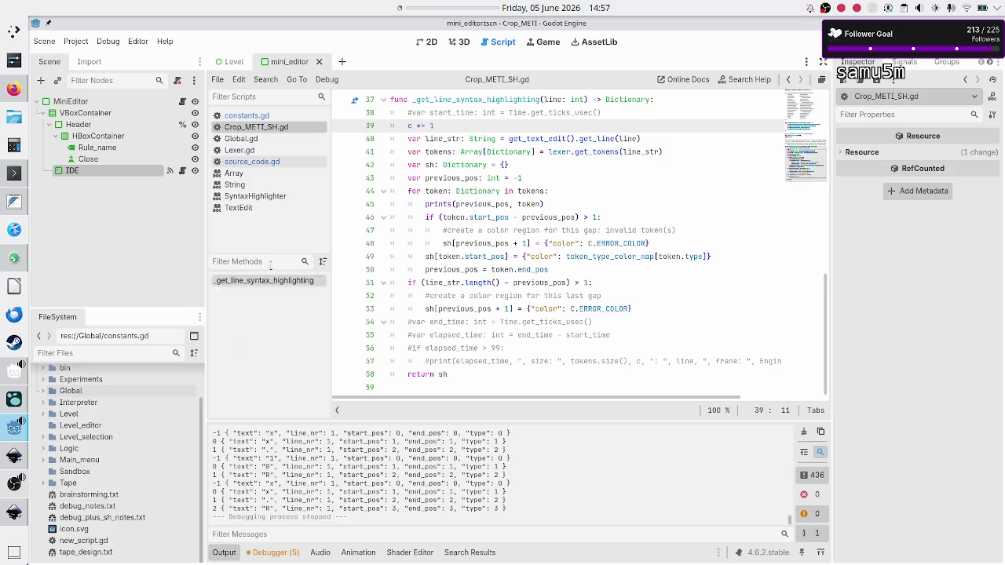
Step: Locate the Interpreter folder via Lexer.gd and set up a new script at res://Interpreter/Parser.gd
right_click(250, 158)
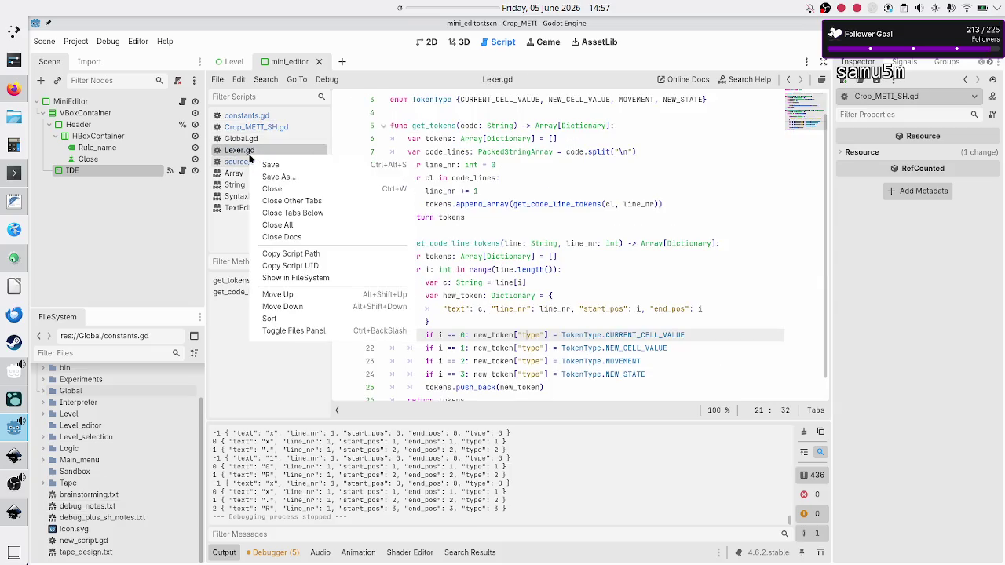
left_click(312, 277)
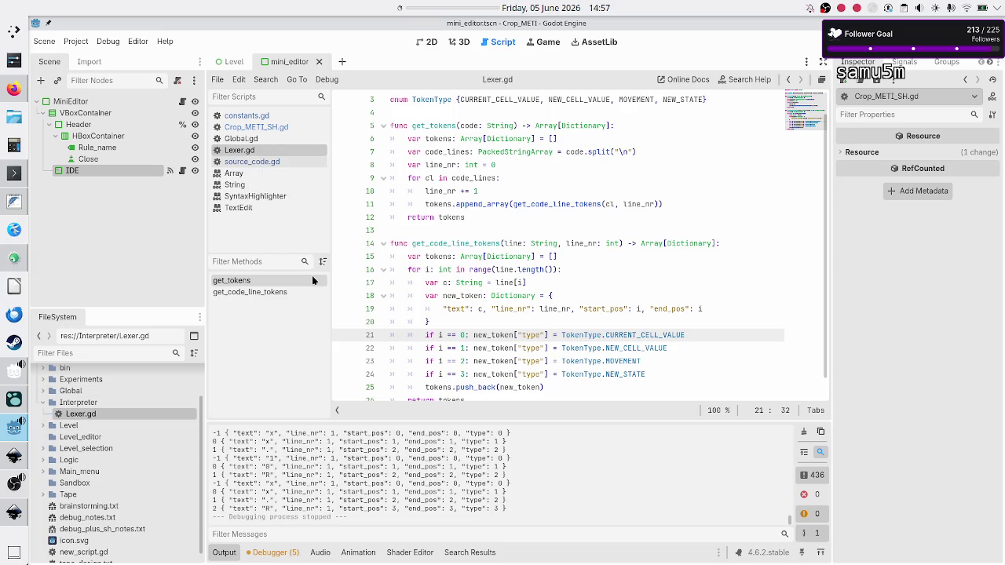
left_click(79, 402)
right_click(121, 405)
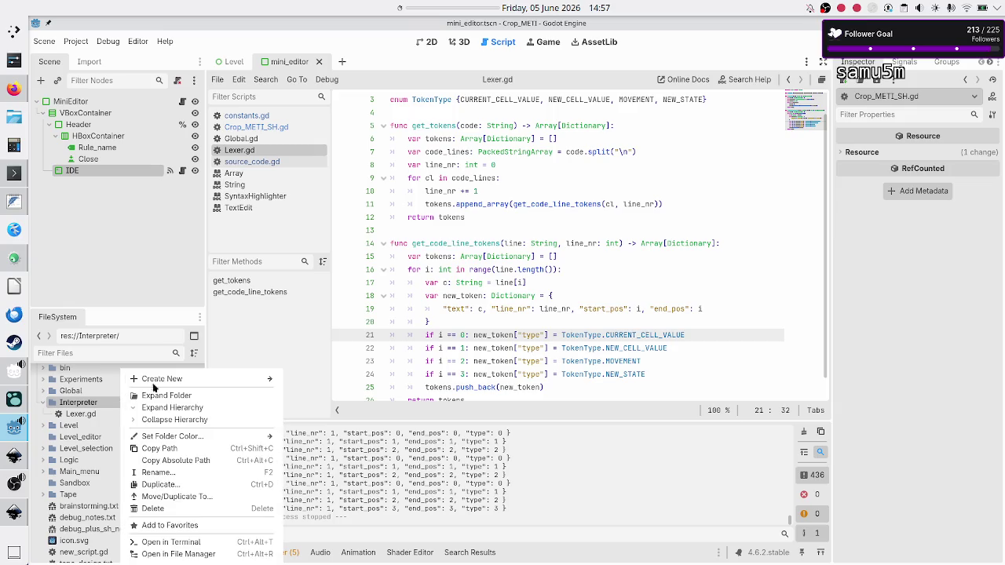
mouse_move(190, 377)
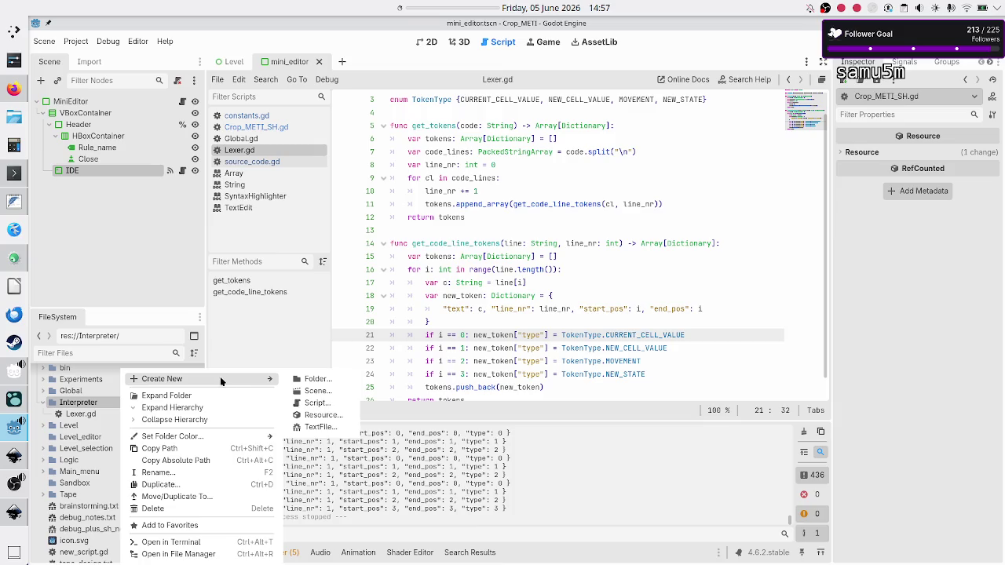
left_click(322, 406)
key("BackSpace")
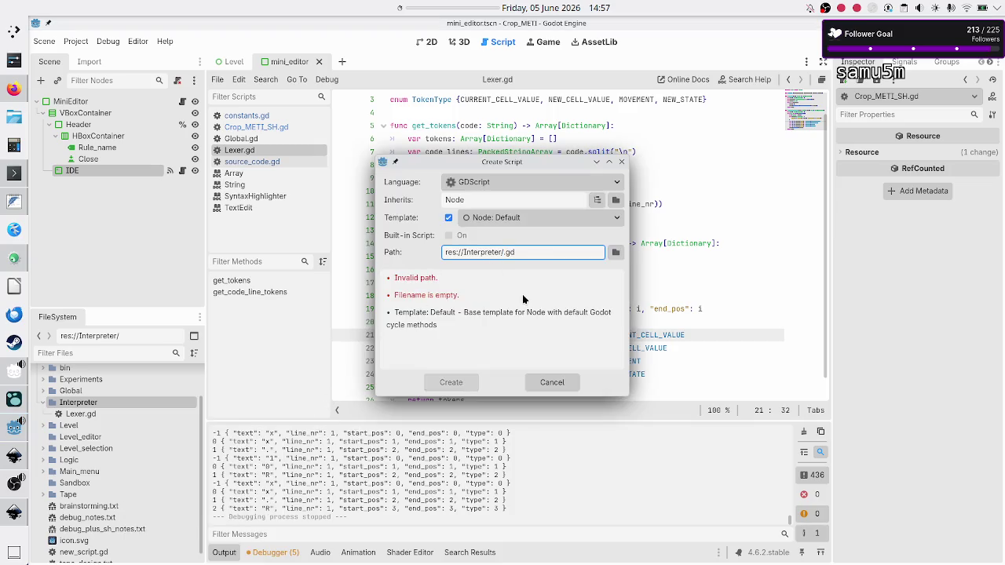
type("Parser")
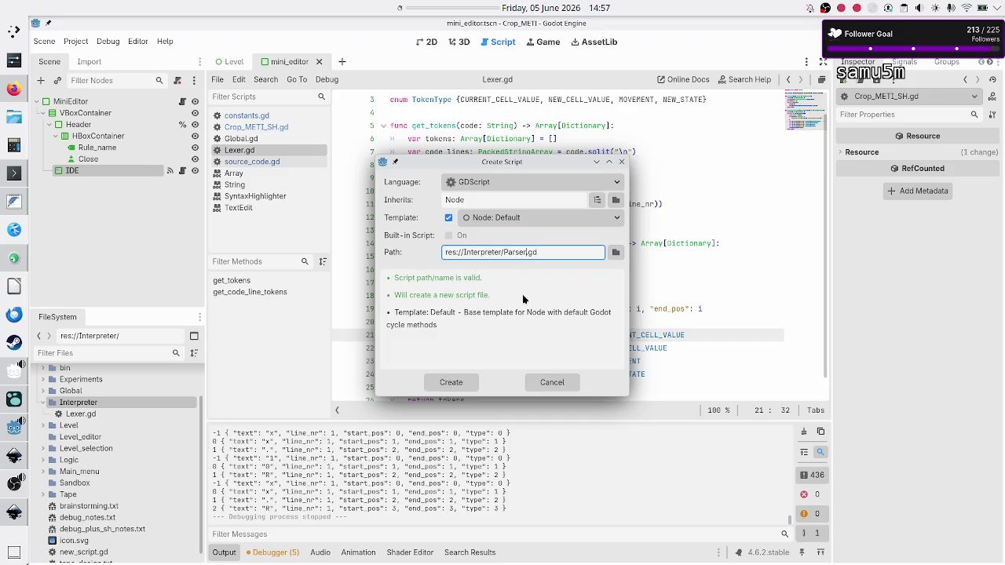
Step: Create Parser.gd declaring class_name Parser and extending Resource instead of Node
left_click(468, 380)
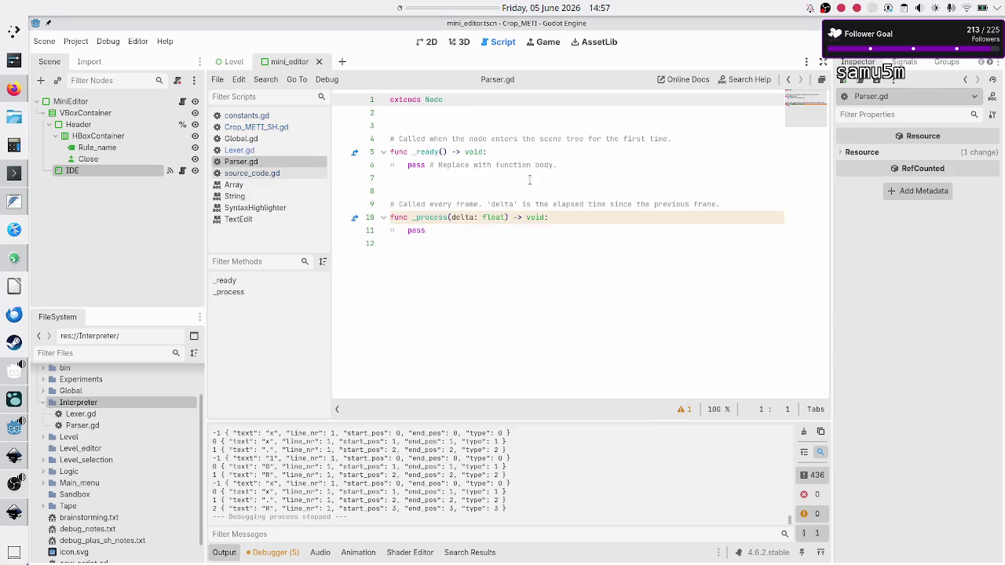
type("class_name ")
type("Parser")
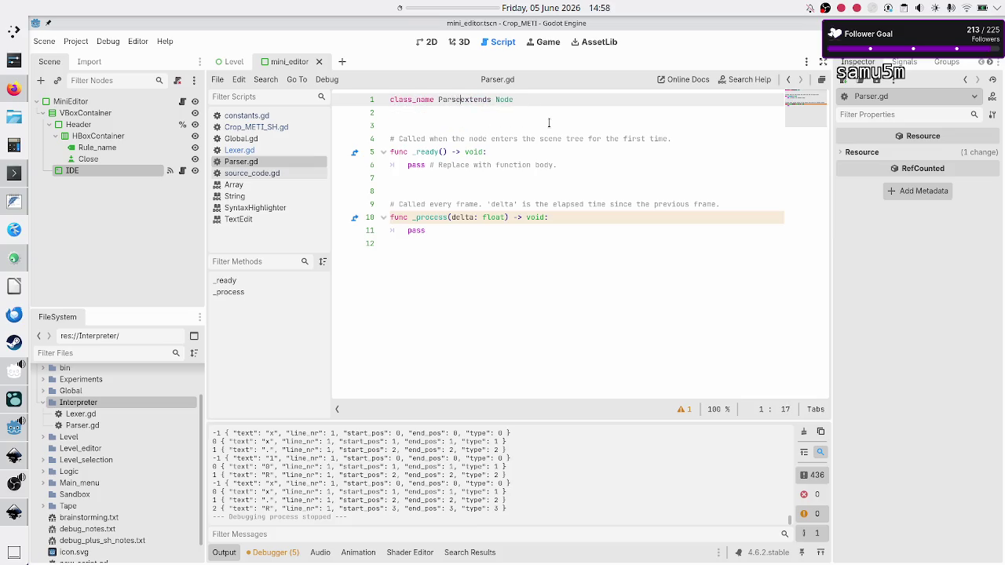
key("End")
key("BackSpace")
key("BackSpace")
key("BackSpace")
type("Resource")
Step: Replace the template functions with a bare 'func' line and switch to KDevelop
key("Down")
key("Down")
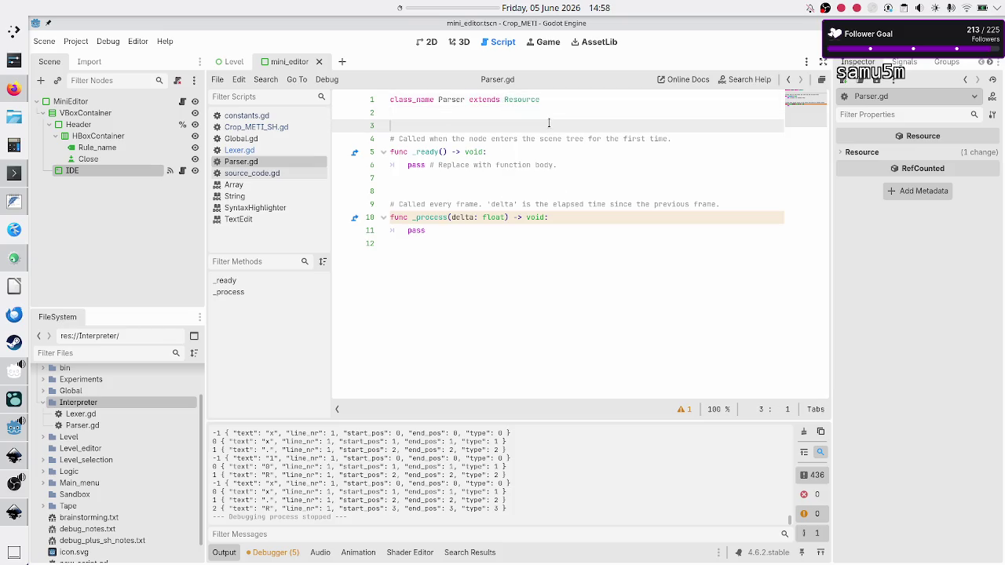
key("shift+Down")
key("shift+Down")
key("shift+Down")
key("shift+Down")
key("shift+Down")
key("shift+Down")
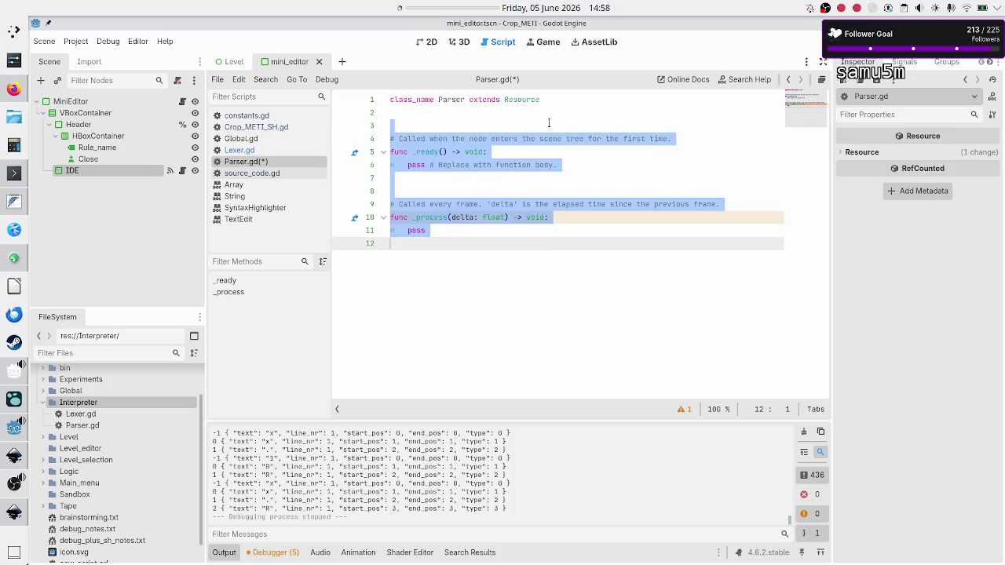
key("BackSpace")
type("func")
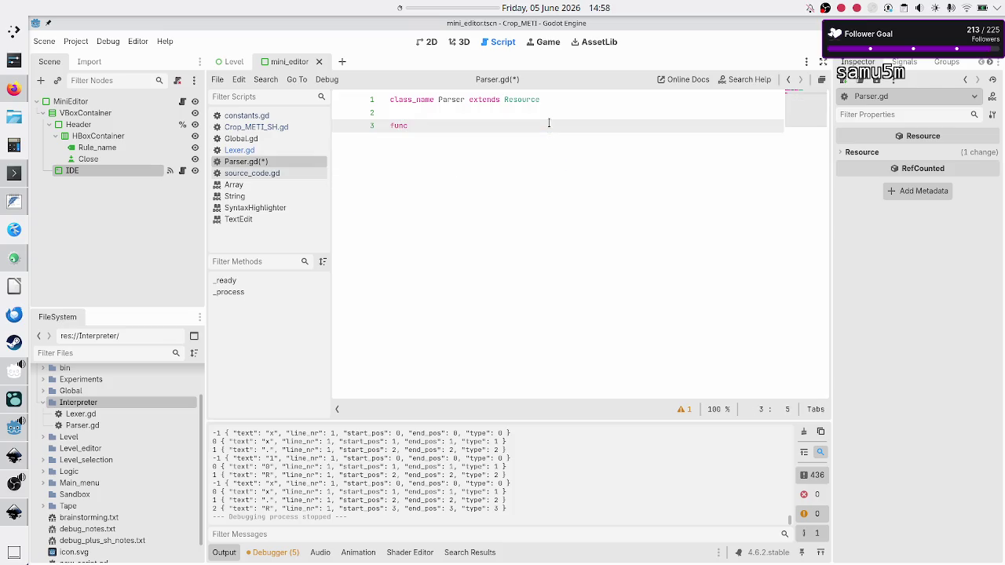
key("alt+Tab")
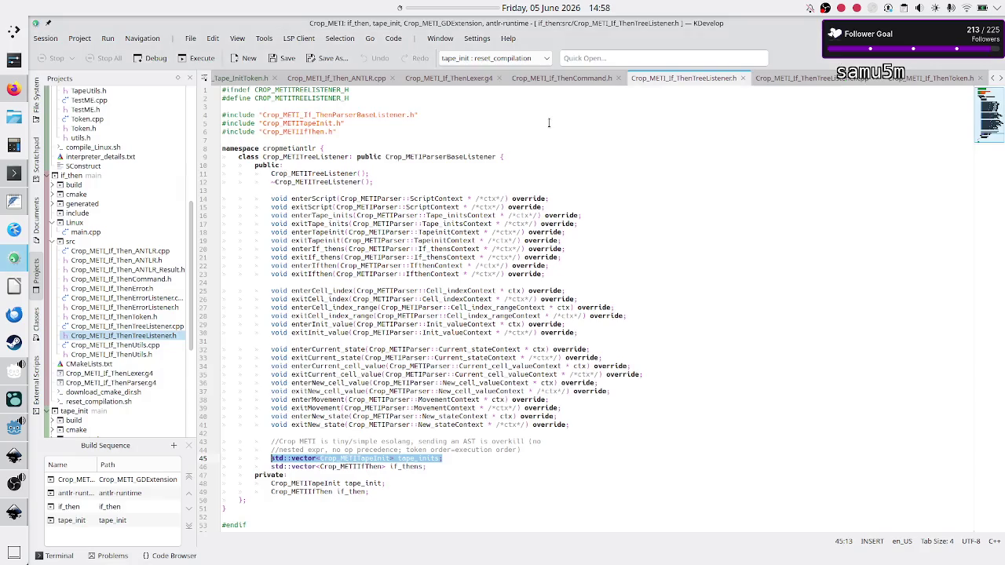
Step: Review get_commands and its lexer construction on line 64 in Crop_METI_If_Then_ANTLR.cpp, then return to Godot
left_click(106, 253)
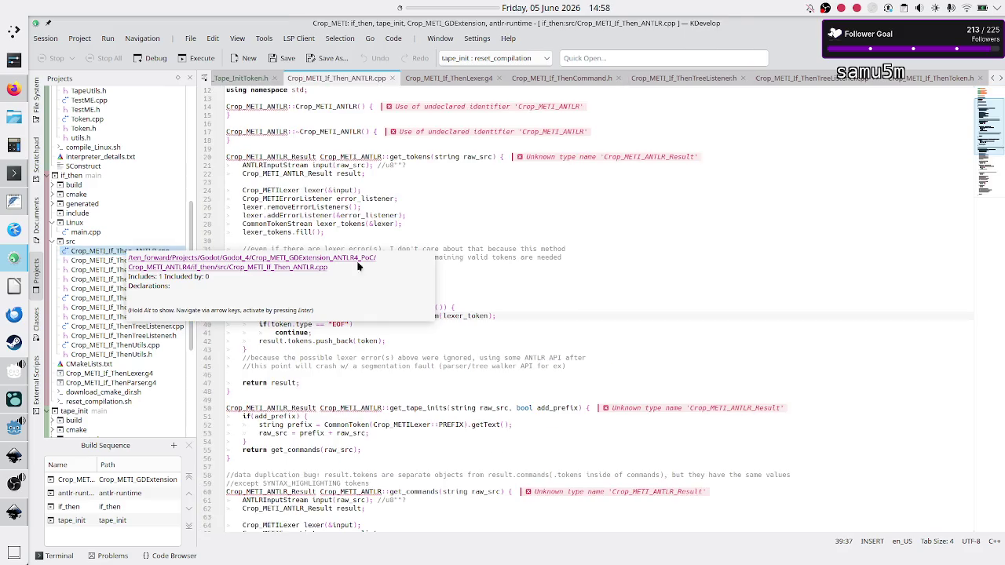
scroll(384, 241, "down", 13)
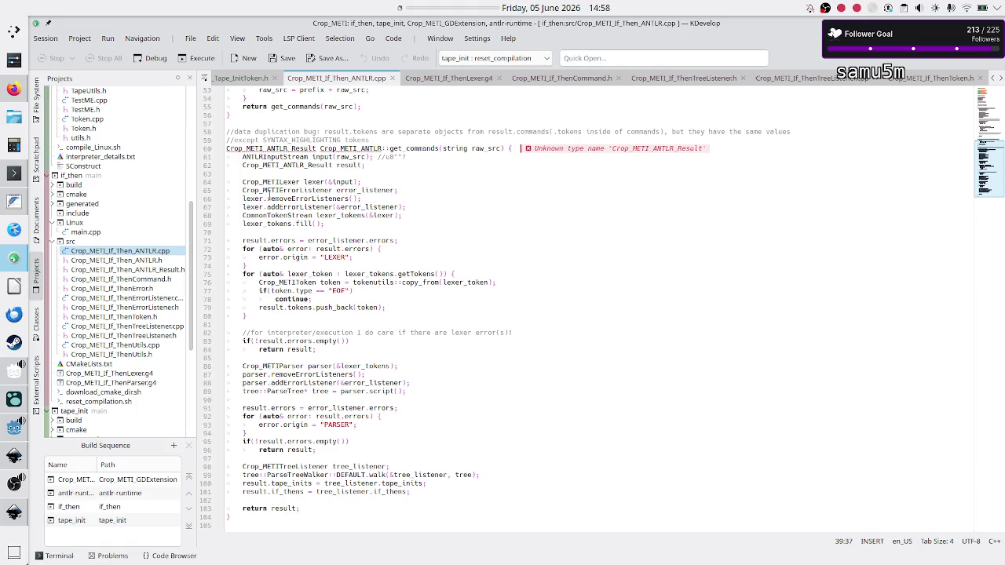
left_click(422, 148)
double_click(422, 148)
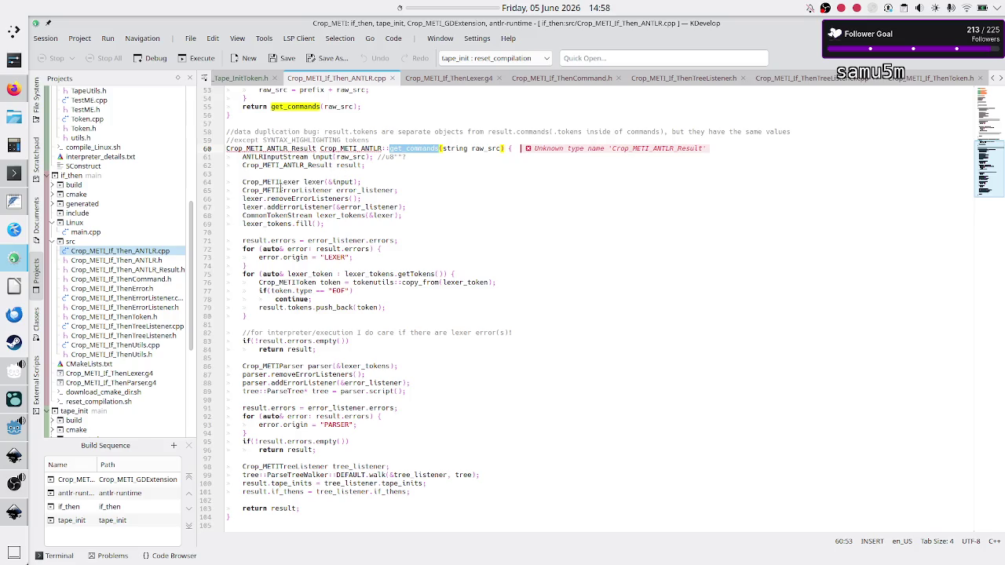
left_click(241, 182)
left_click_drag(241, 181, 362, 182)
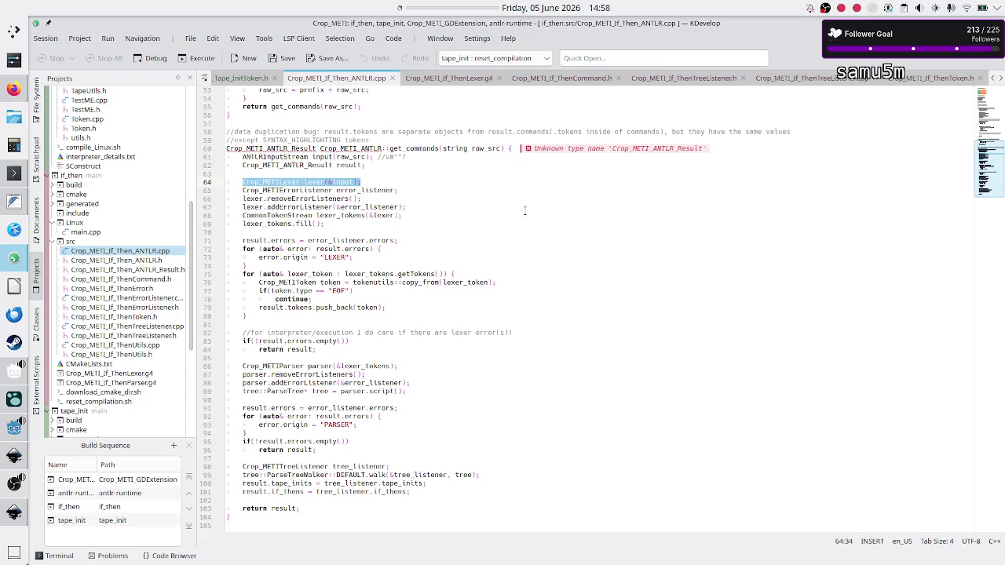
key("alt+Tab")
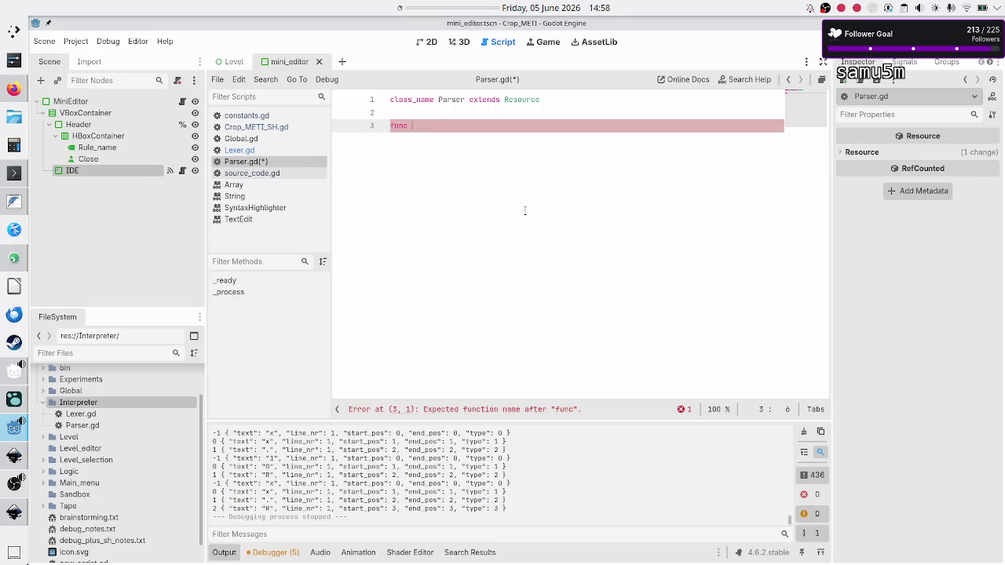
Step: Write the signature 'get_commands(code: String) ->', checking the reference code and Lexer.gd
type("get_comman")
type("ds(")
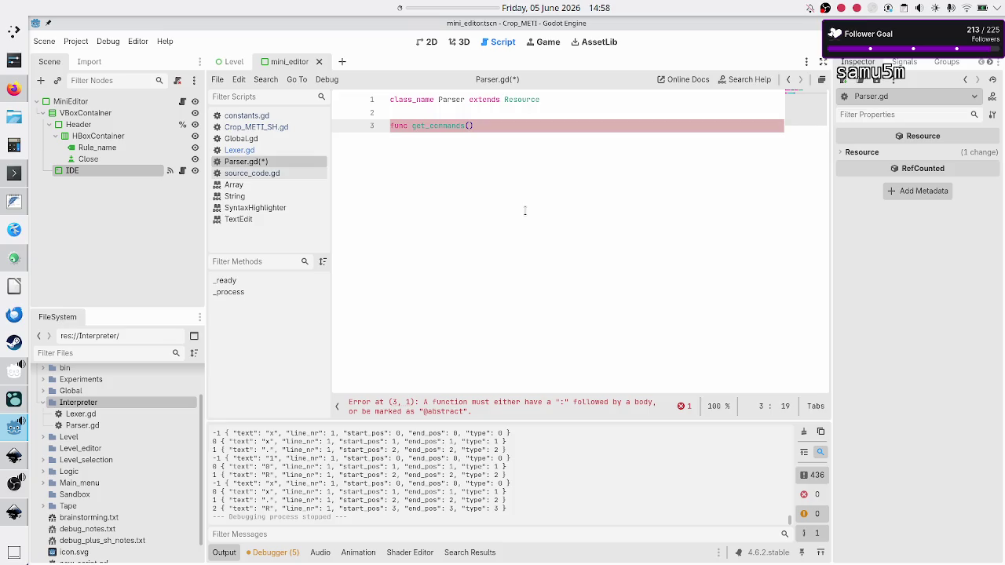
key("alt+Tab")
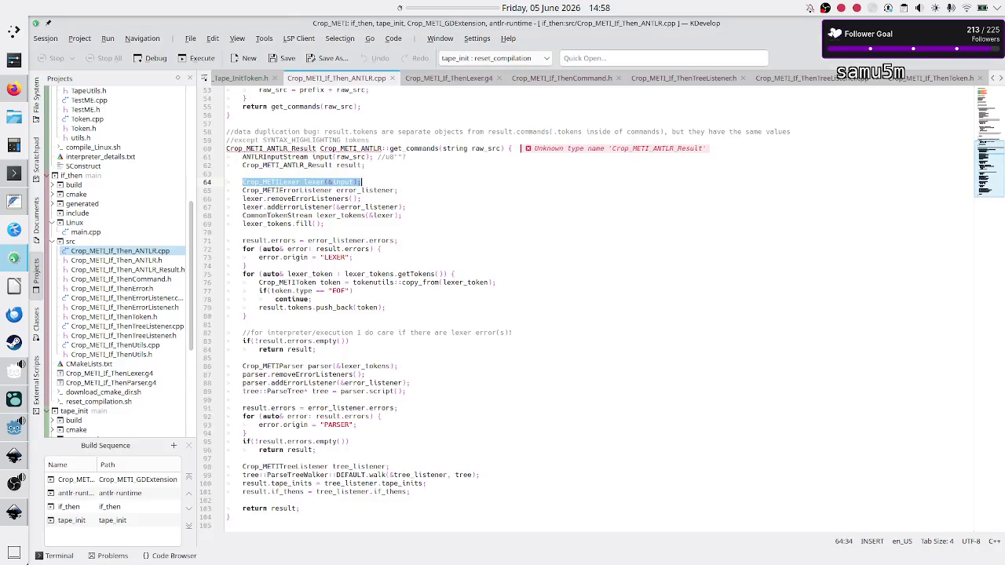
key("alt+Tab")
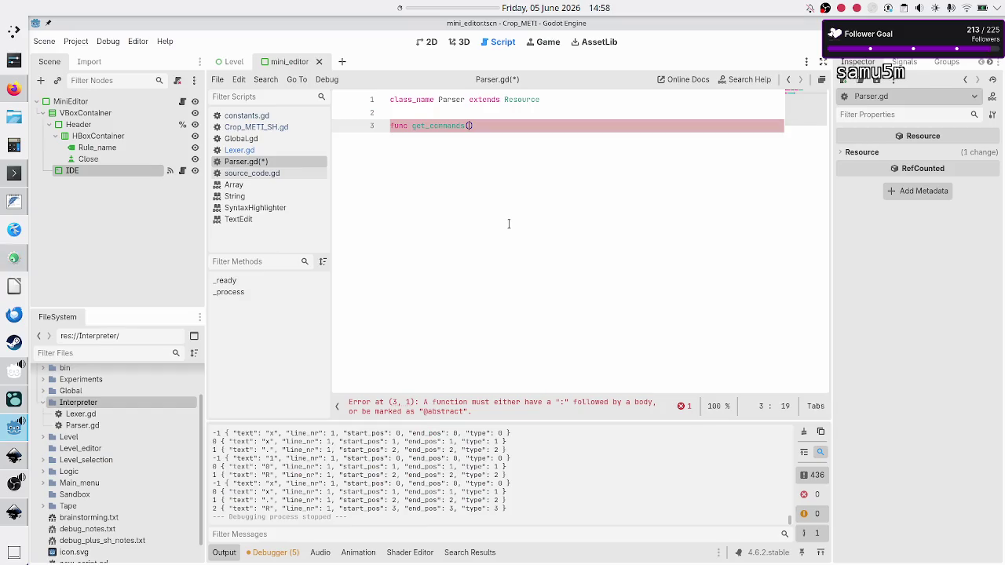
left_click(248, 151)
left_click(262, 162)
type("code: St")
type("ring) ")
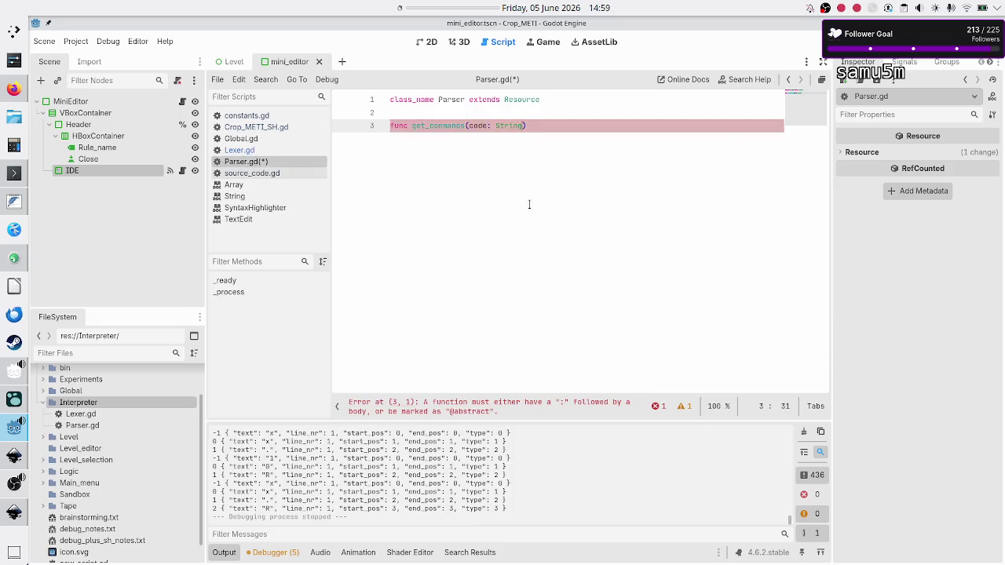
type("->")
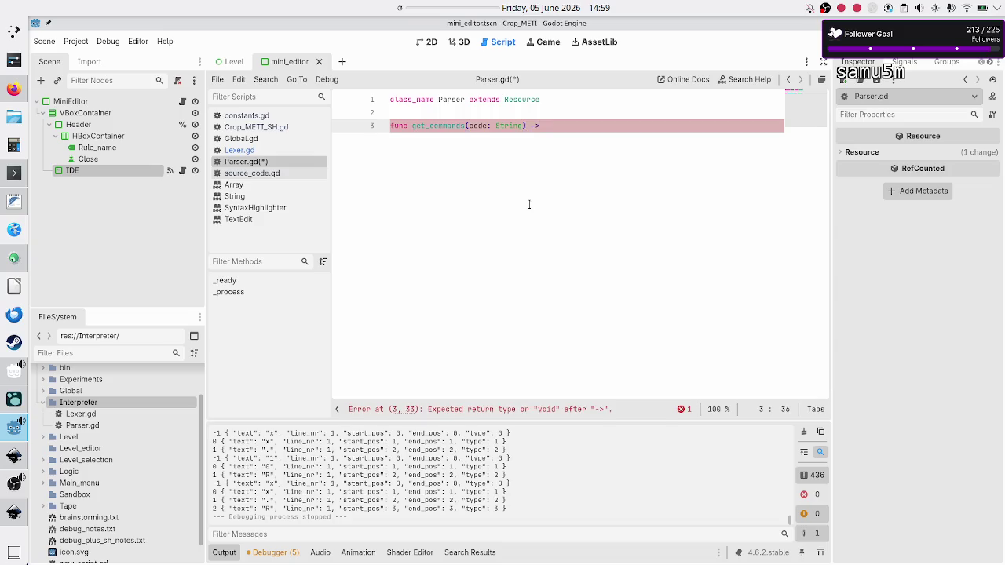
Step: Add lines above get_commands declaring 'Token: Dict' and 'Command: Array[Tokens'
key("Up")
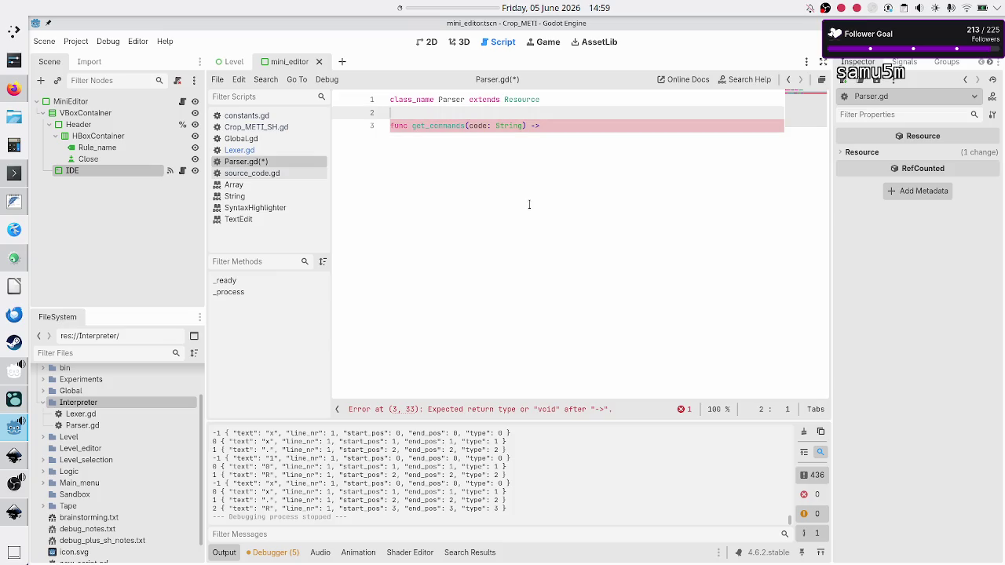
key("Return")
key("Return")
key("Up")
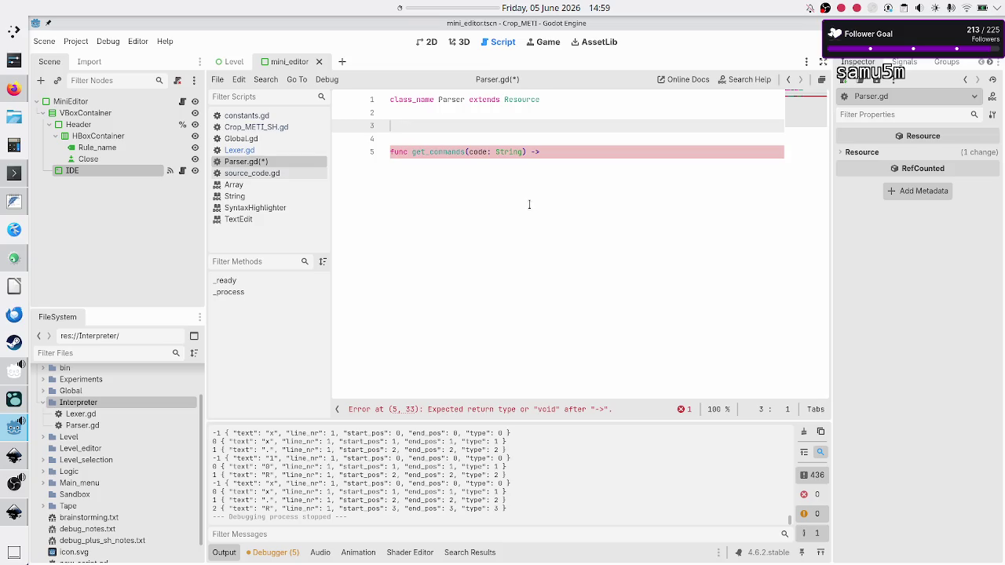
type("Token: ")
type("Diction")
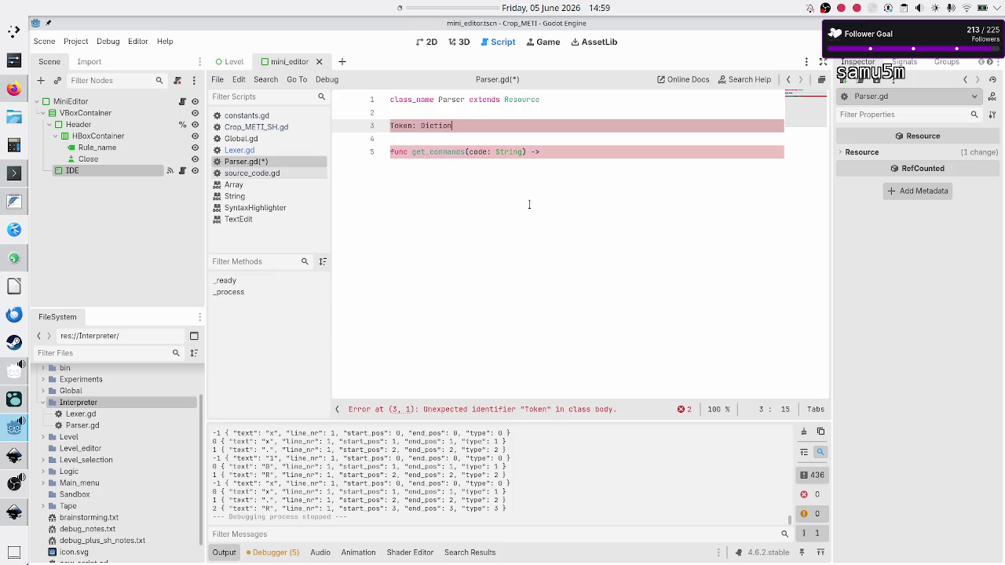
key("BackSpace")
key("BackSpace")
key("Return")
type("Comma")
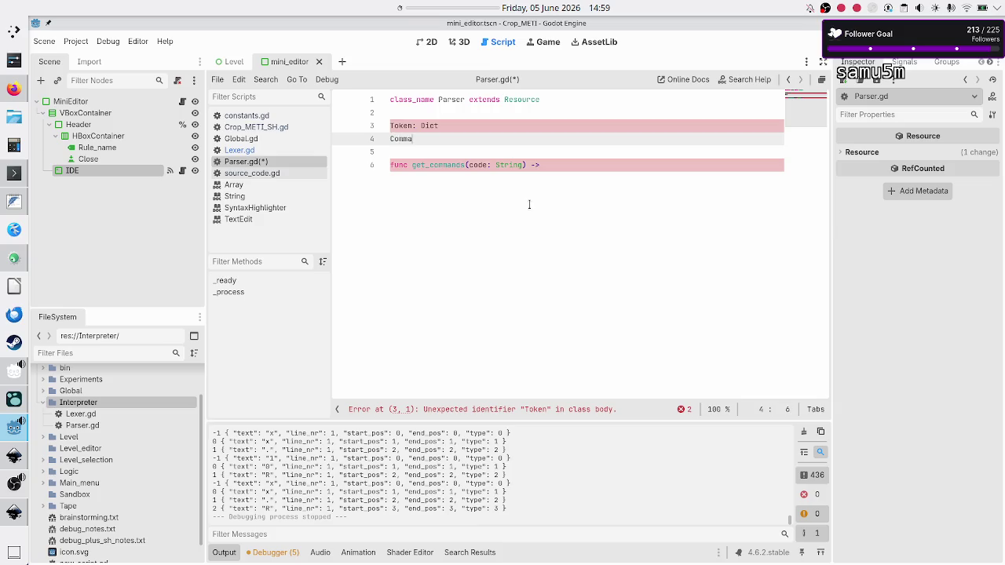
type("nd: ")
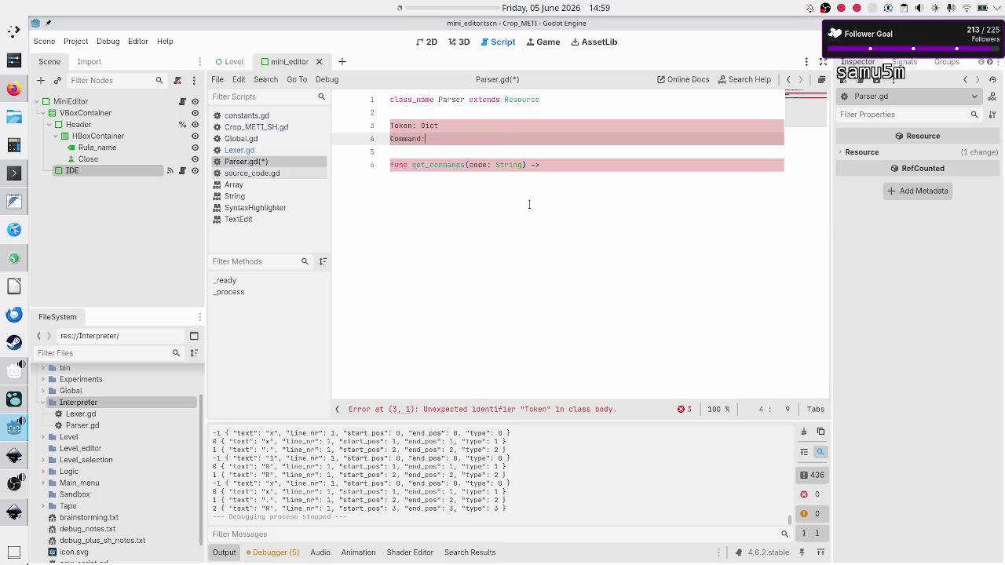
type("Array")
type("[Tokens")
left_click(15, 262)
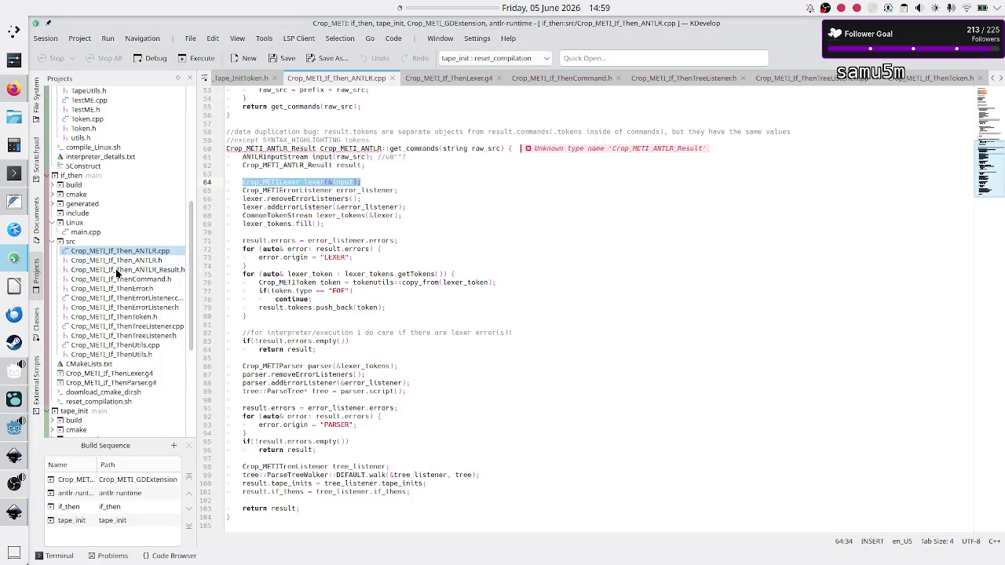
left_click(125, 317)
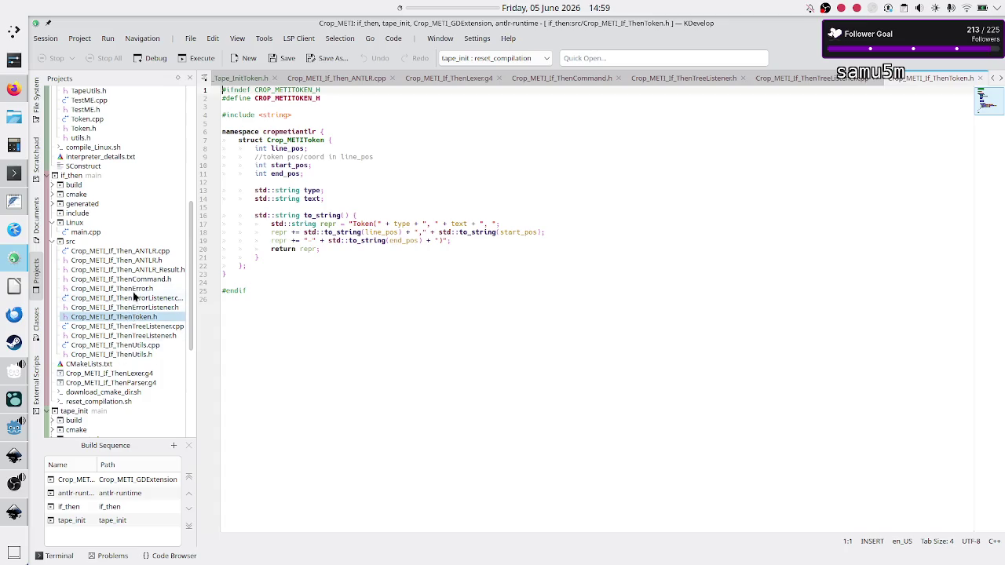
left_click(138, 280)
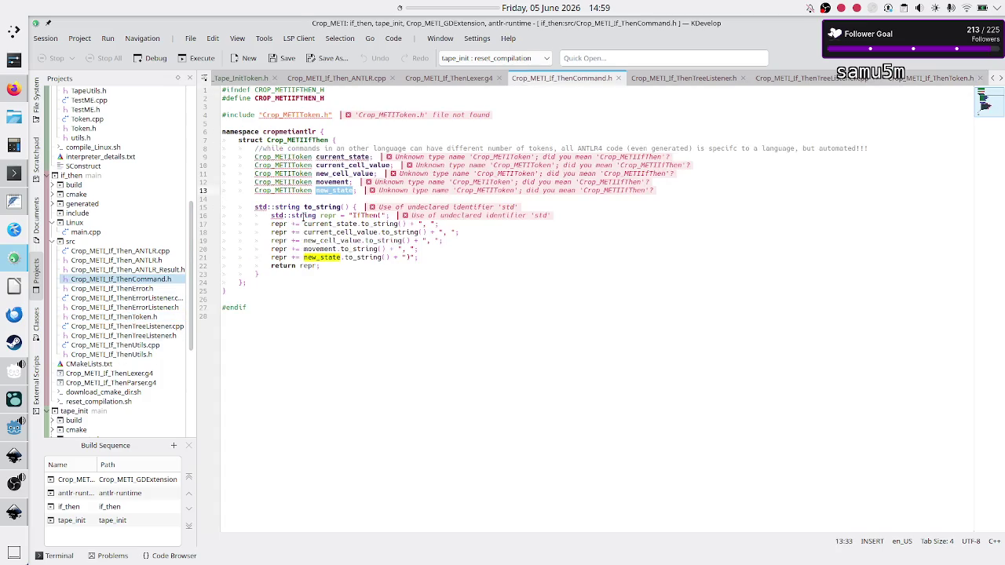
mouse_move(342, 155)
double_click(283, 157)
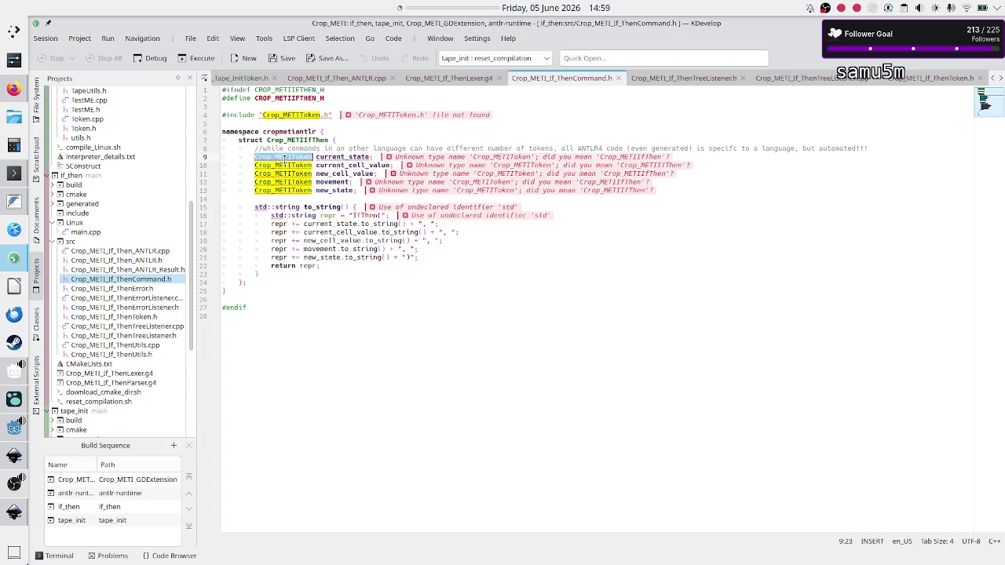
key("Down")
key("Down")
key("Down")
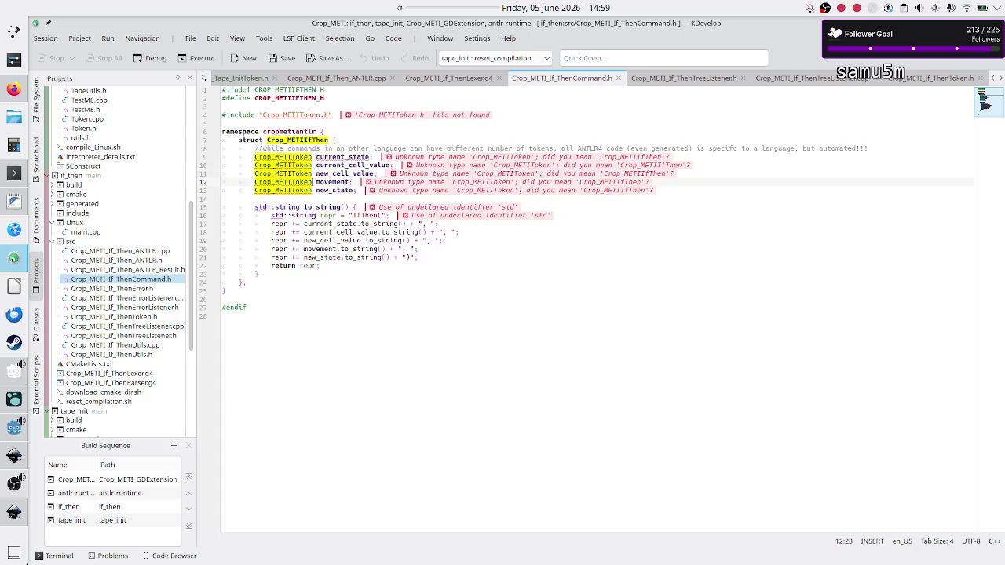
key("Up")
key("Up")
key("Up")
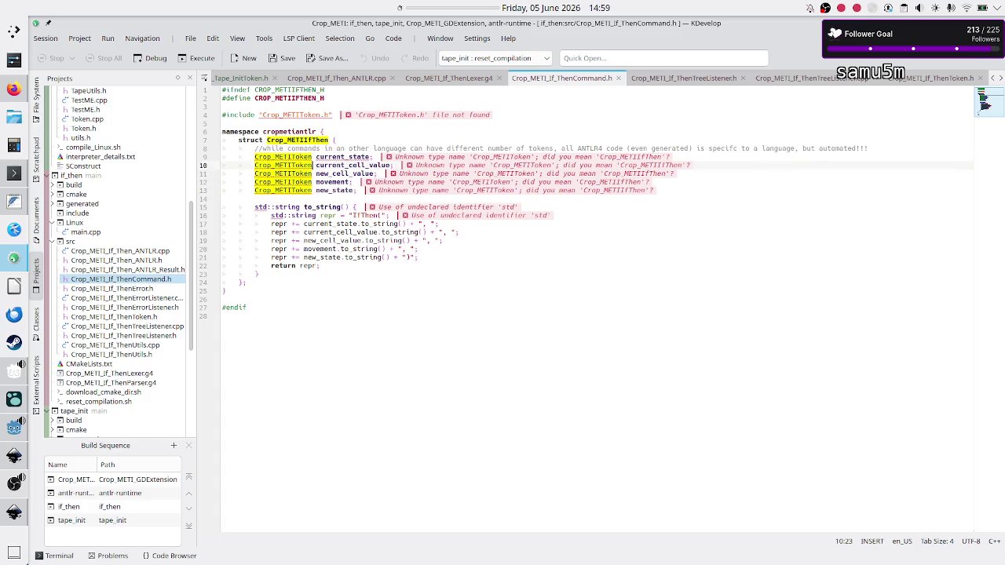
key("Down")
key("Down")
key("Down")
key("Down")
key("Up")
key("Up")
key("Up")
key("Down")
key("Down")
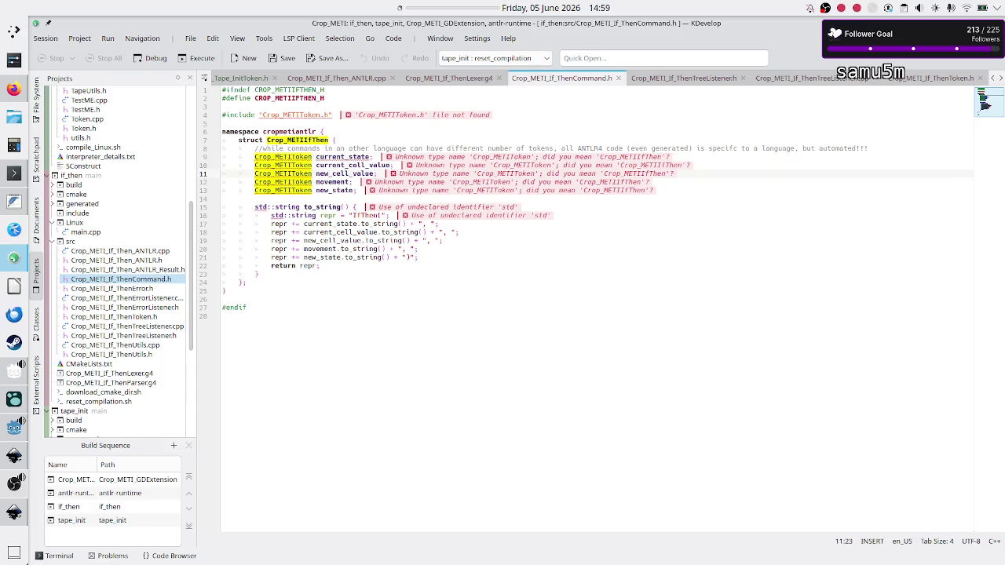
key("alt+Tab")
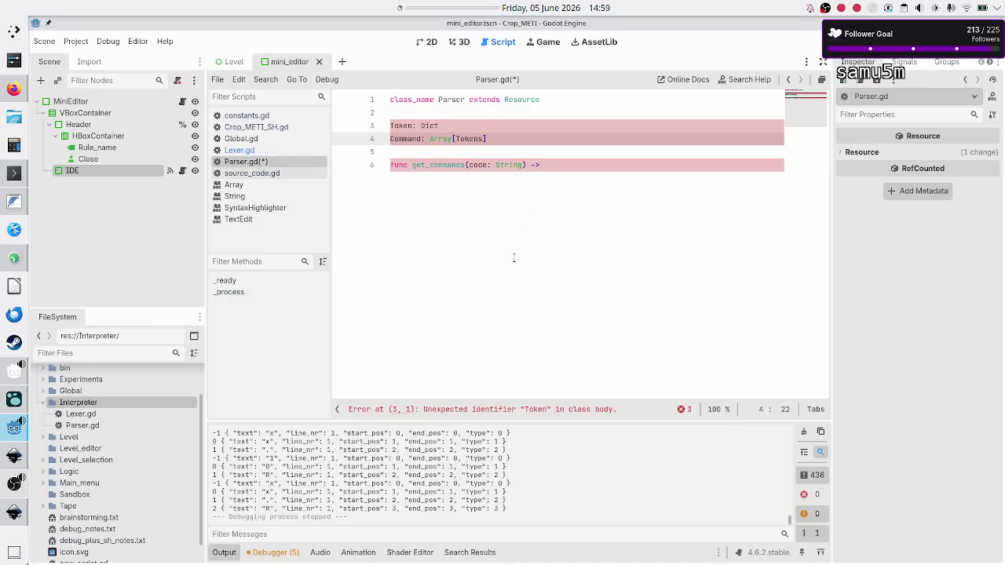
Step: Compare Parser.gd's type declarations with the Command struct shown in KDevelop
key("shift+Left")
key("shift+Left")
key("shift+Left")
key("shift+Left")
key("shift+Left")
key("shift+Left")
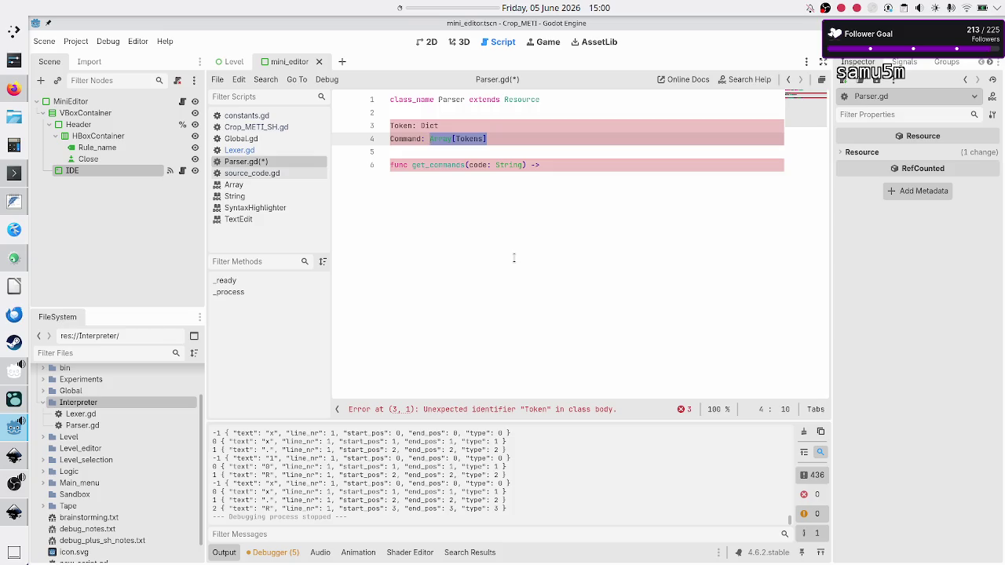
key("Down")
key("alt+Tab")
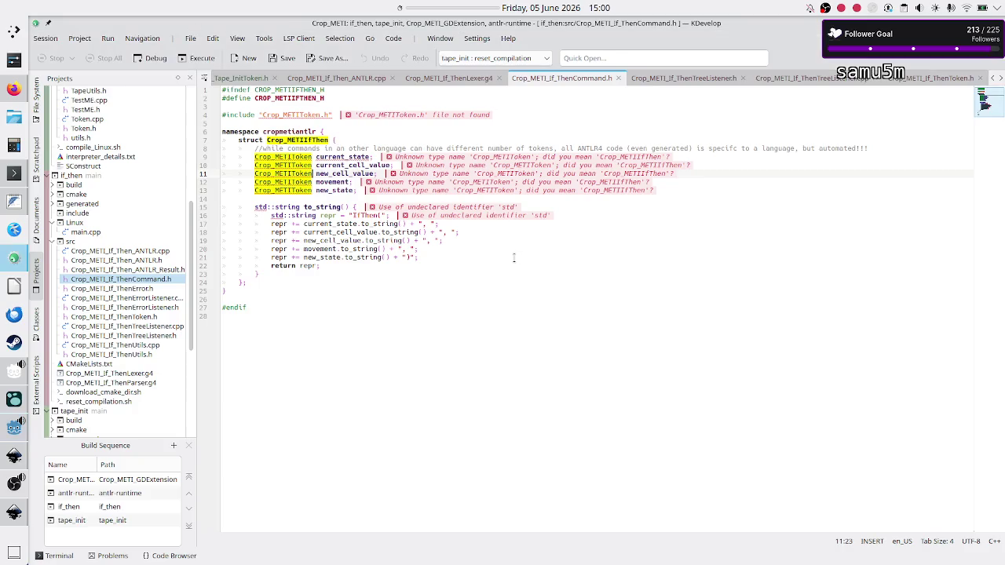
left_click(275, 156)
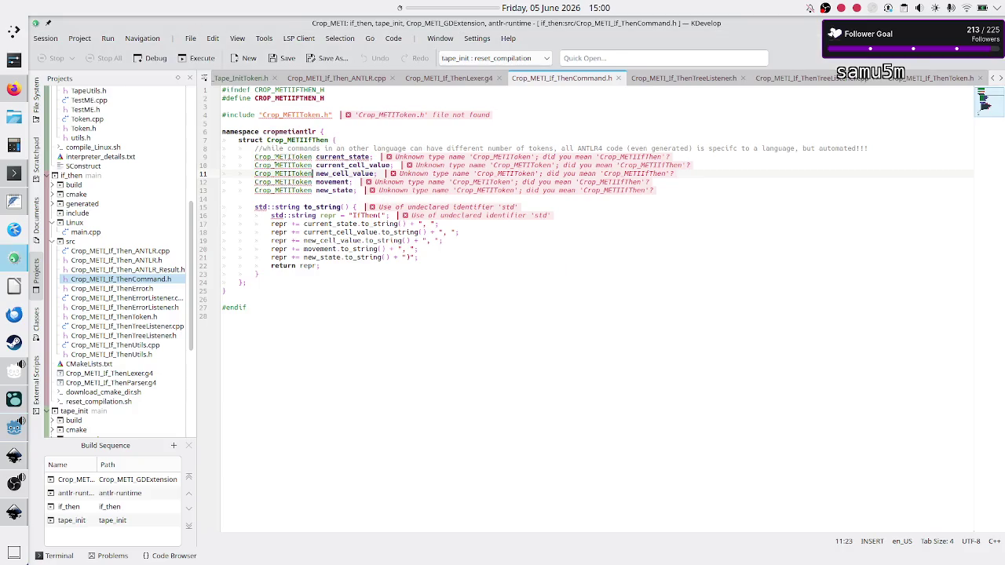
mouse_move(406, 216)
key("alt+Tab")
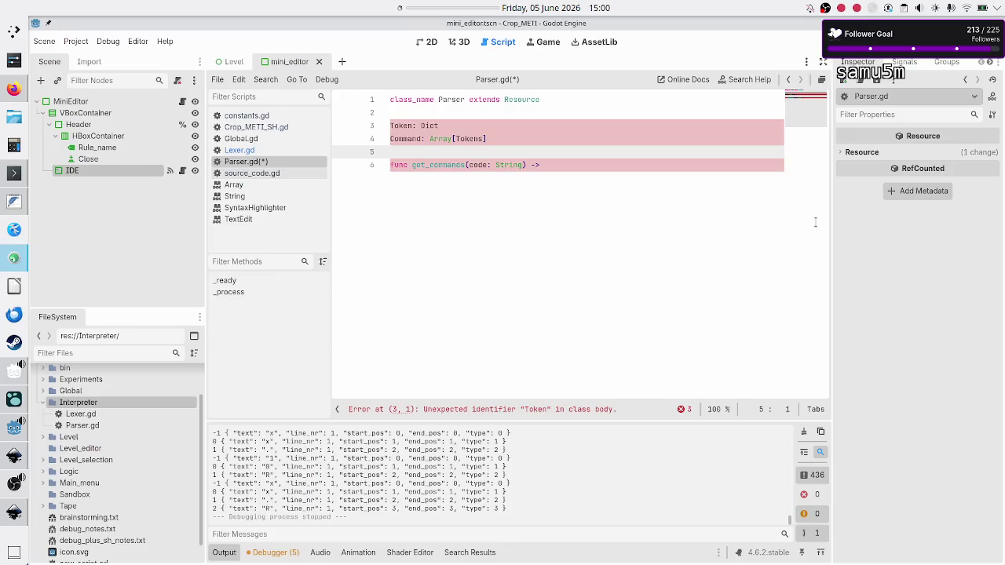
Step: Add a 'Commands: Array' declaration on a new line below the Command line
key("Up")
key("Up")
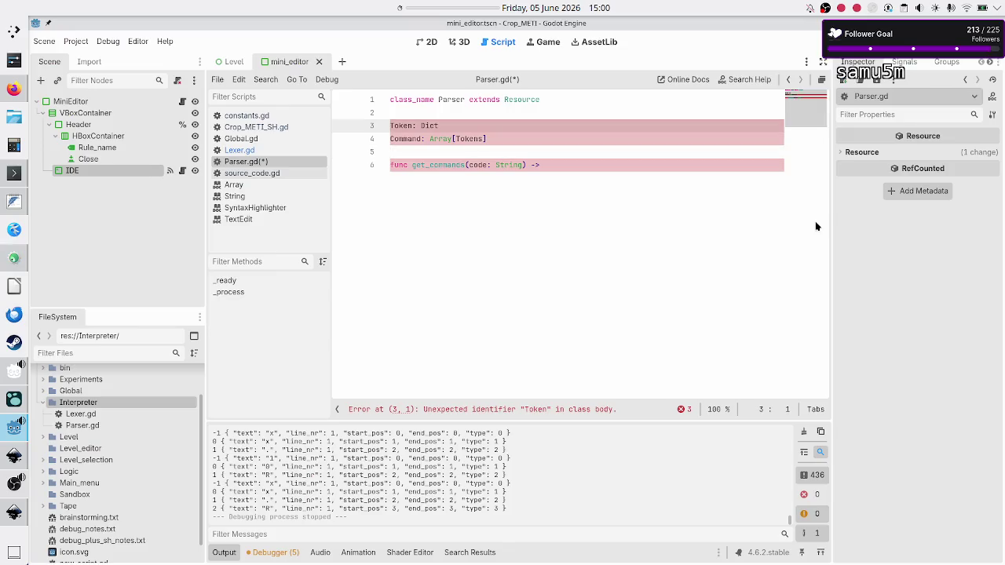
key("Down")
key("Down")
key("Down")
key("Up")
key("Up")
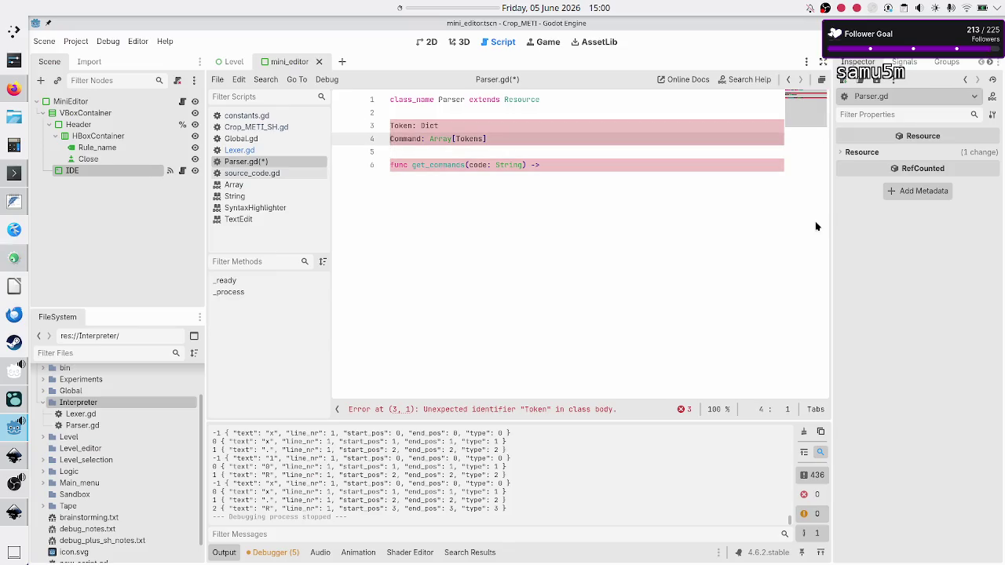
key("shift+End")
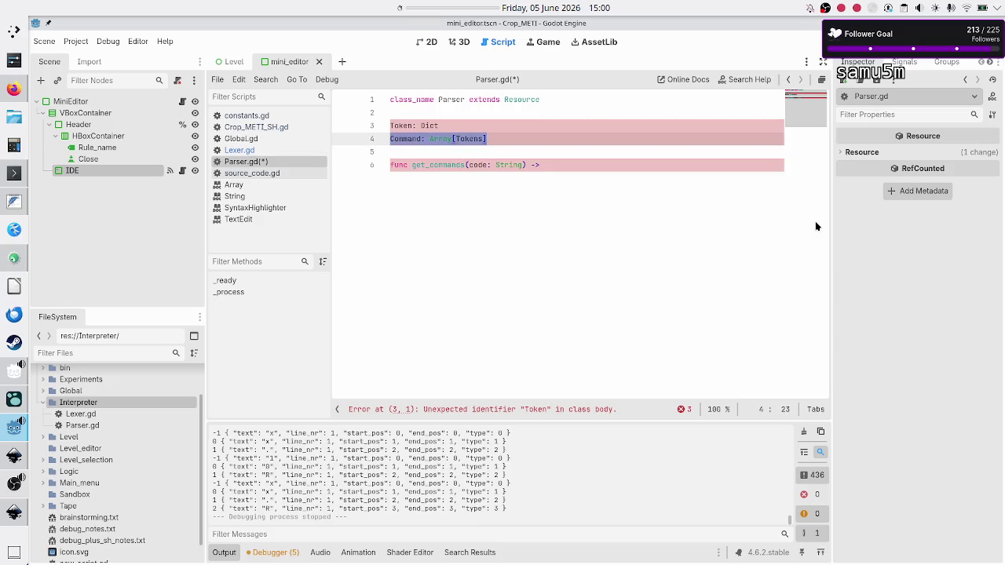
key("End")
key("Return")
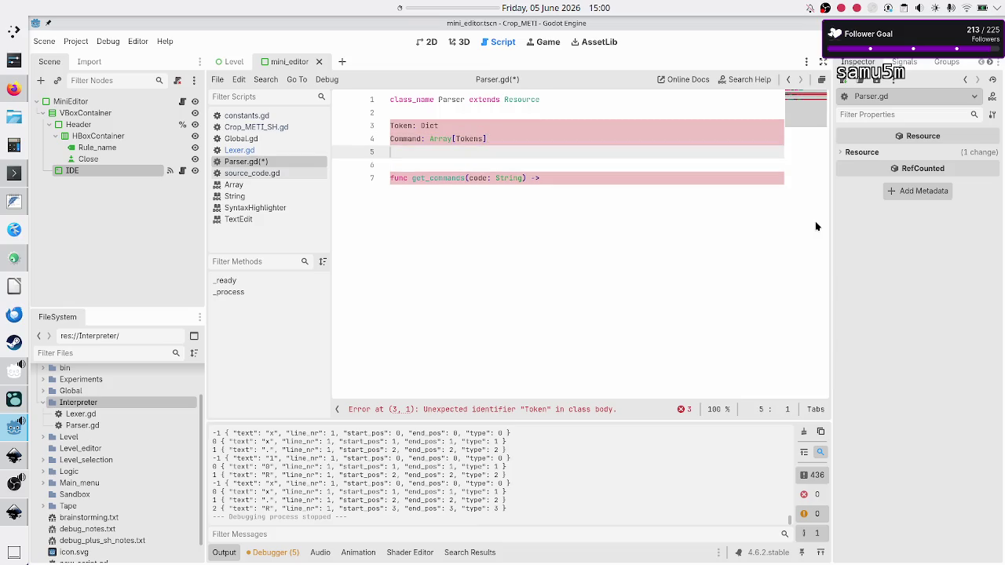
type("Commands")
type(": Array")
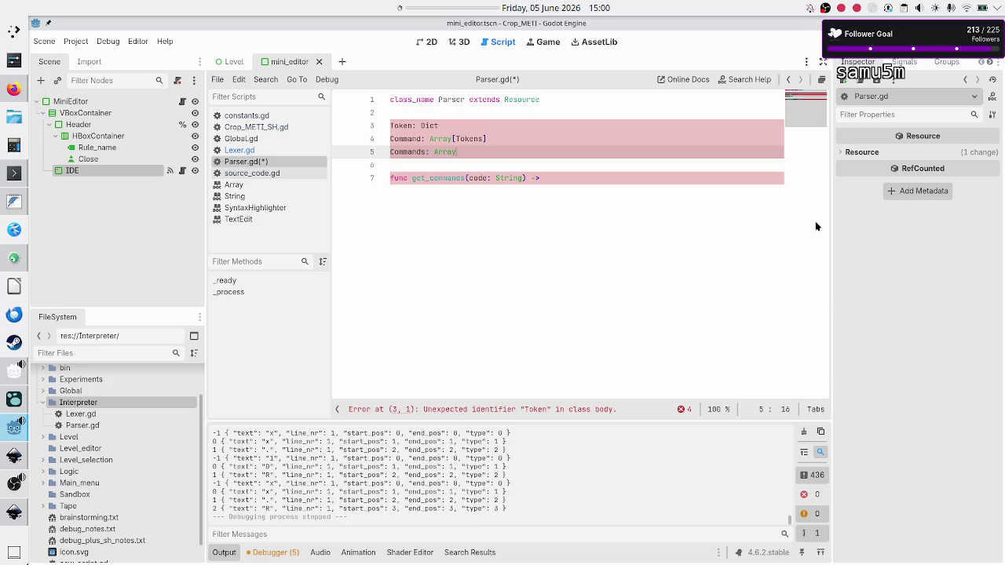
Step: Change the Command declaration to hold Dict instead of Tokens
key("Up")
key("Right")
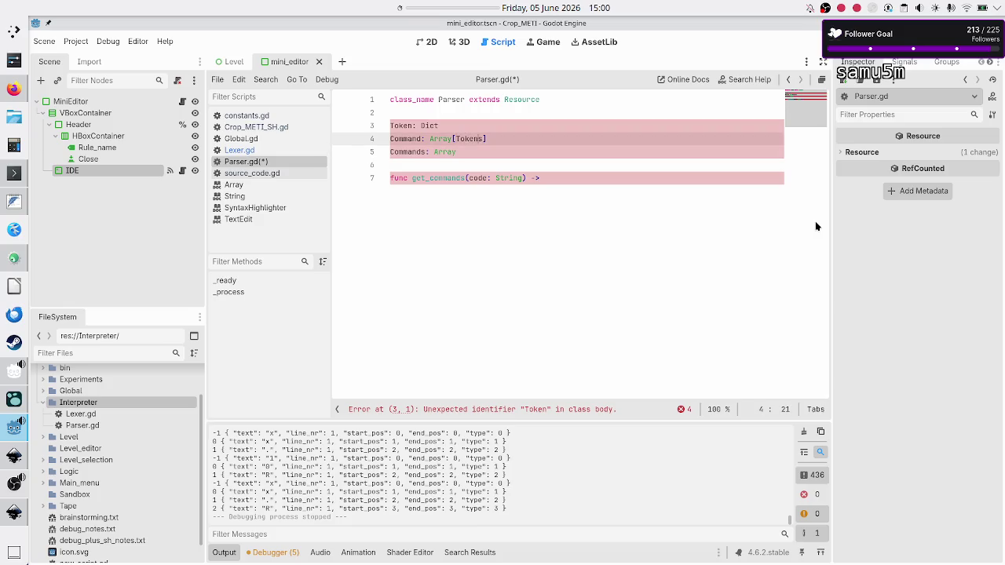
key("Delete")
key("Delete")
key("BackSpace")
key("BackSpace")
key("BackSpace")
type("Dict")
Step: Set get_commands' return type to Array[Array[Dict]
key("Down")
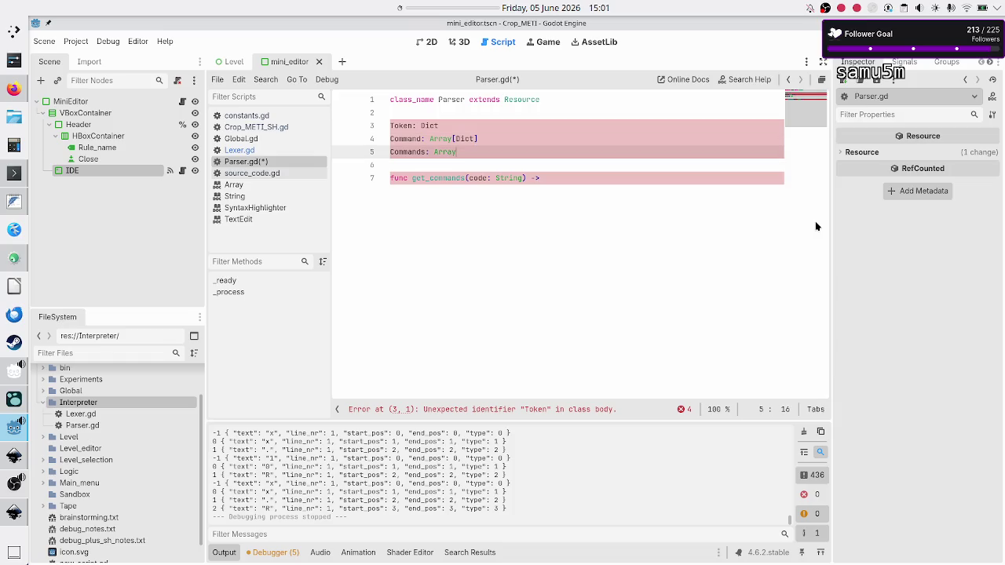
key("Down")
key("Down")
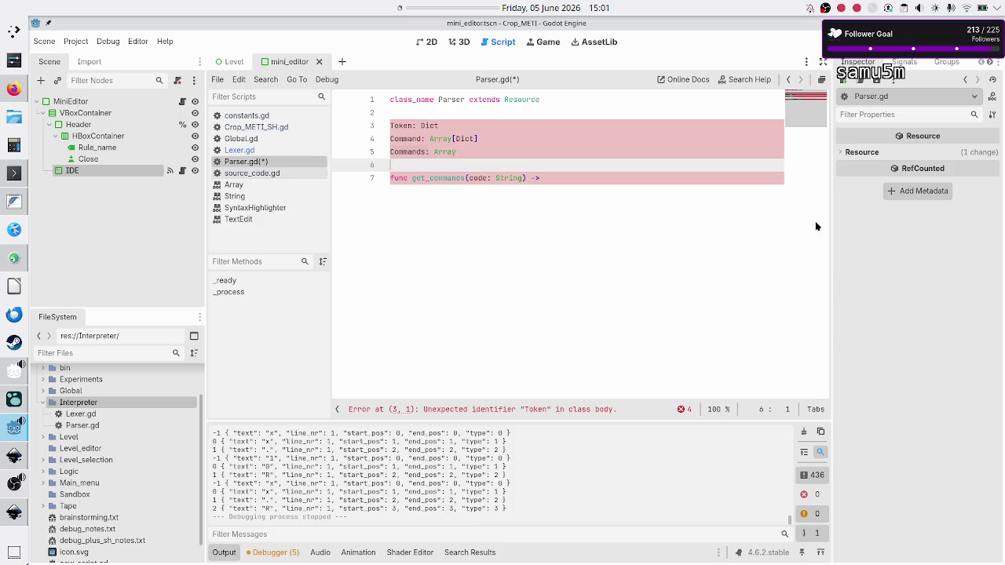
key("End")
type("Arra")
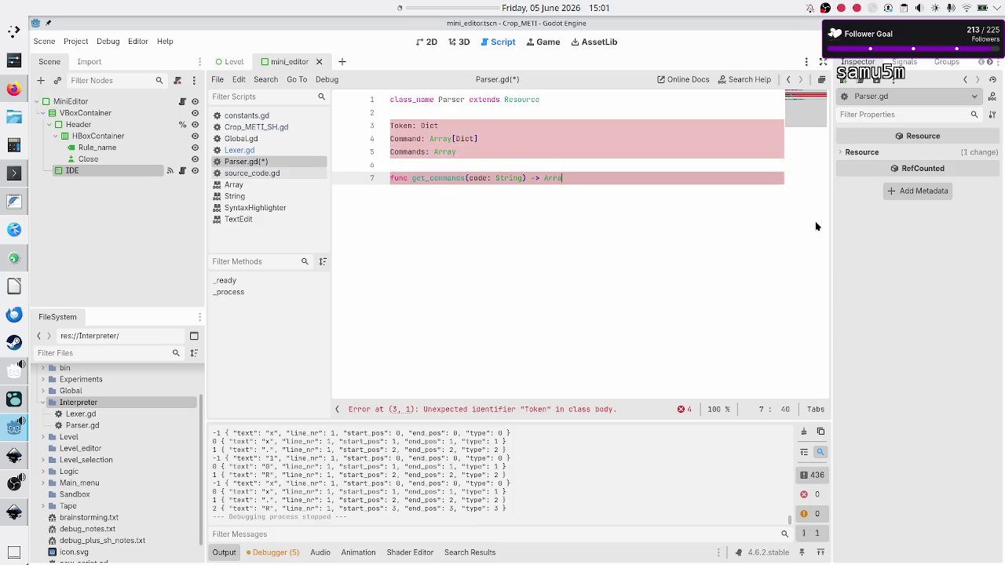
type("y[Arr")
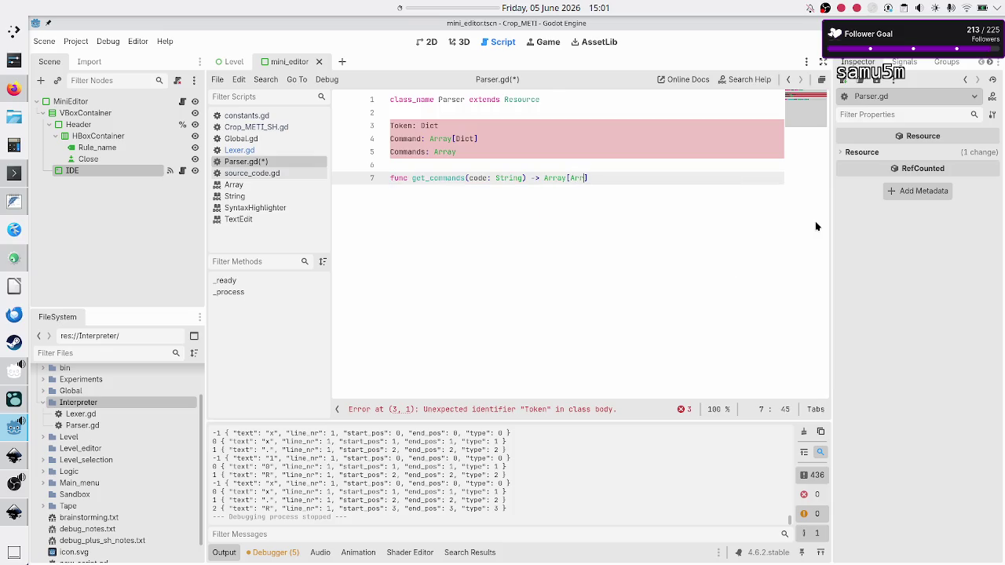
key("Return")
type("[Dict")
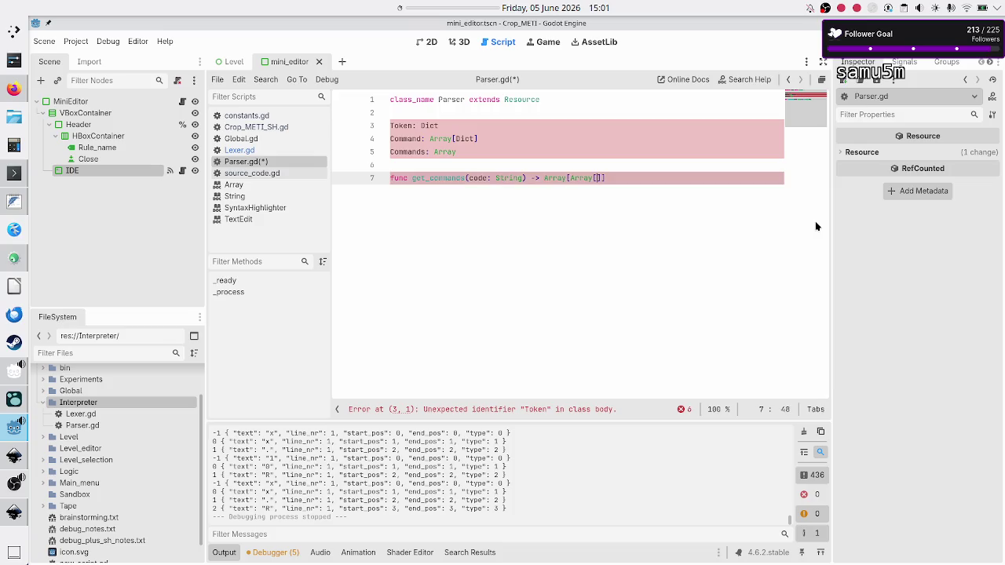
key("Up")
key("Up")
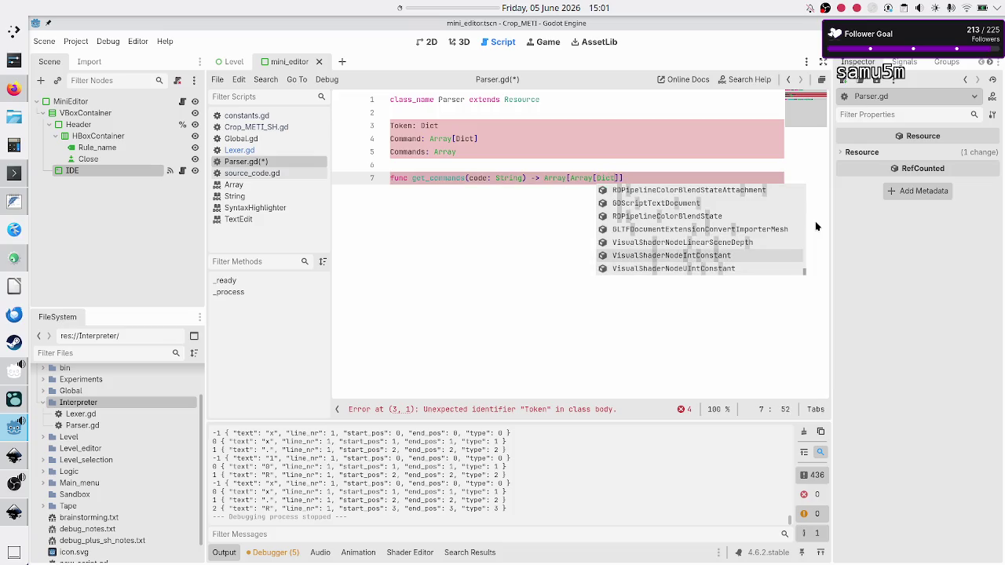
Step: Delete the Token, Command and Commands declaration lines and request completion for Dict
key("Escape")
key("Up")
key("Up")
key("Up")
key("shift+Down")
key("shift+Down")
key("shift+Down")
key("shift+Down")
key("shift+Down")
key("BackSpace")
key("End")
key("Left")
key("Left")
key("ctrl+space")
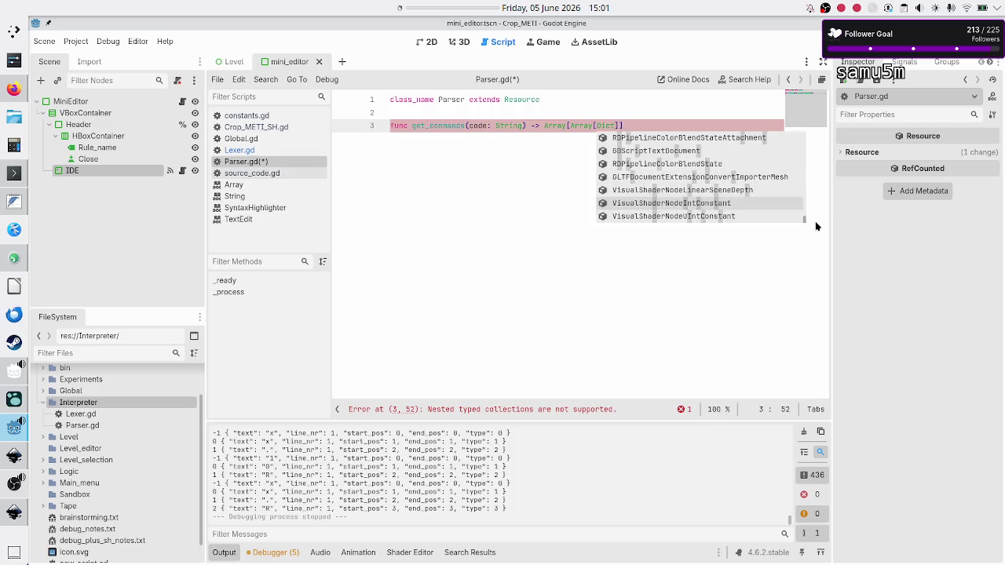
Step: Complete Dict to Dictionary and begin a 'var commands: Array' line in the function body
key("Return")
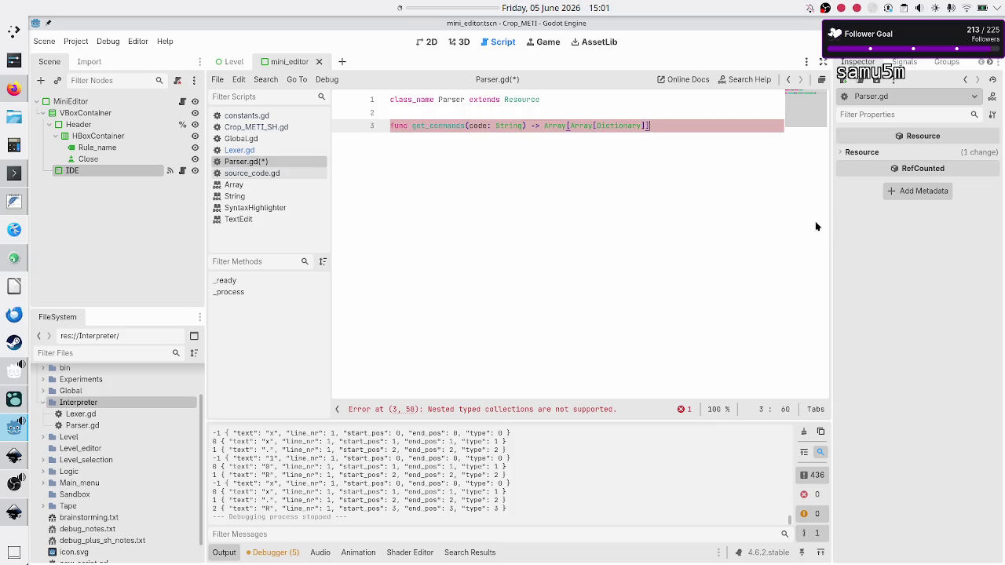
key("Return")
key("ctrl+space")
key("Escape")
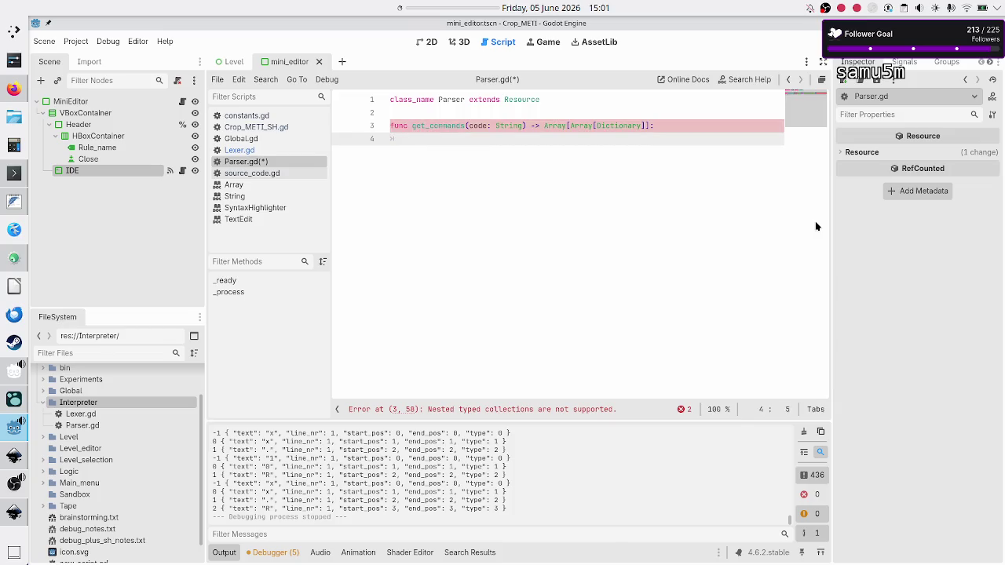
type("var comman")
type("ds: Array")
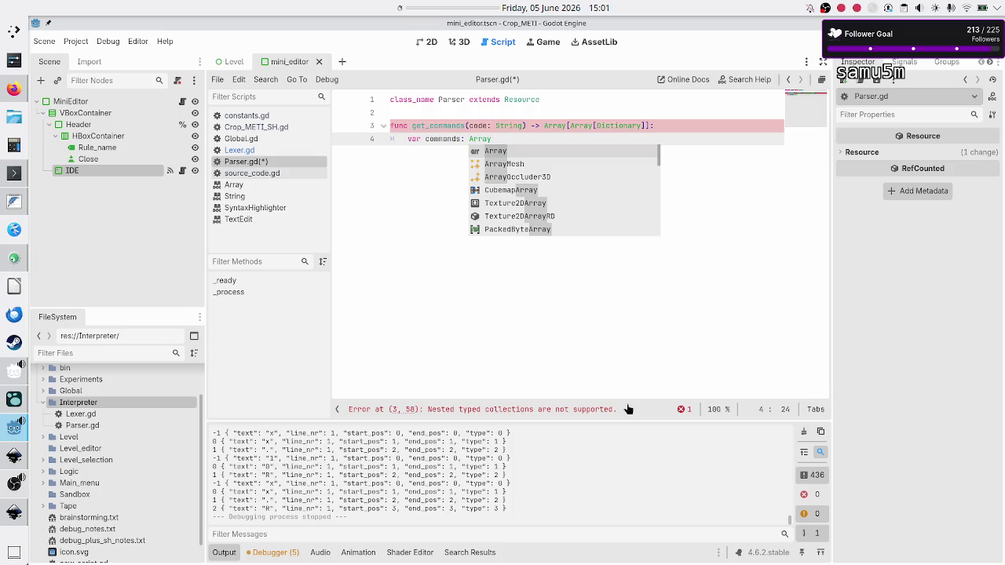
Step: Trim get_commands' return type down to Array[Array]
left_click(643, 124)
key("BackSpace")
key("BackSpace")
key("BackSpace")
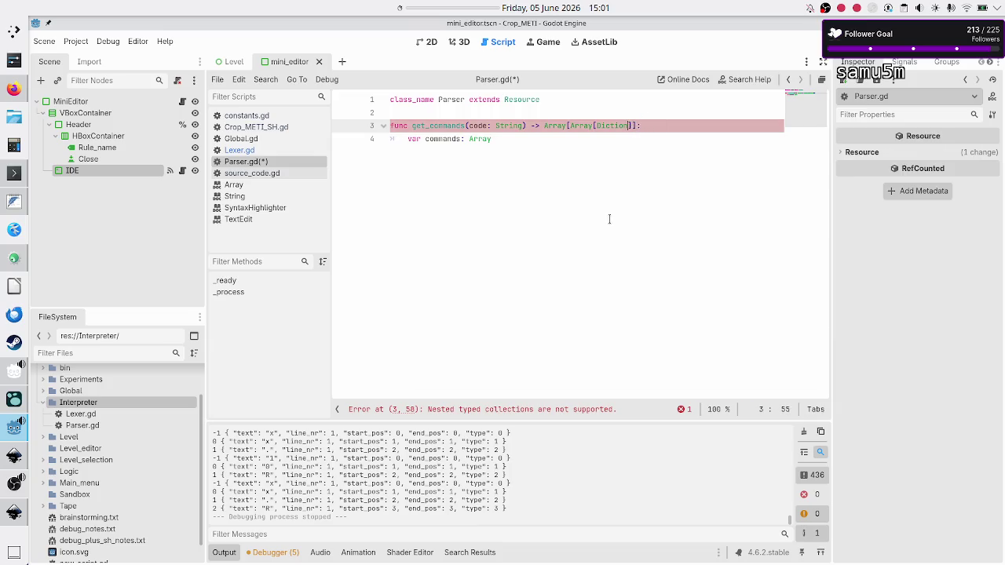
key("BackSpace")
key("Right")
key("Right")
key("Right")
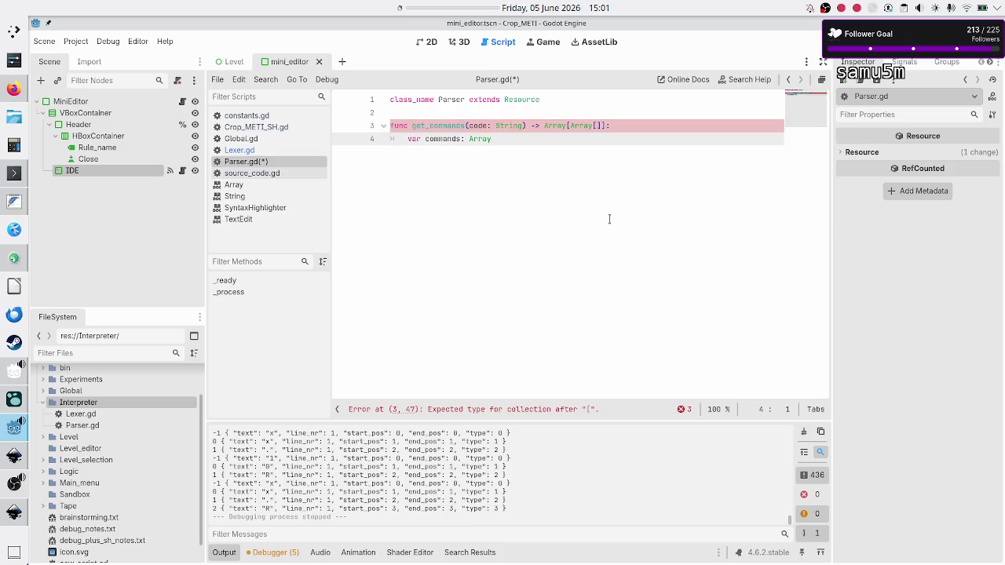
key("Up")
key("End")
key("Left")
key("BackSpace")
key("BackSpace")
key("BackSpace")
key("Down")
key("End")
key("Up")
key("End")
key("Left")
type("]")
Step: Finish 'var commands: Array[Array] = []' and add 'return commands' below it
key("Down")
key("End")
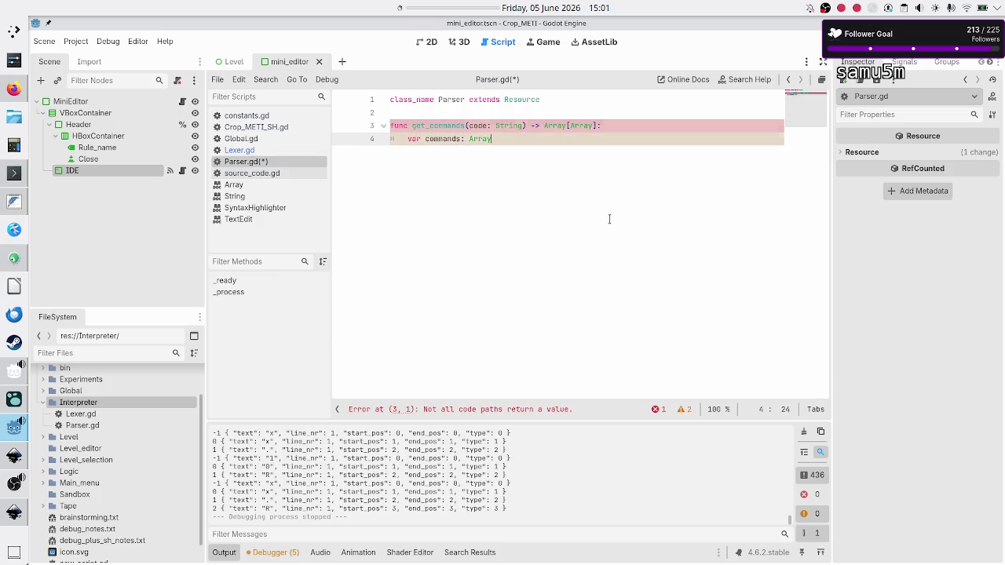
type("[Array]")
type(" = []")
key("Return")
type("return commands")
key("Escape")
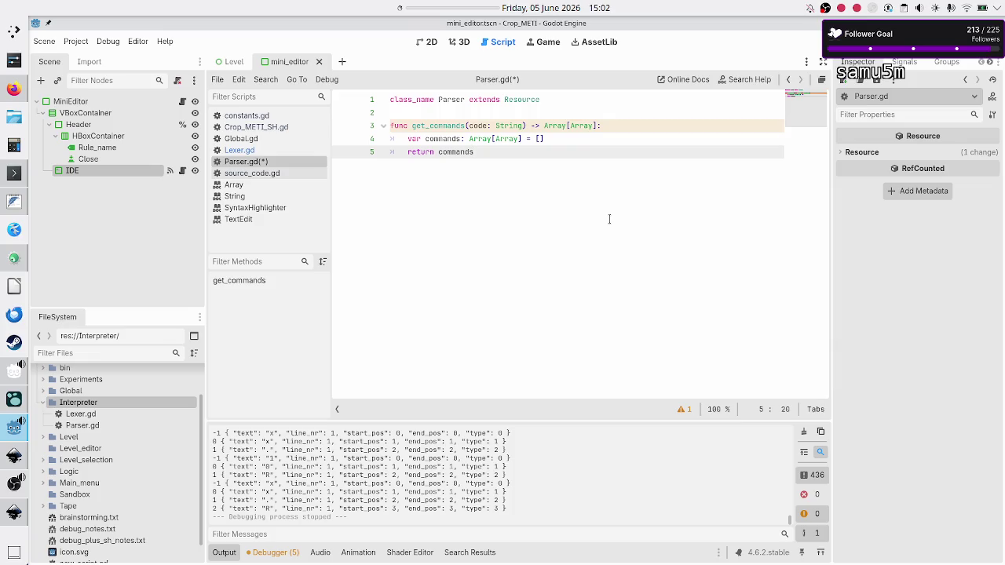
Step: Open a new line below the commands declaration in get_commands
key("Up")
key("Up")
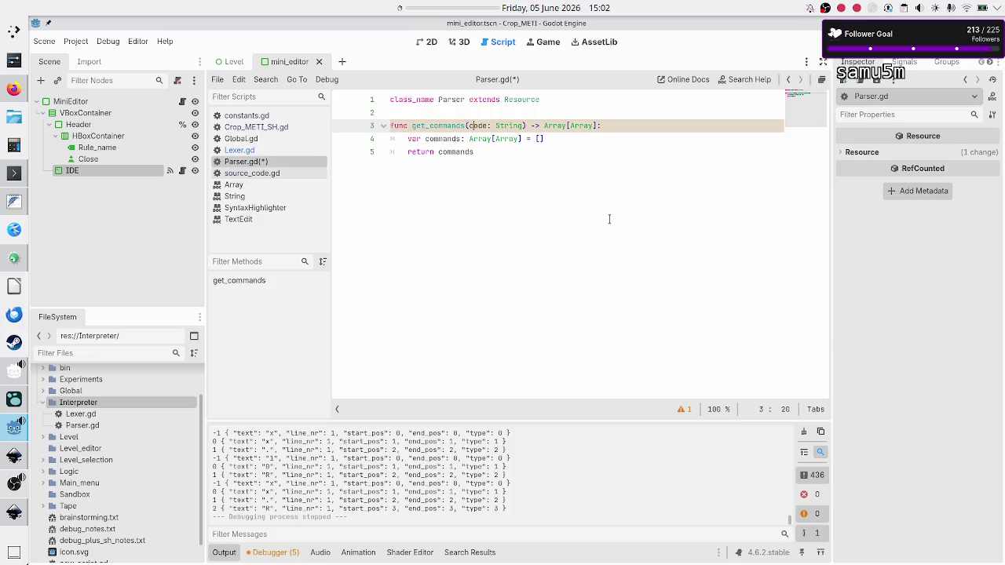
key("Down")
key("Down")
key("Return")
key("BackSpace")
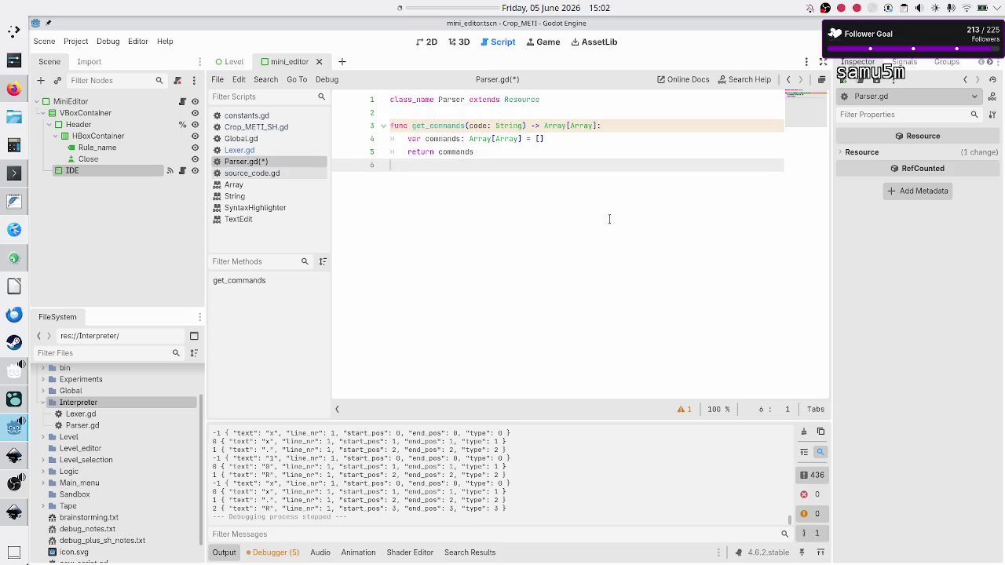
key("Up")
key("Up")
key("Up")
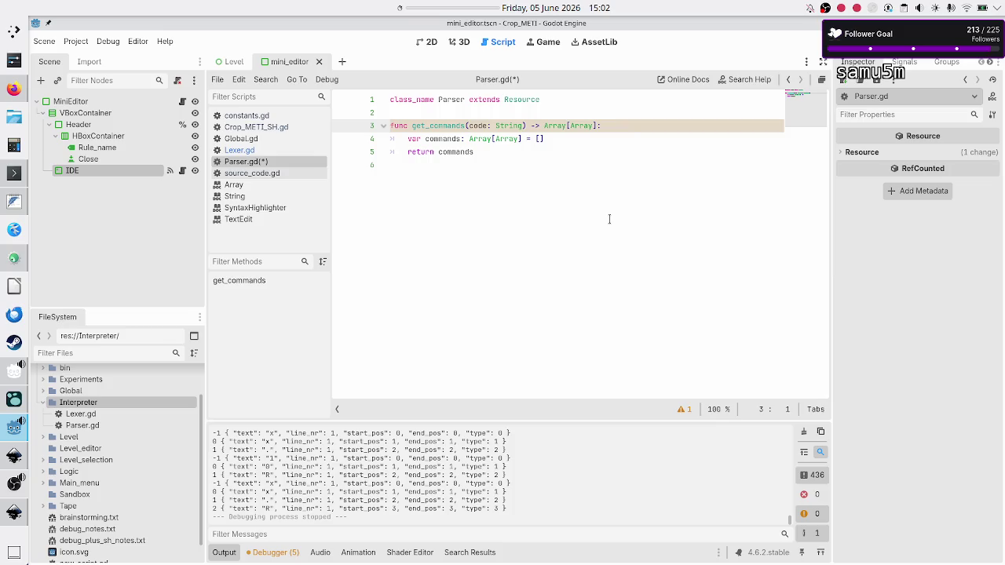
key("Down")
key("End")
key("Down")
key("Up")
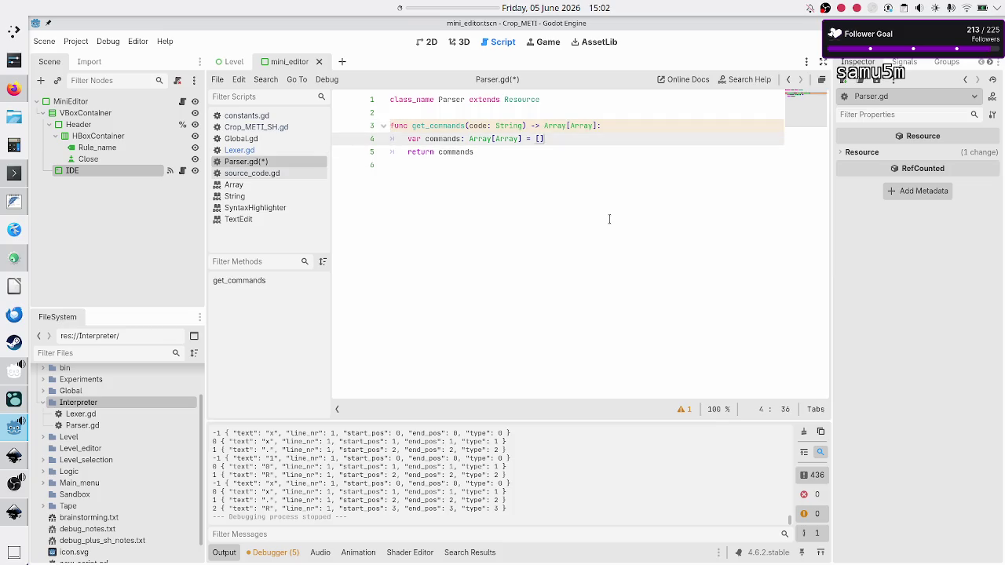
key("Return")
Step: Write 'var lexer: Lexer = Lexer.new()' followed by an empty line, then bring up Lexer.gd
type("var")
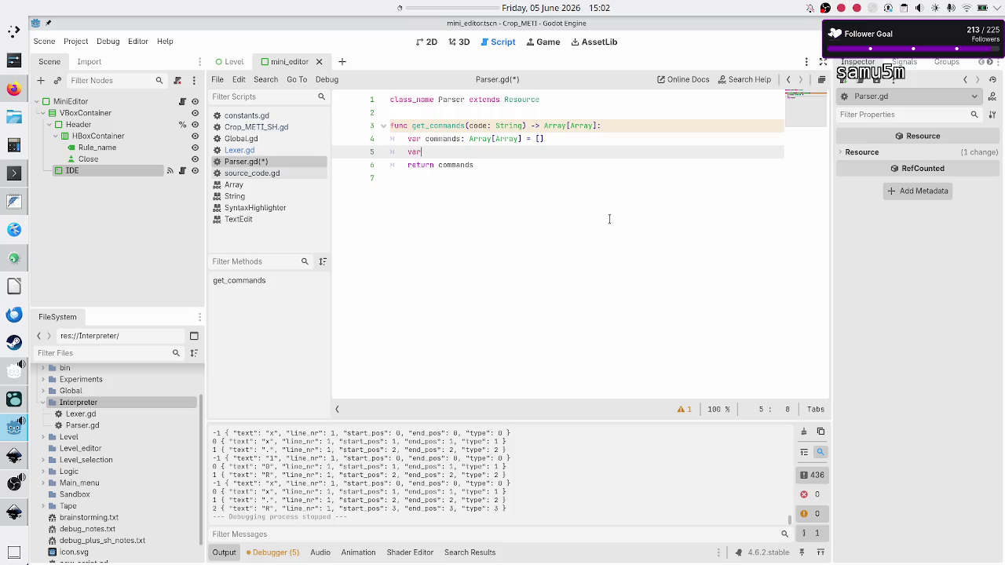
type(" lexer: Lex")
type("er:")
key("BackSpace")
key("BackSpace")
type("= Lexer.new(")
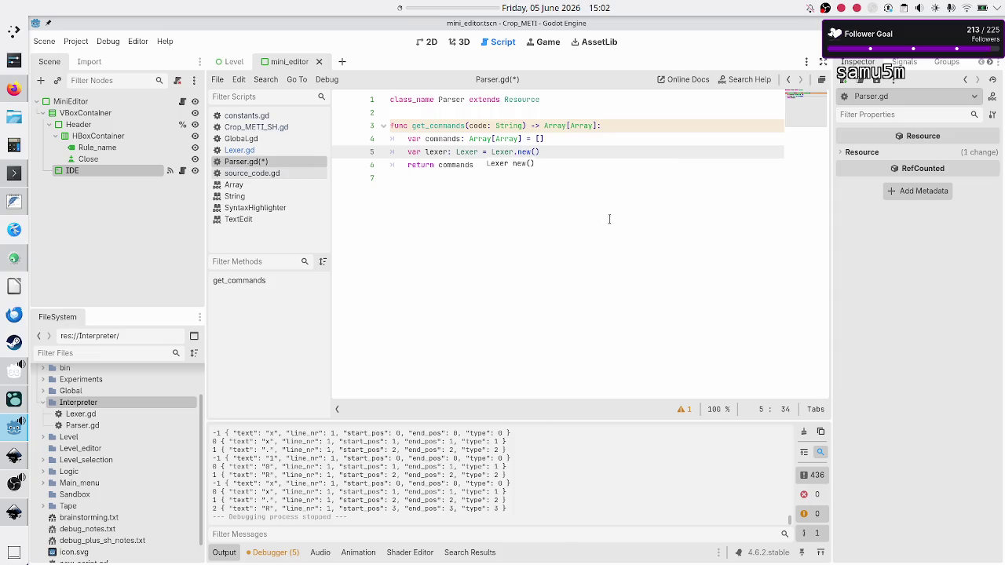
key("Return")
key("Up")
key("ctrl+z")
key("Return")
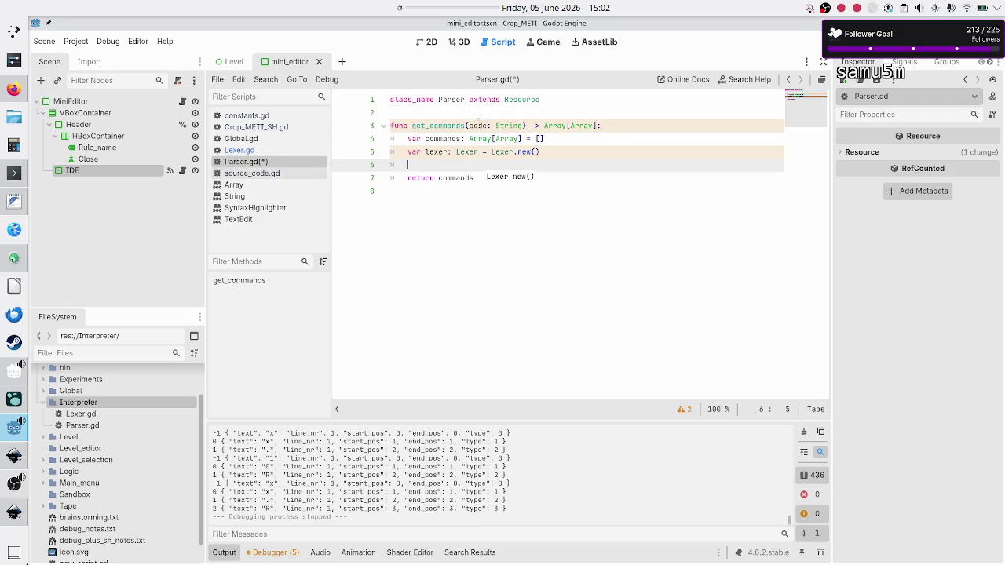
double_click(477, 126)
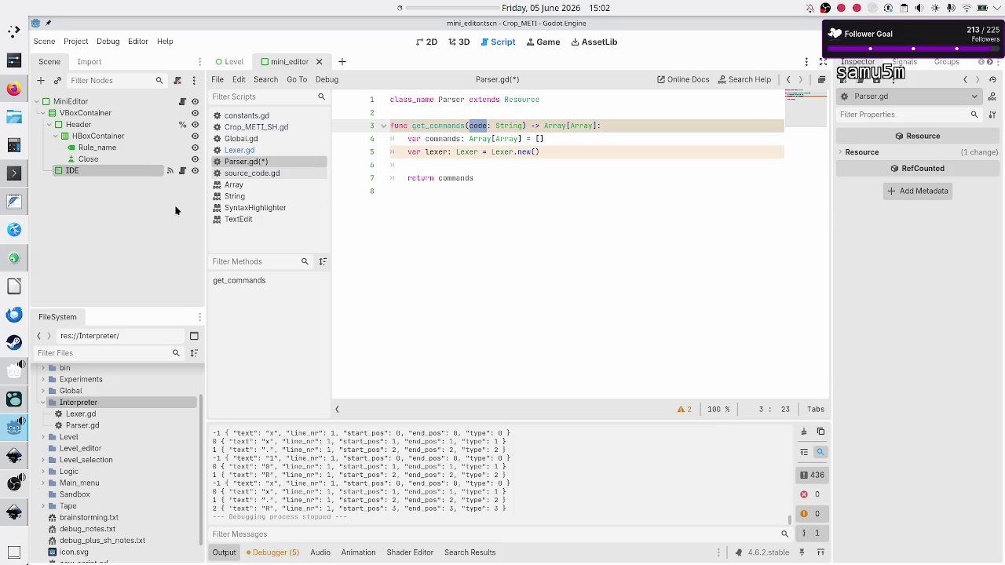
left_click(241, 152)
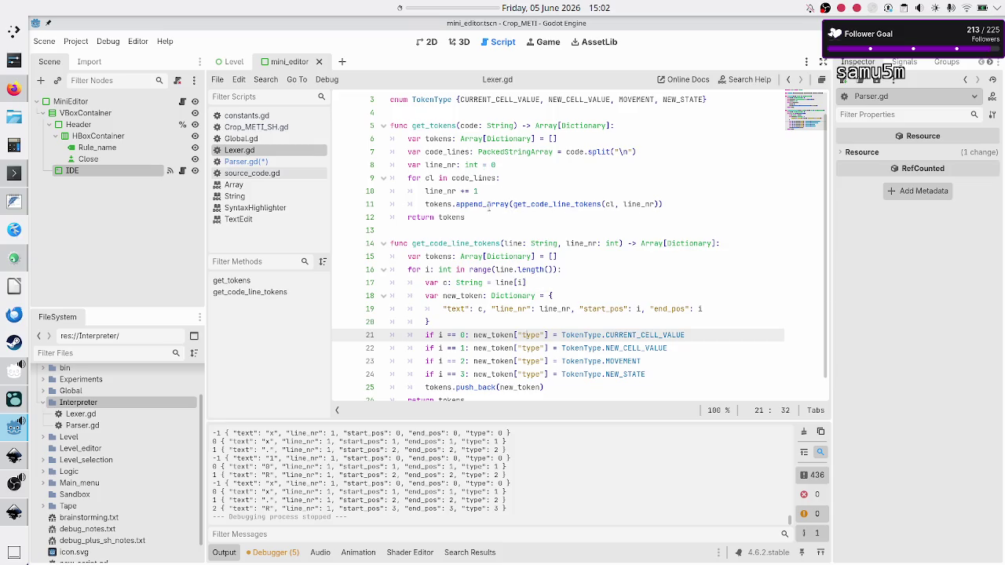
Step: Examine get_tokens' code_lines split, the get_code_line_tokens call and the line_nr declaration
left_click_drag(503, 178, 439, 179)
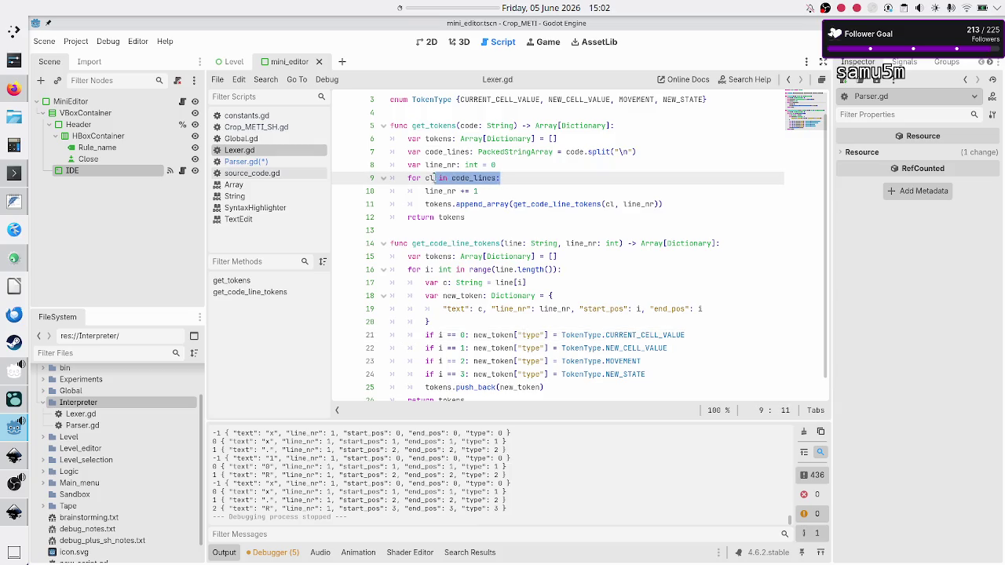
double_click(594, 152)
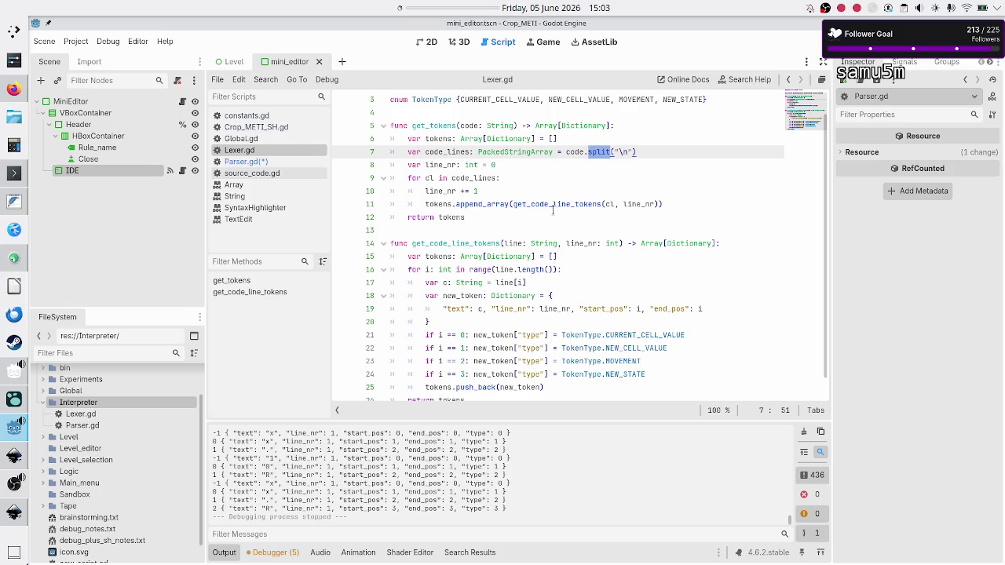
left_click_drag(666, 204, 457, 201)
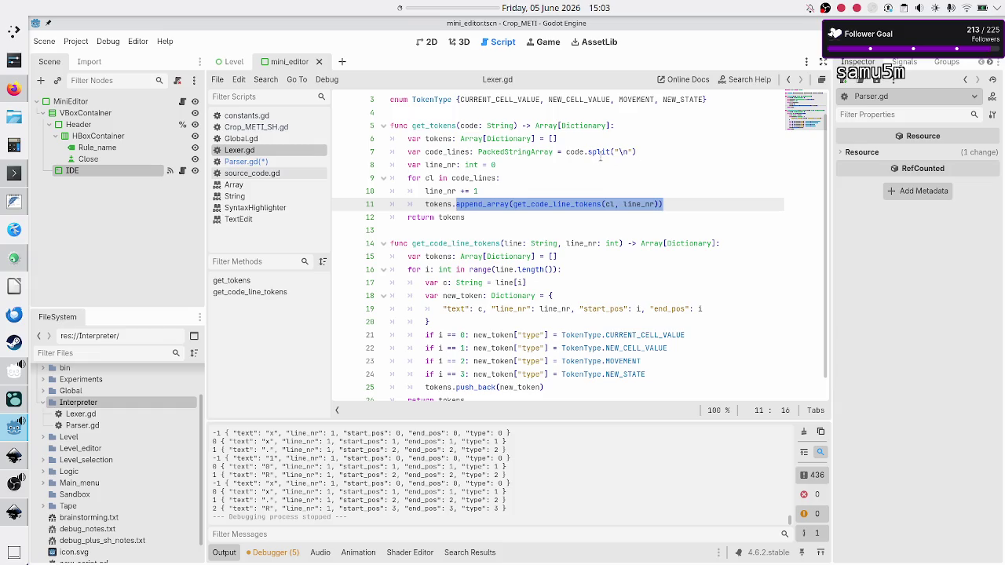
left_click(658, 151)
key("Home")
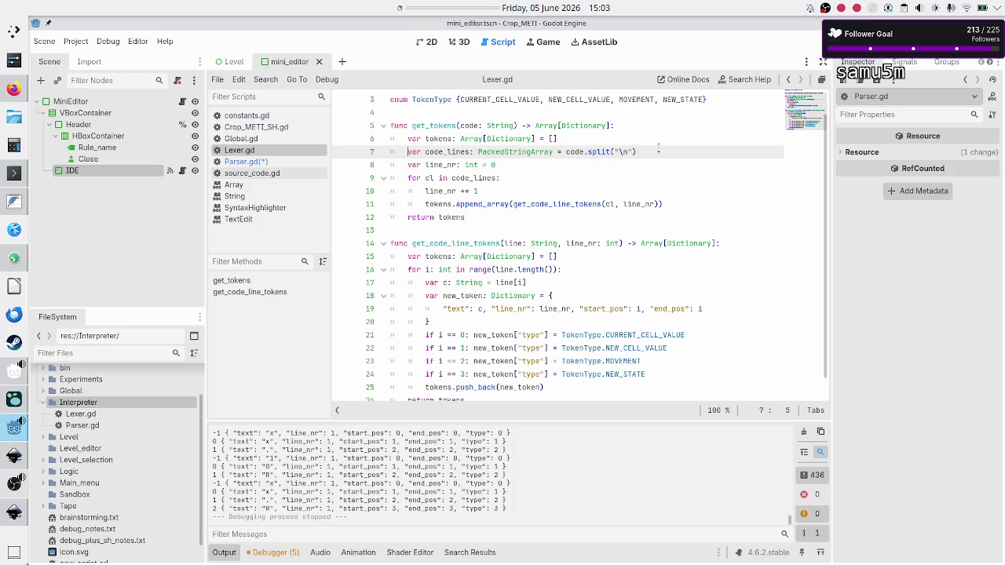
key("shift+Down")
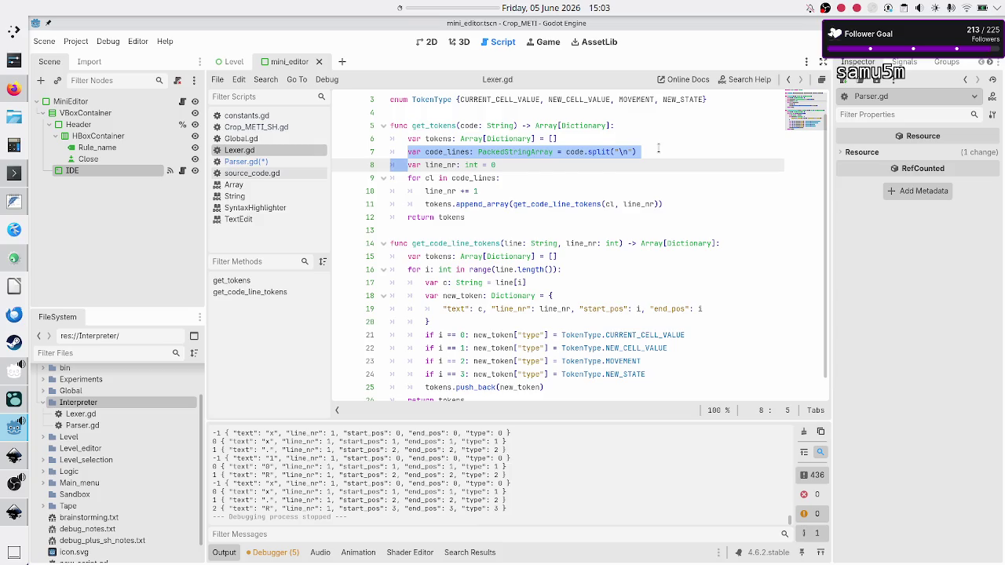
key("Down")
key("Up")
key("shift+End")
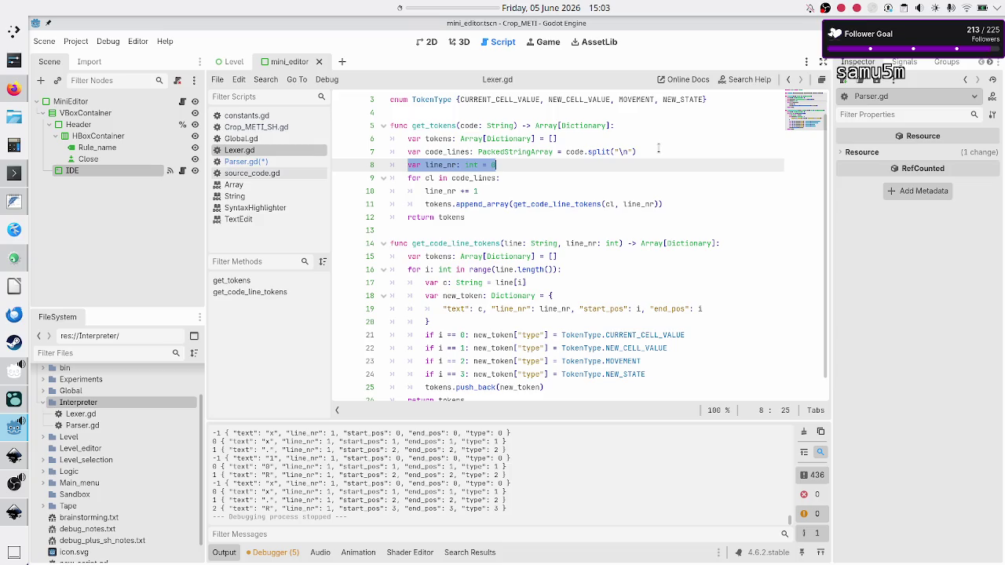
Step: Inspect the get_tokens name, its code parameter and line_nr's starting value 0
double_click(431, 125)
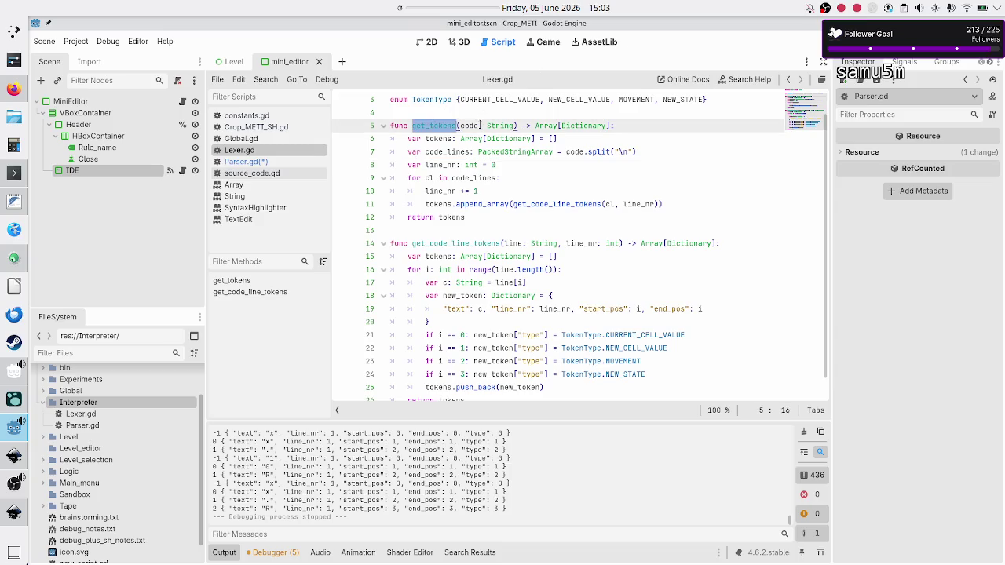
double_click(468, 126)
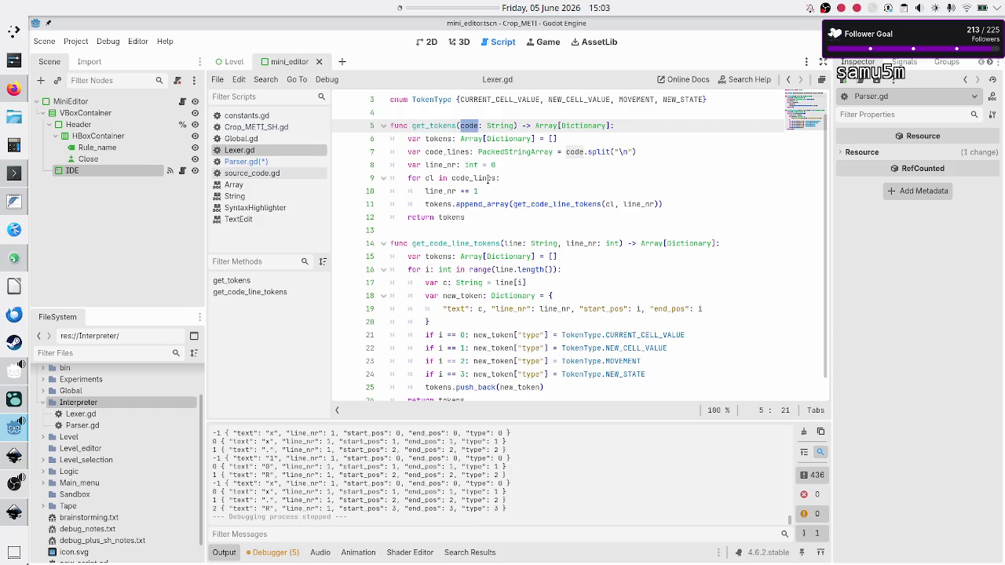
left_click(511, 169)
left_click_drag(496, 166, 484, 166)
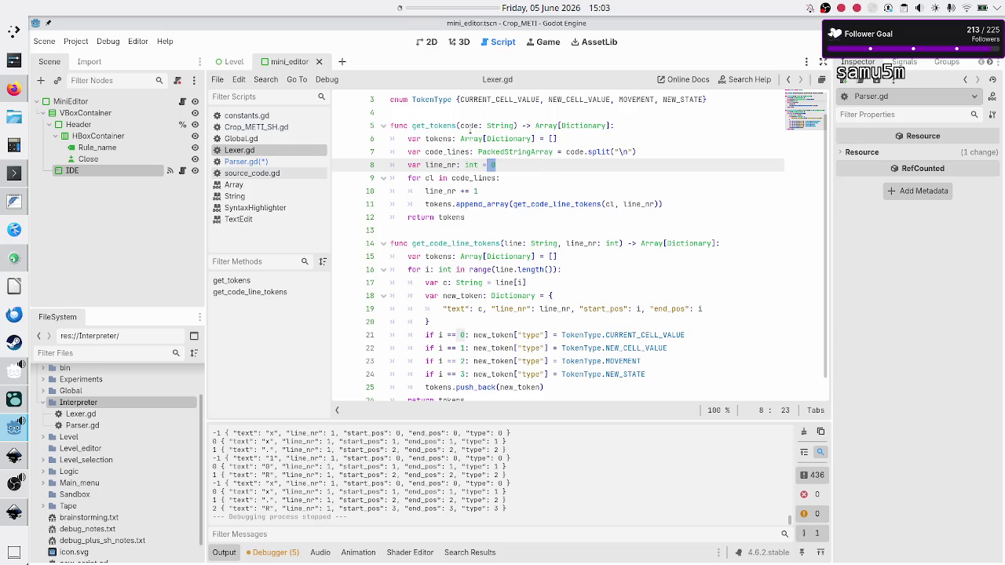
Step: Review get_tokens' code parameter, Array[Dictionary] return type and line_nr usages in Lexer.gd
left_click(469, 125)
left_click_drag(460, 126, 496, 126)
left_click(497, 125)
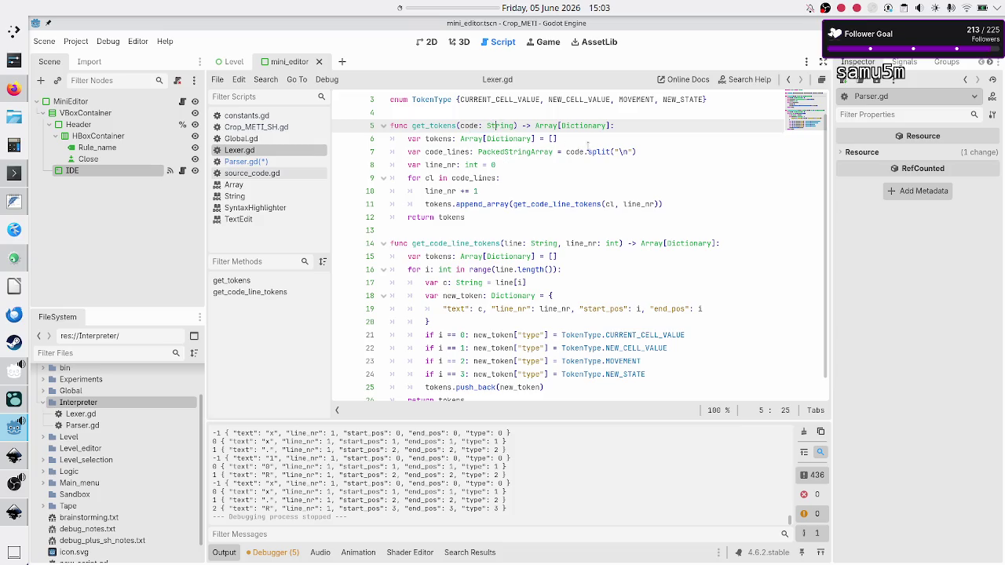
mouse_move(628, 125)
left_mouse_down()
mouse_move(390, 126)
mouse_move(534, 125)
left_mouse_up()
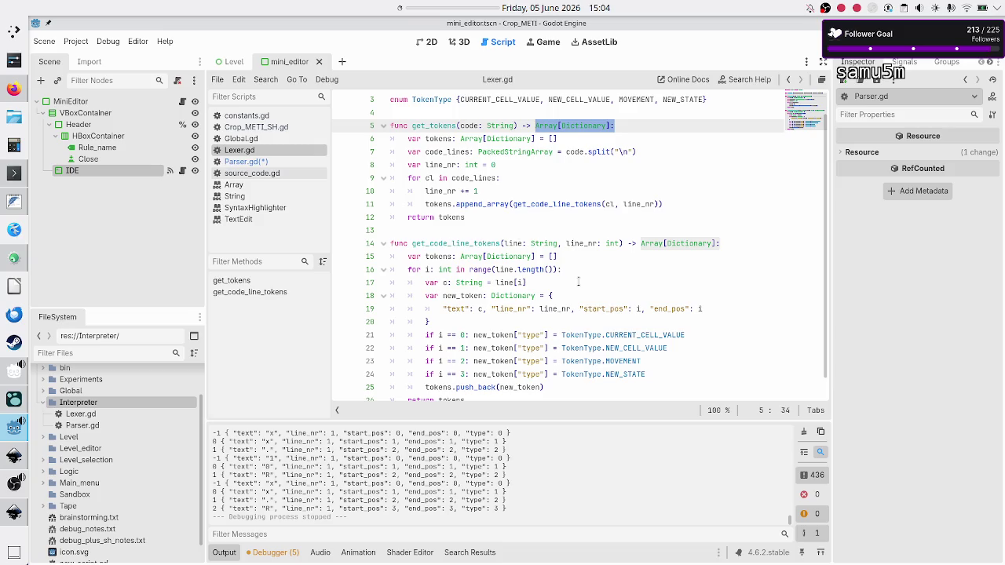
double_click(555, 308)
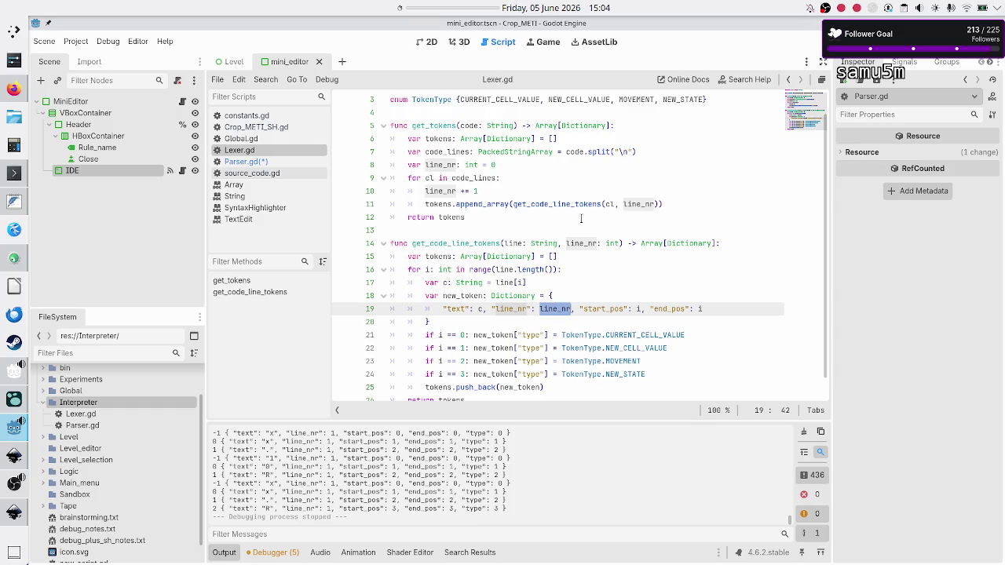
left_click_drag(651, 149, 567, 151)
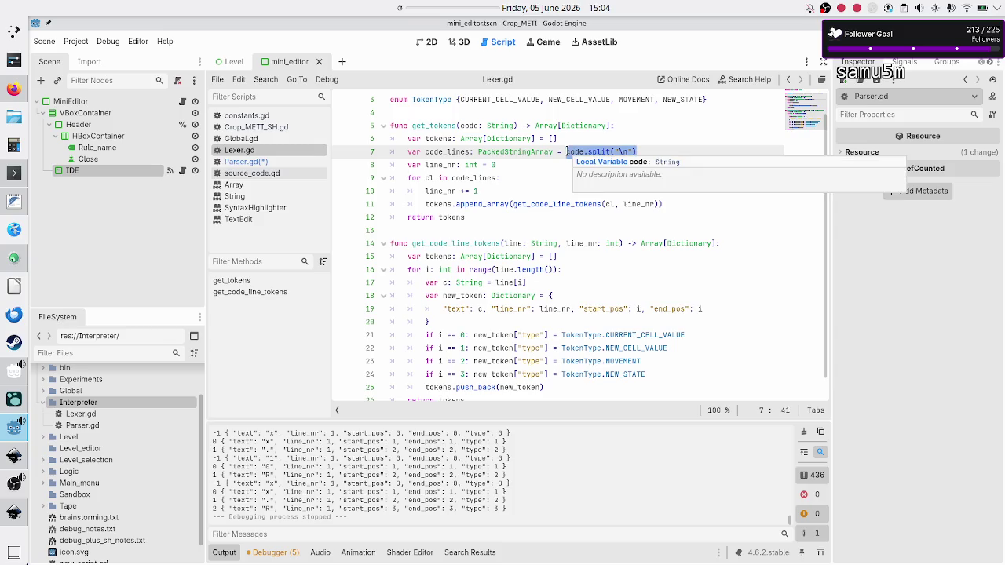
left_click(534, 125)
left_click_drag(534, 126, 611, 126)
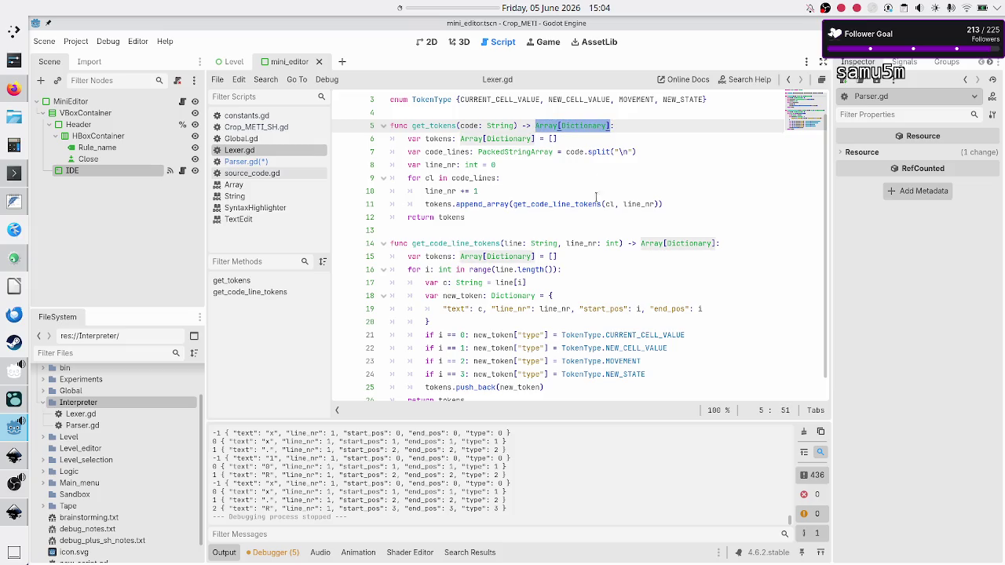
left_click(565, 244)
left_click_drag(565, 244, 615, 244)
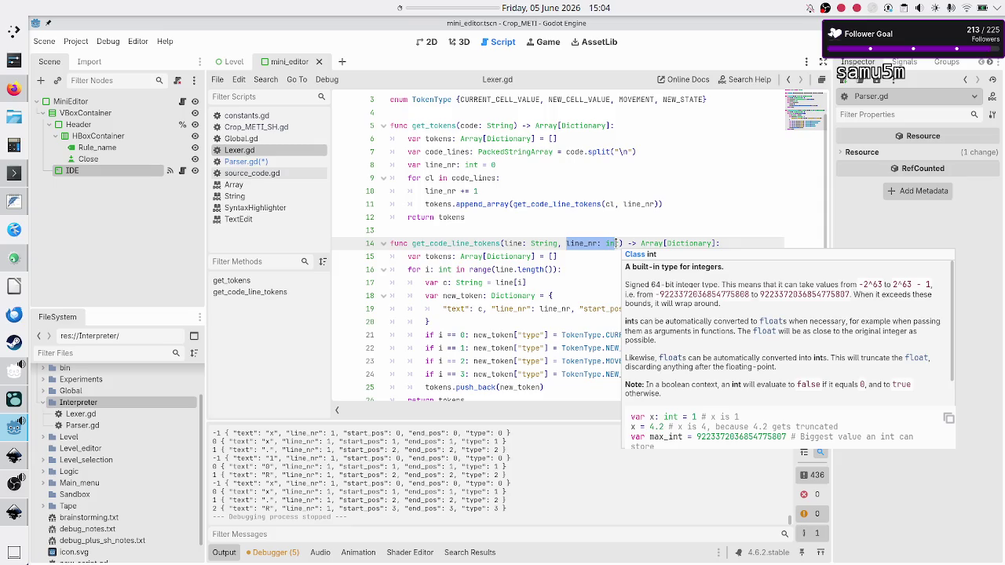
left_click(632, 125)
Step: Copy lines 7–10 of get_tokens (code_lines split, line_nr counter, for loop) into Parser.gd's reach
key("Down")
key("Down")
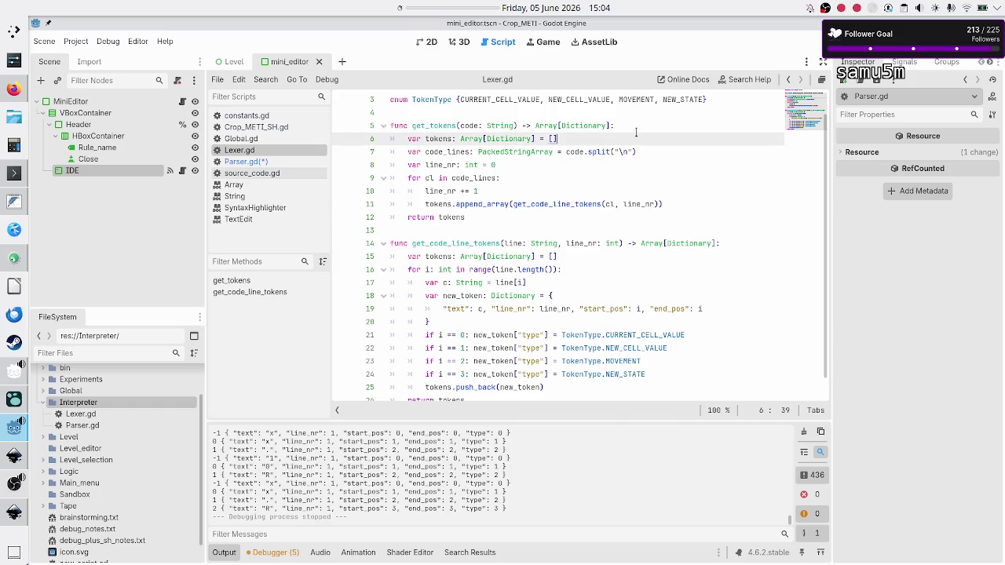
key("Home")
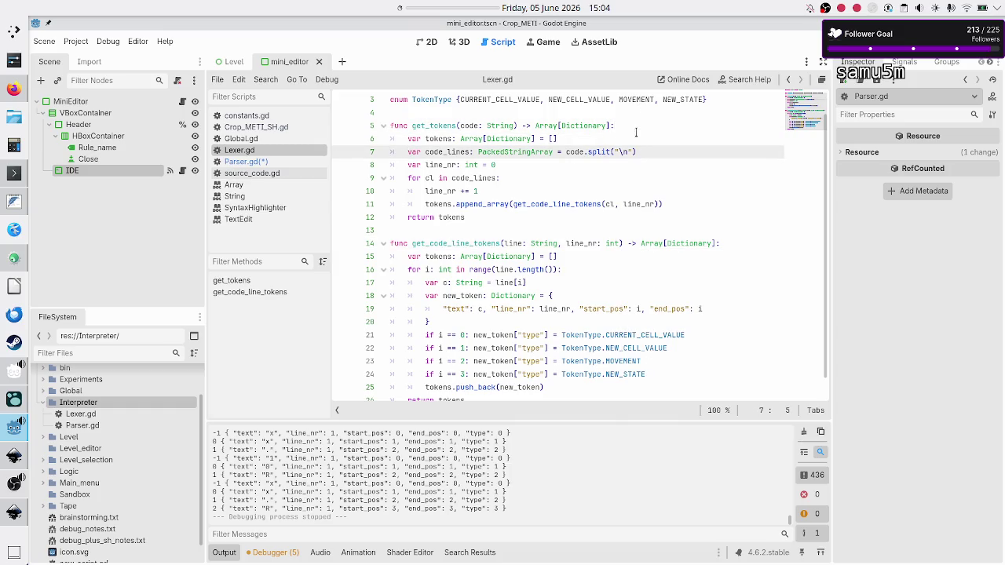
key("shift+End")
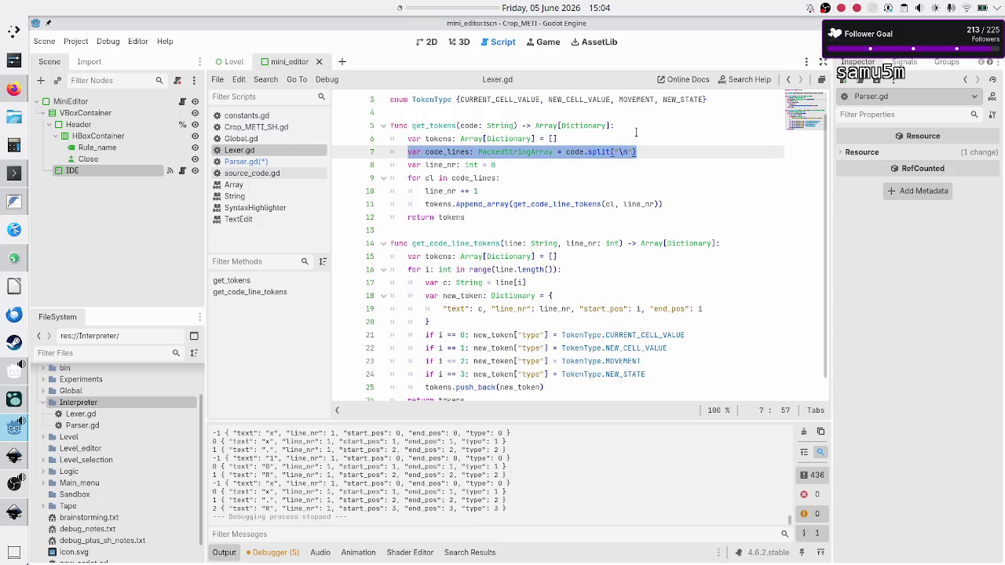
key("shift+Down")
key("shift+Down")
key("shift+Left")
key("shift+Down")
key("ctrl+c")
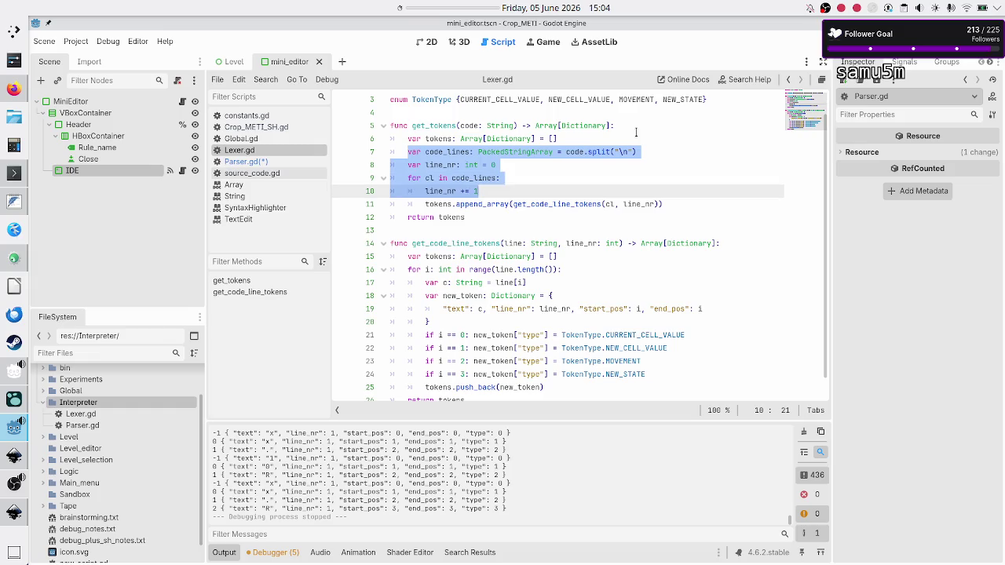
key("Right")
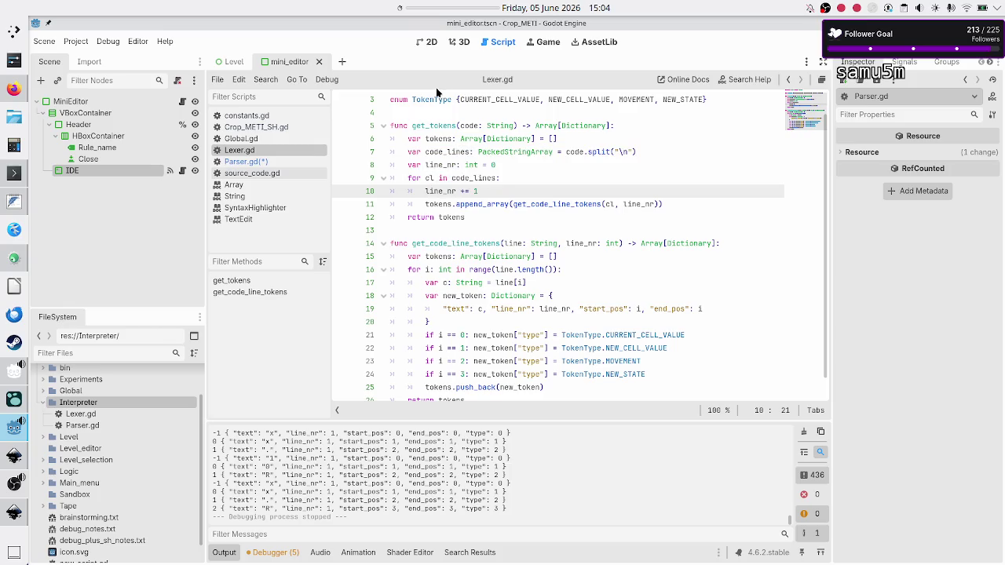
left_click(236, 162)
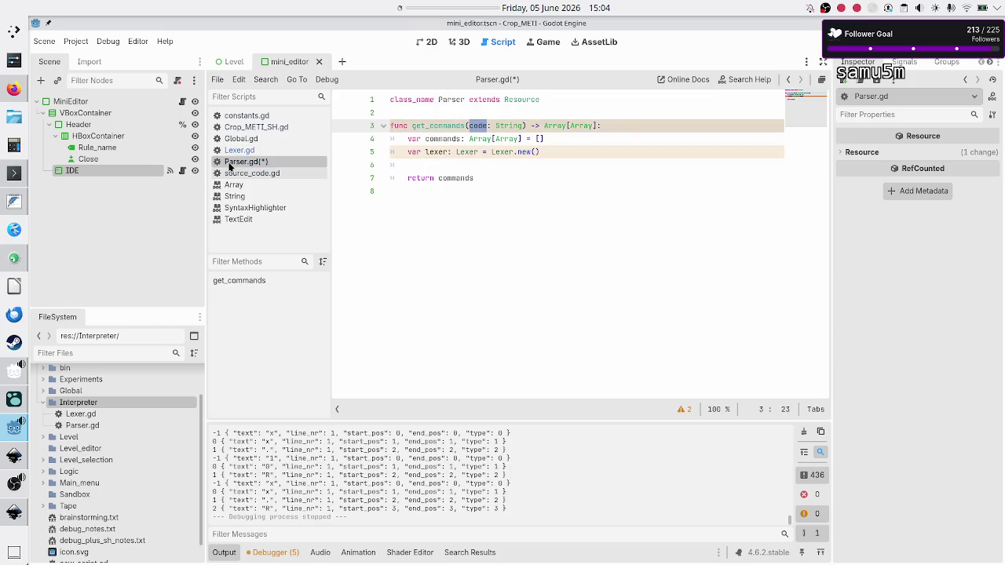
Step: Paste the copied code_lines split, line_nr counter and for loop at line 6 of get_commands
left_click(545, 163)
key("ctrl+v")
key("Up")
key("Up")
key("Up")
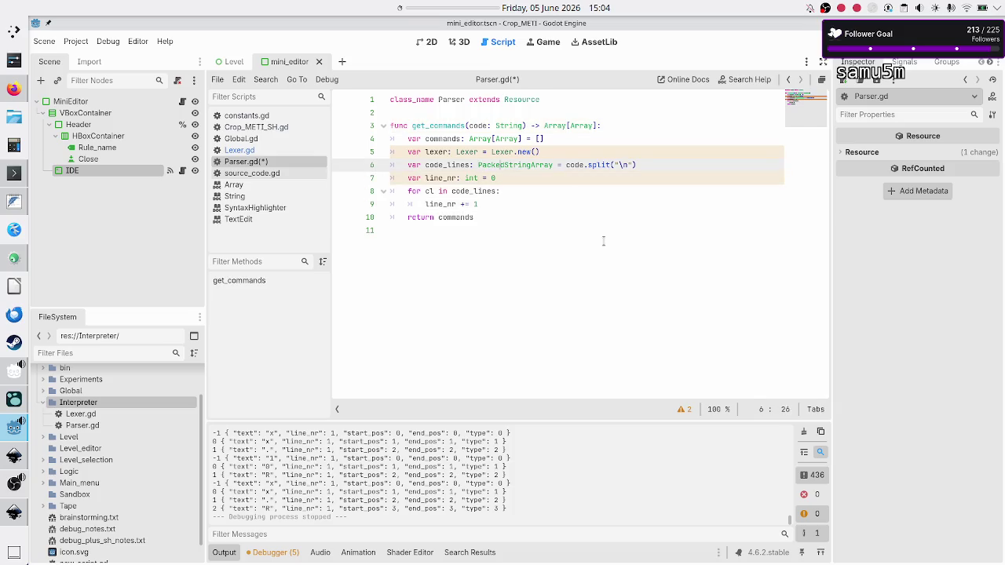
key("Down")
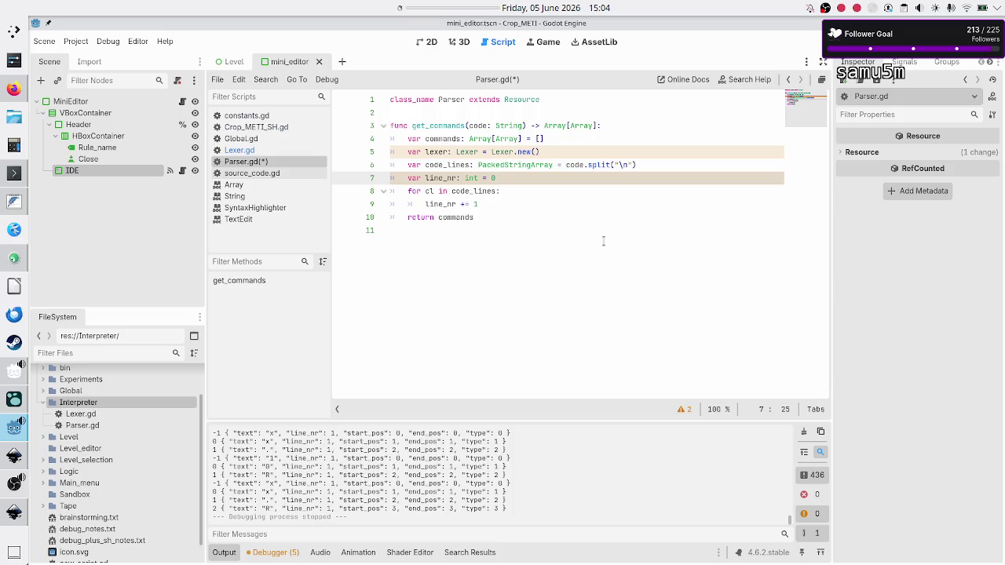
key("Down")
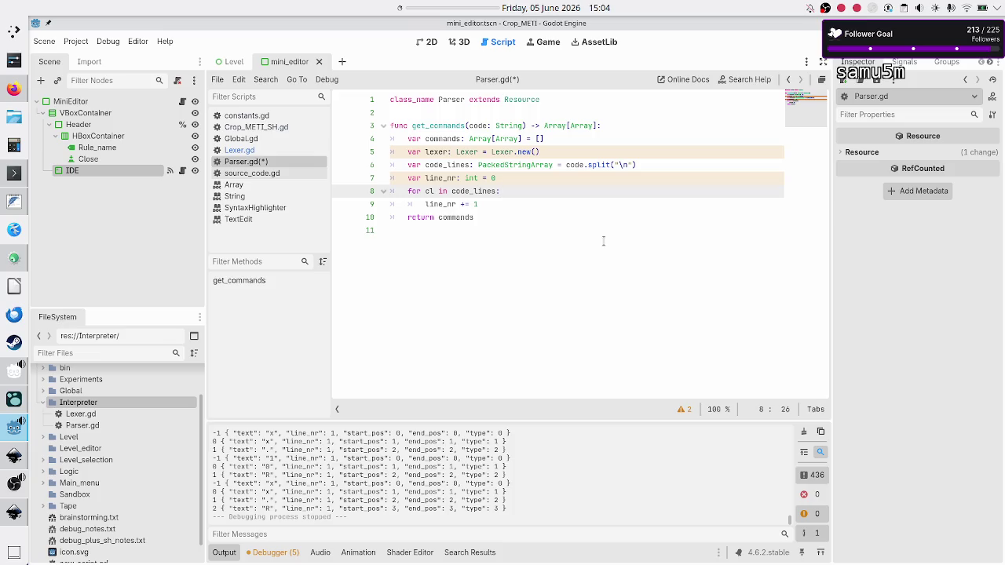
key("Down")
Step: Add 'var new_command: Array' as a new line inside the for loop
key("Return")
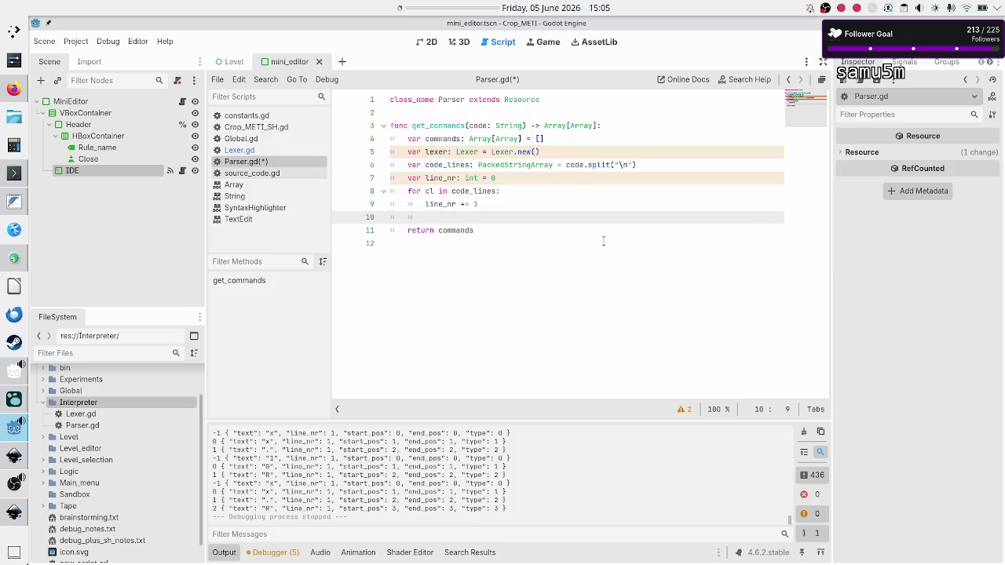
type("var ")
type("new_command: ")
type("Array")
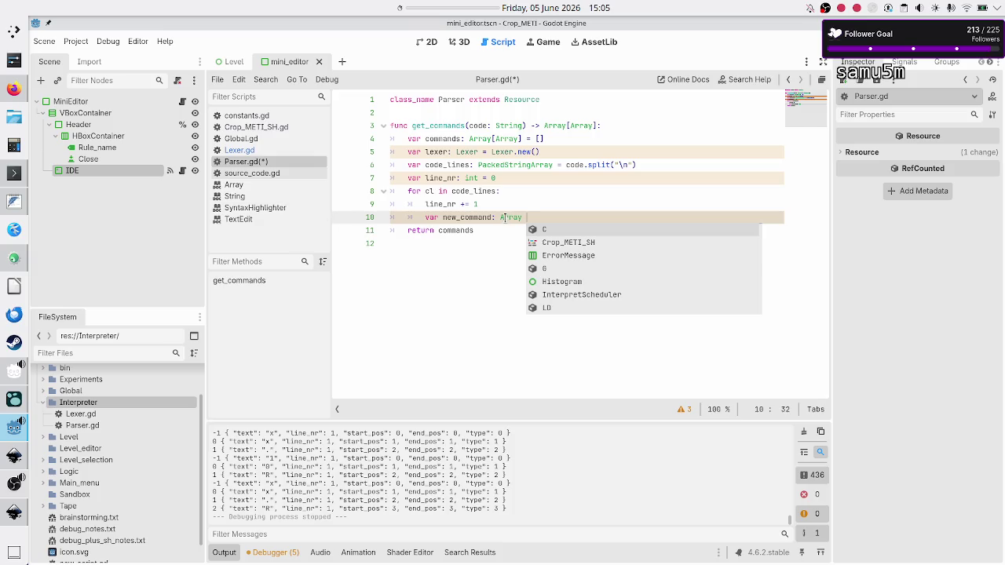
double_click(509, 218)
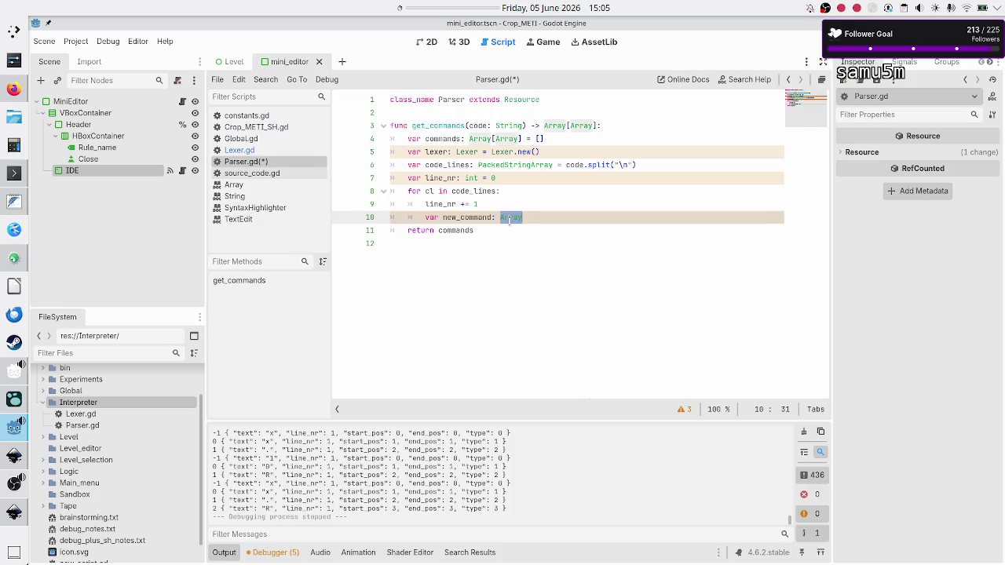
left_click(269, 151)
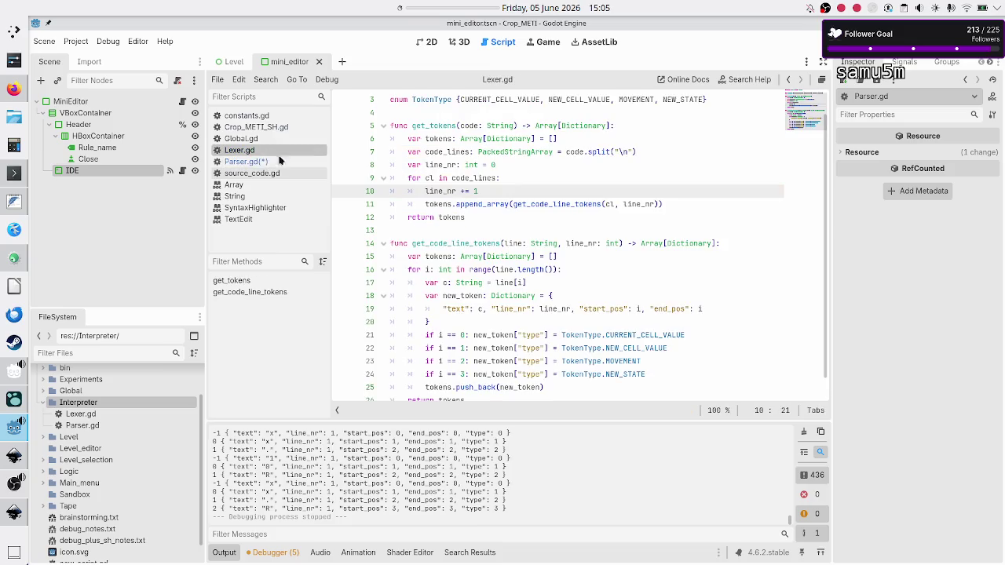
left_click_drag(537, 125, 611, 125)
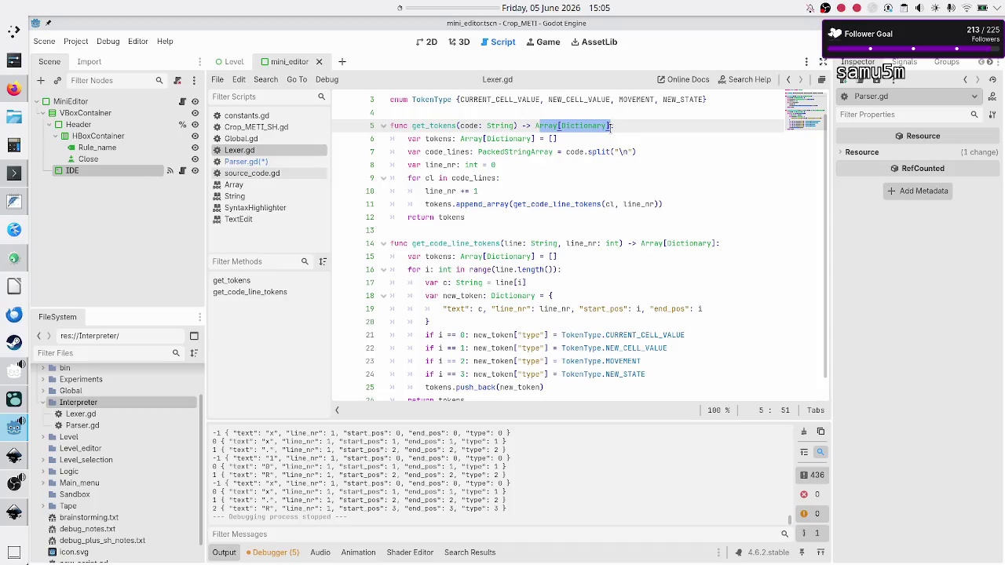
left_click(247, 162)
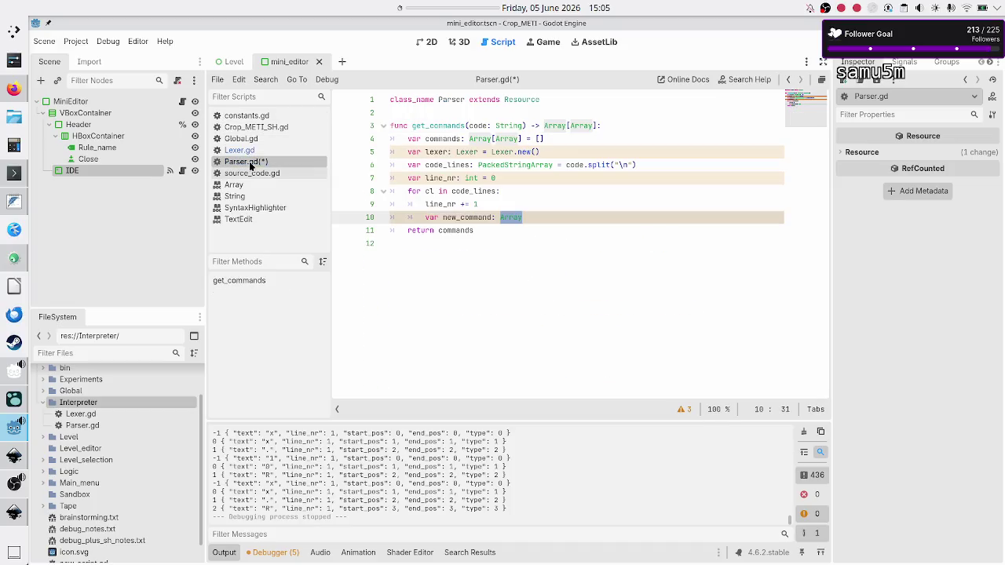
left_click(593, 126)
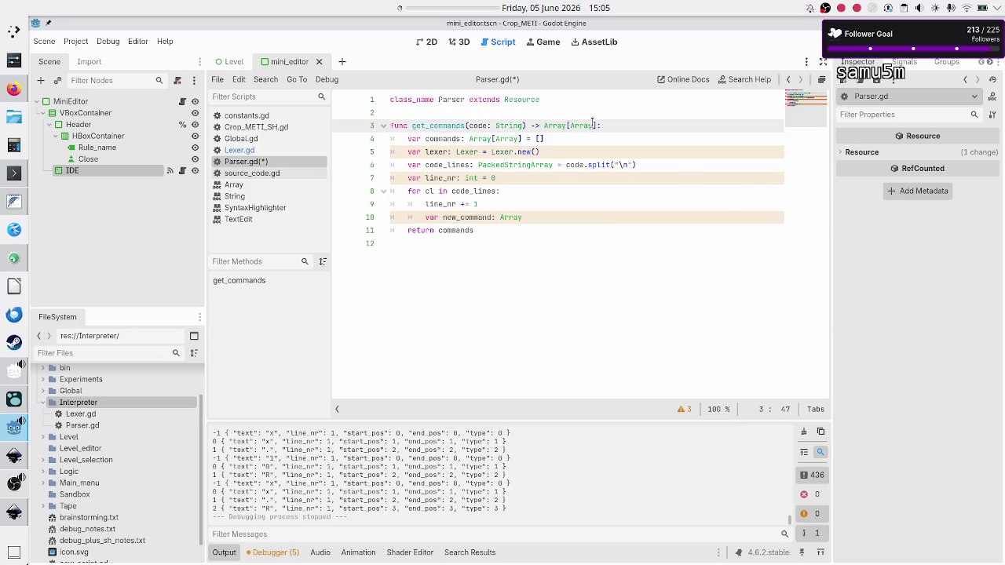
mouse_move(593, 125)
type("[]")
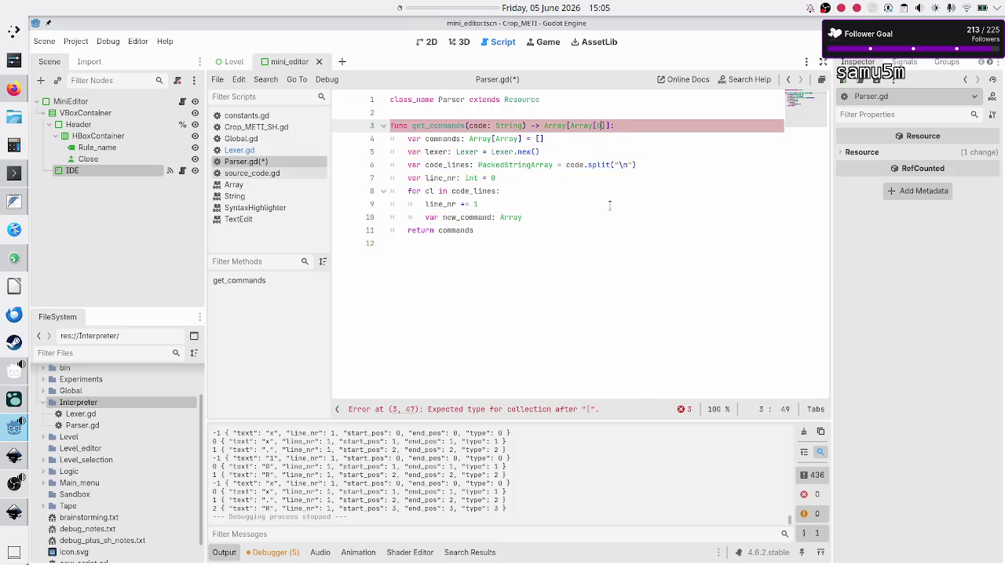
type("Dict")
key("Return")
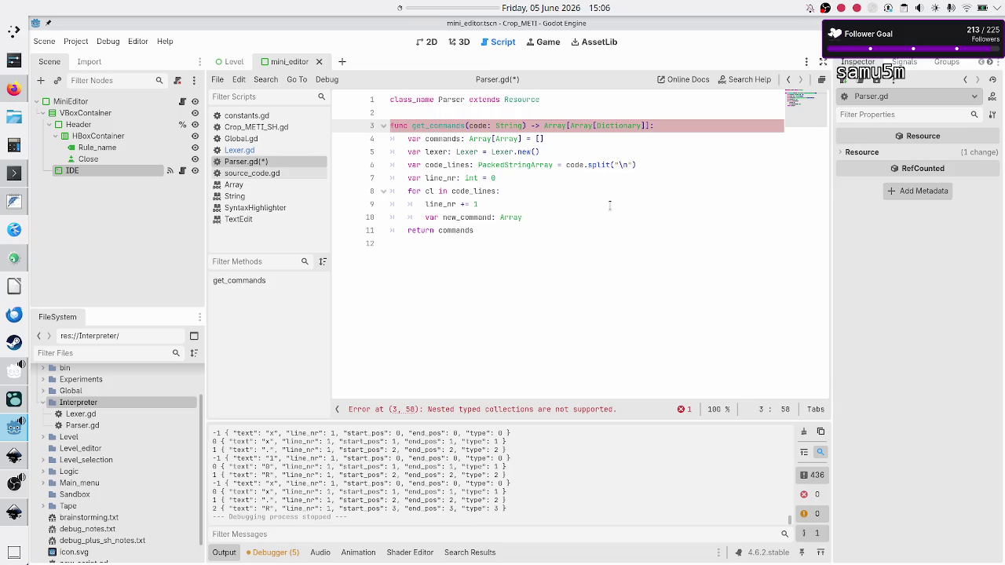
key("BackSpace")
key("BackSpace")
key("BackSpace")
key("BackSpace")
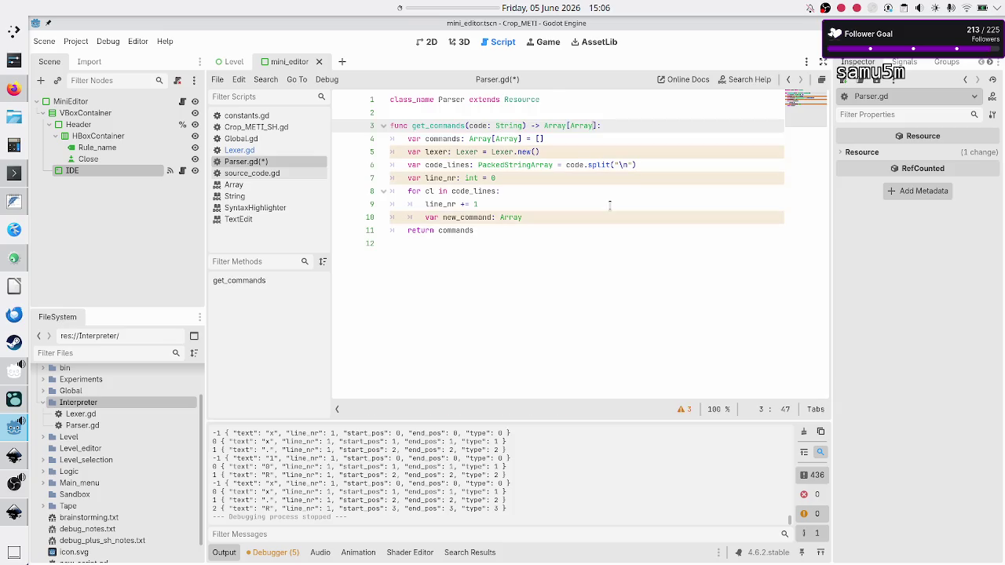
left_click(281, 151)
left_click(618, 129)
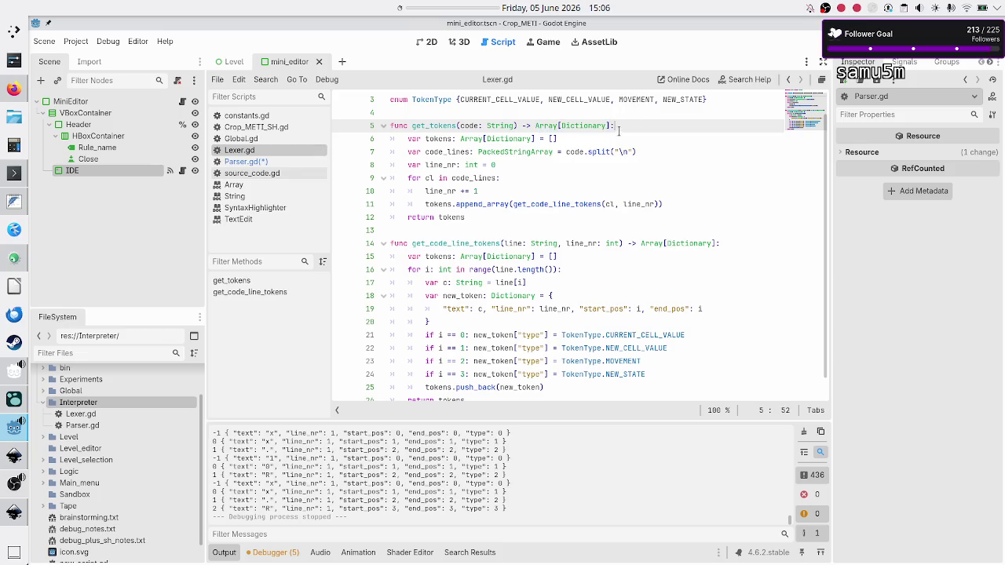
key("Left")
key("shift+Left")
key("shift+Left")
key("shift+Left")
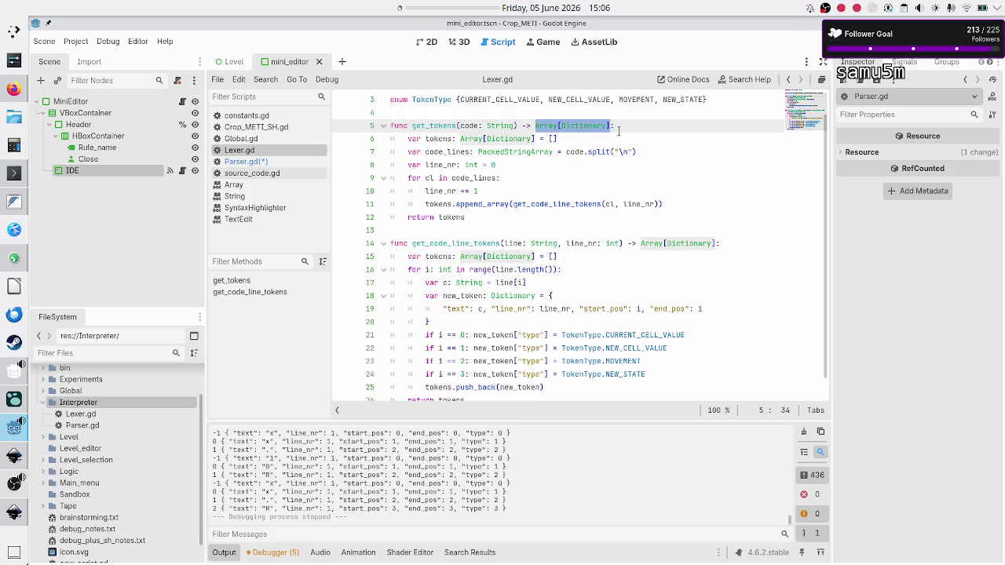
left_click(246, 161)
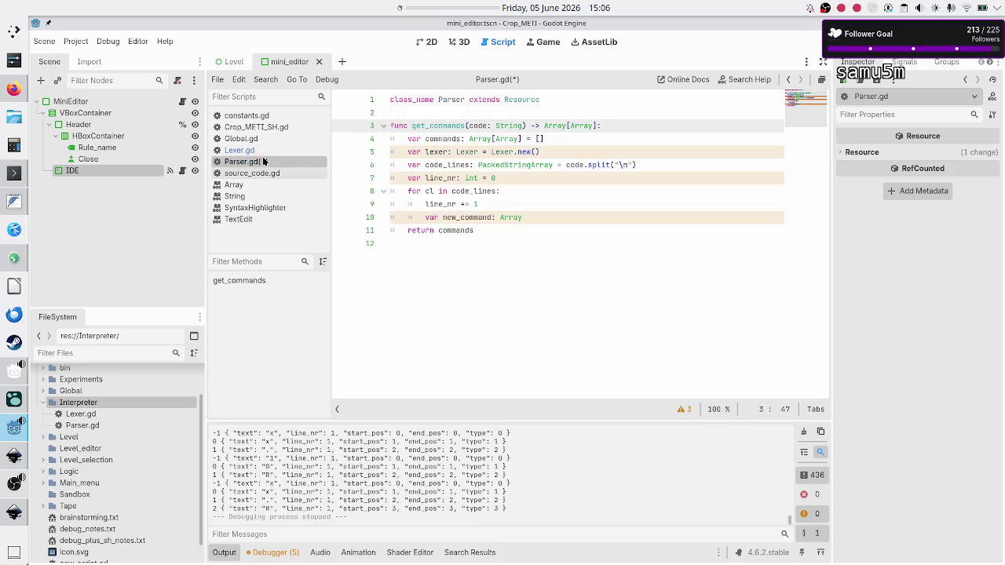
Step: Assign new_command = (lexer.get_tokens(cl) as Array) on line 10 and open a line below
left_click(534, 216)
type("= ")
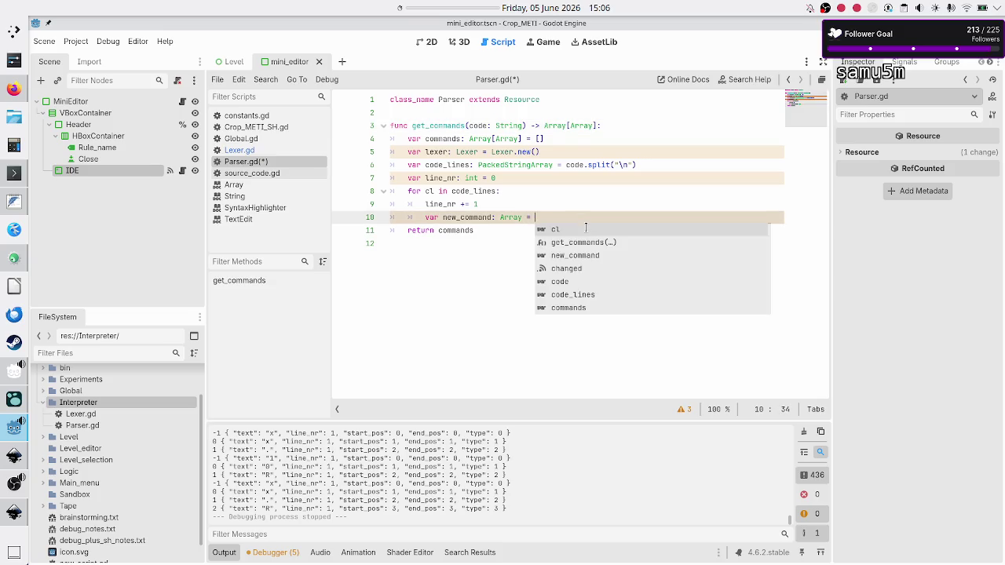
type("lexe")
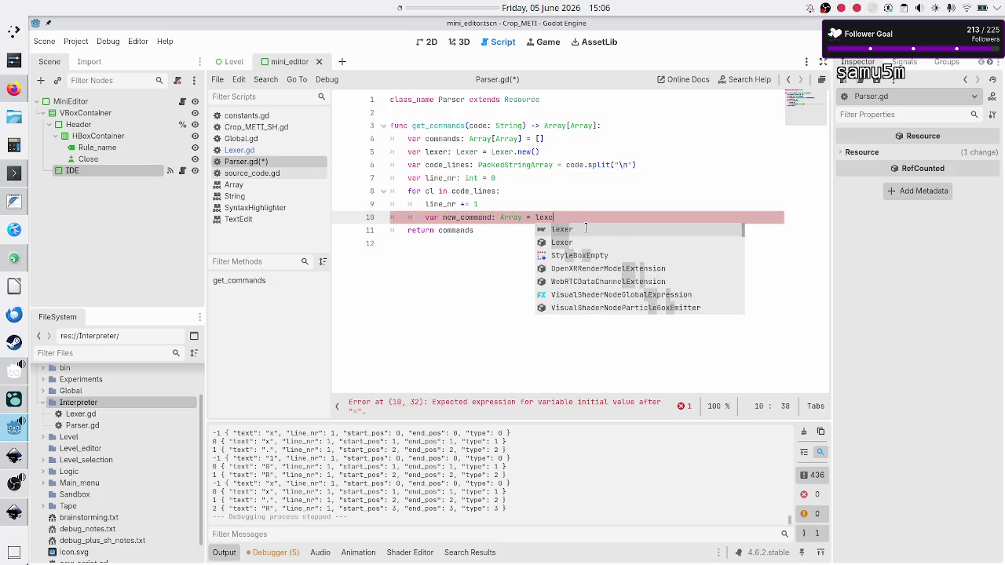
type("r.get_t")
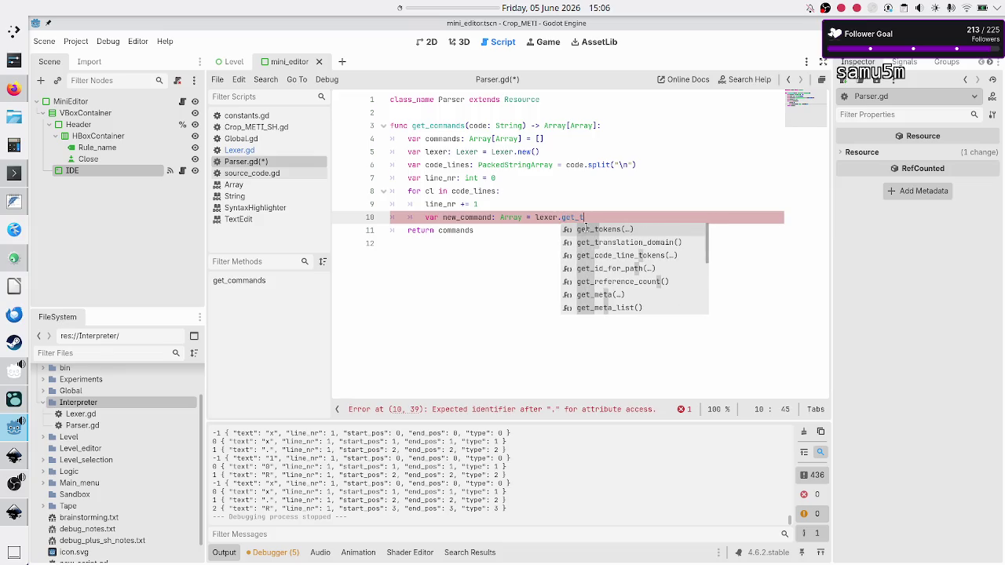
key("Return")
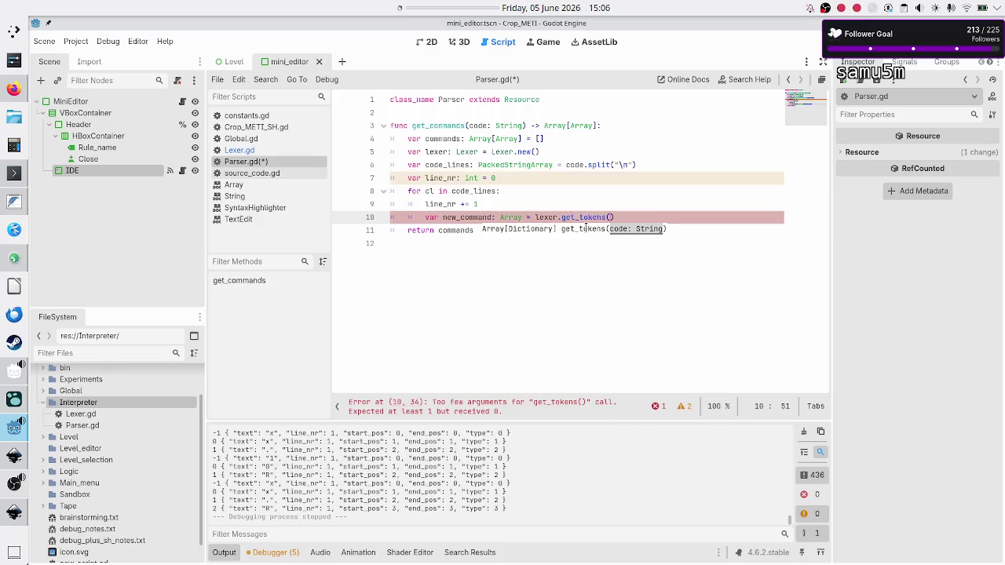
type("cl")
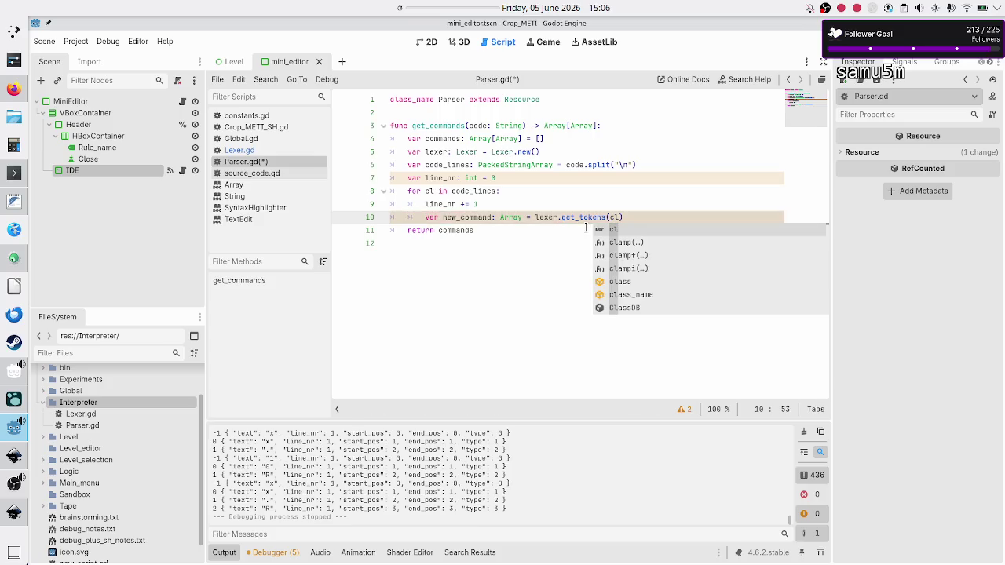
type(")")
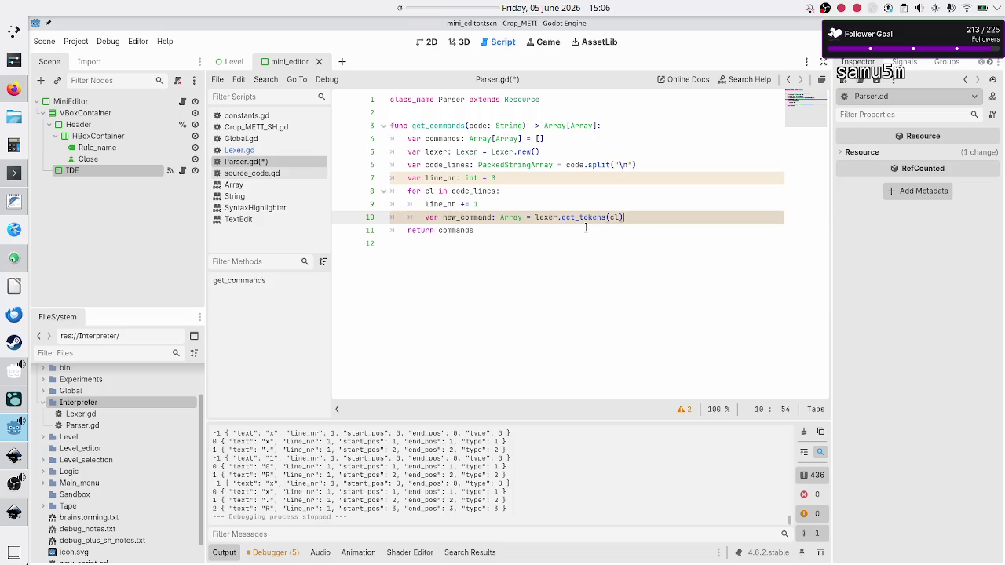
key("Left")
key("Left")
key("Left")
key("Left")
type("(")
key("End")
type("s Arra")
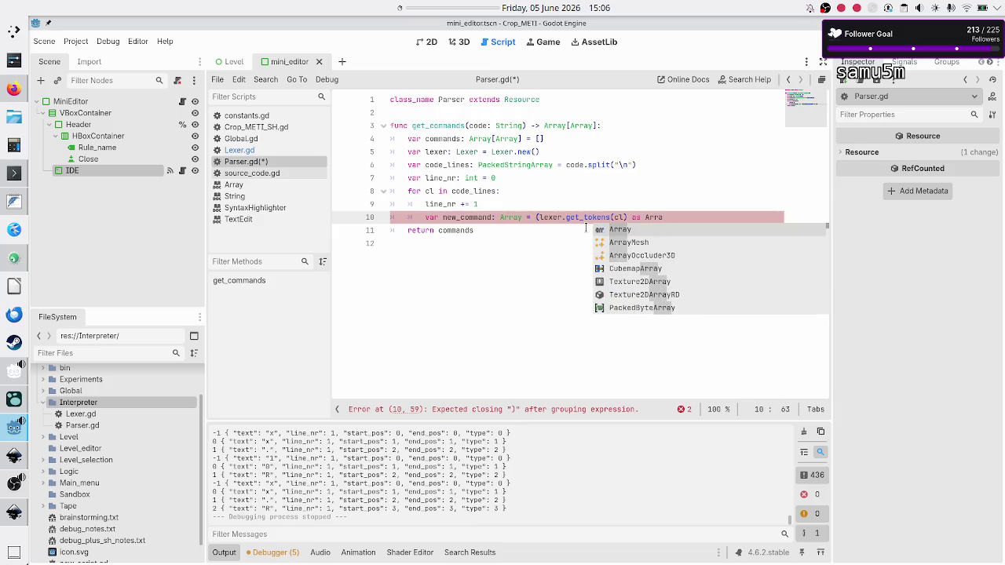
key("Return")
type(")")
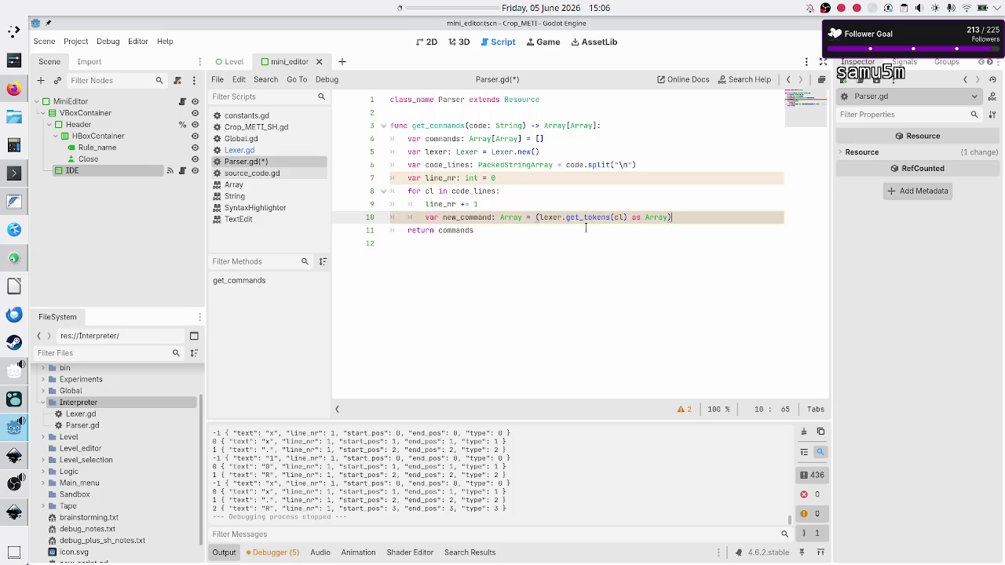
key("Return")
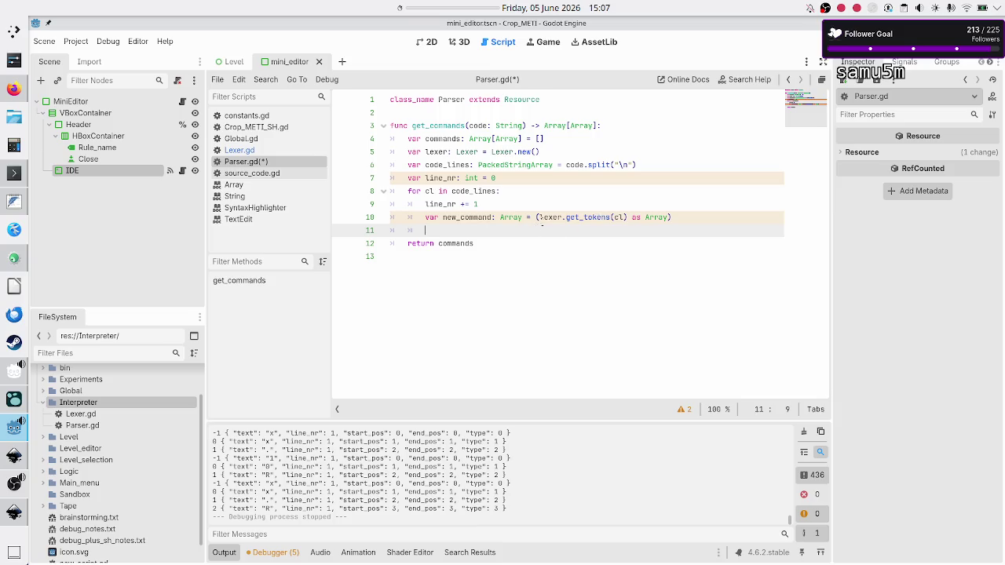
Step: Write the loop header 'for token: Dictionary in new_command' on line 11
double_click(620, 217)
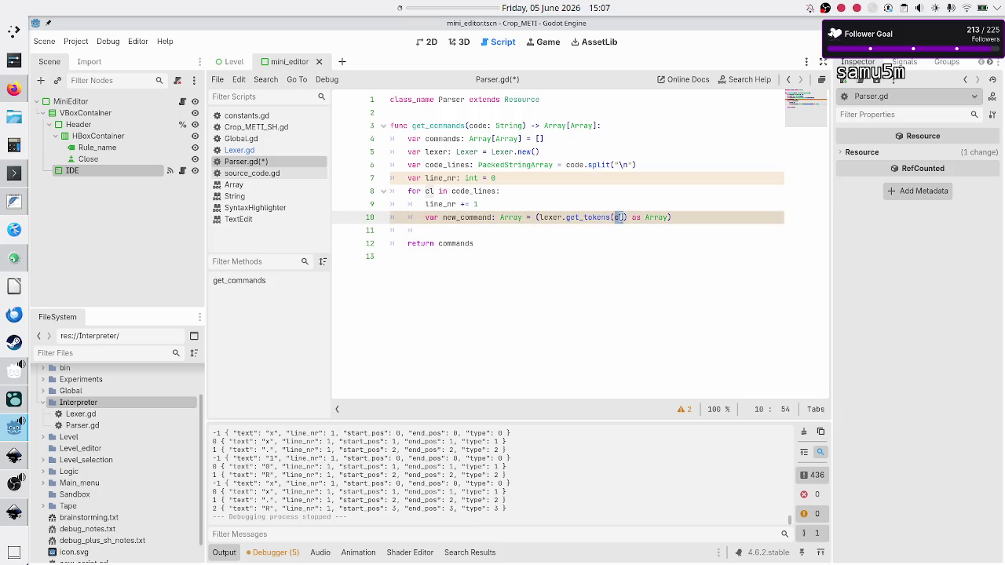
left_click(486, 227)
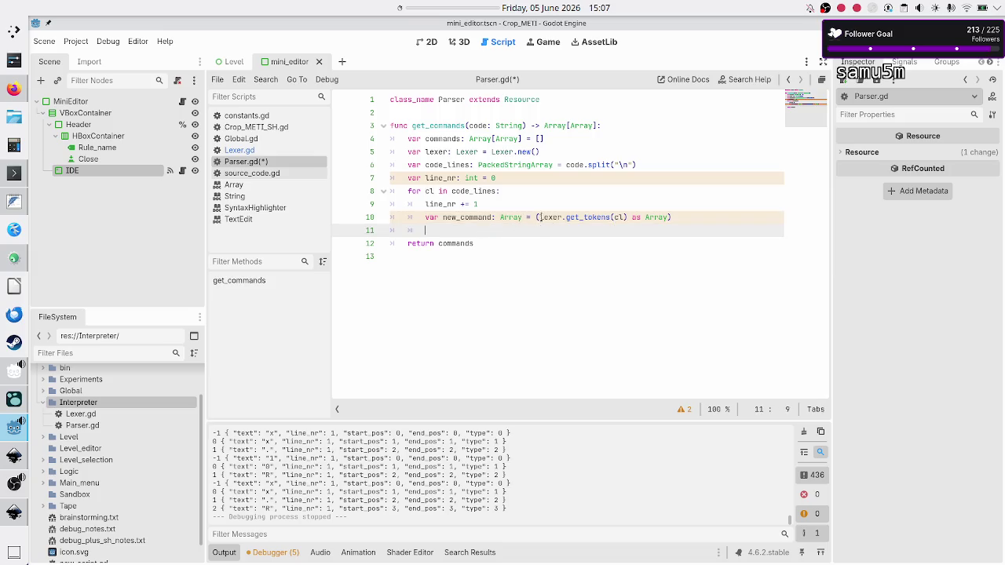
left_click(554, 217)
double_click(553, 218)
left_click(491, 231)
type("for")
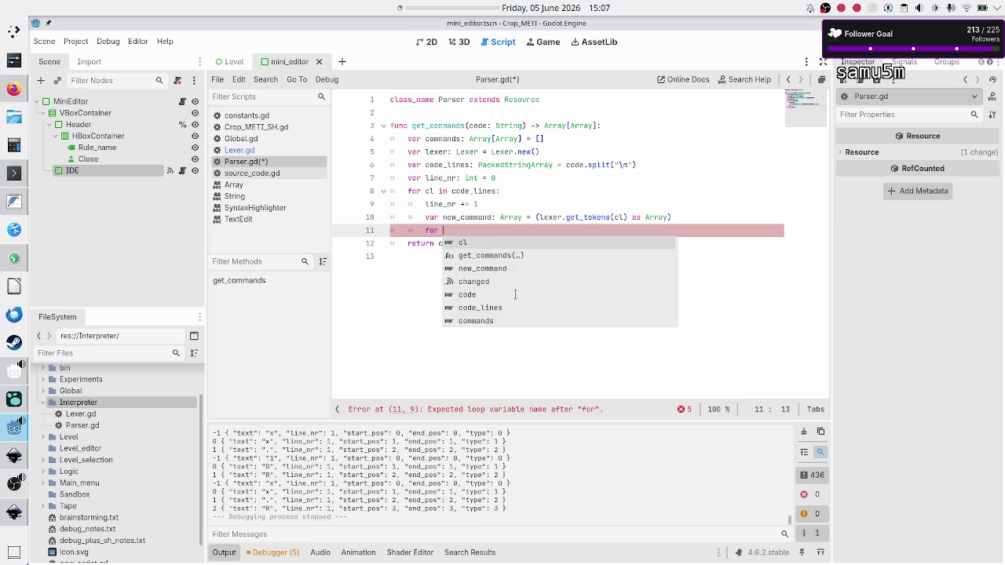
key("BackSpace")
key("BackSpace")
key("BackSpace")
type("for t")
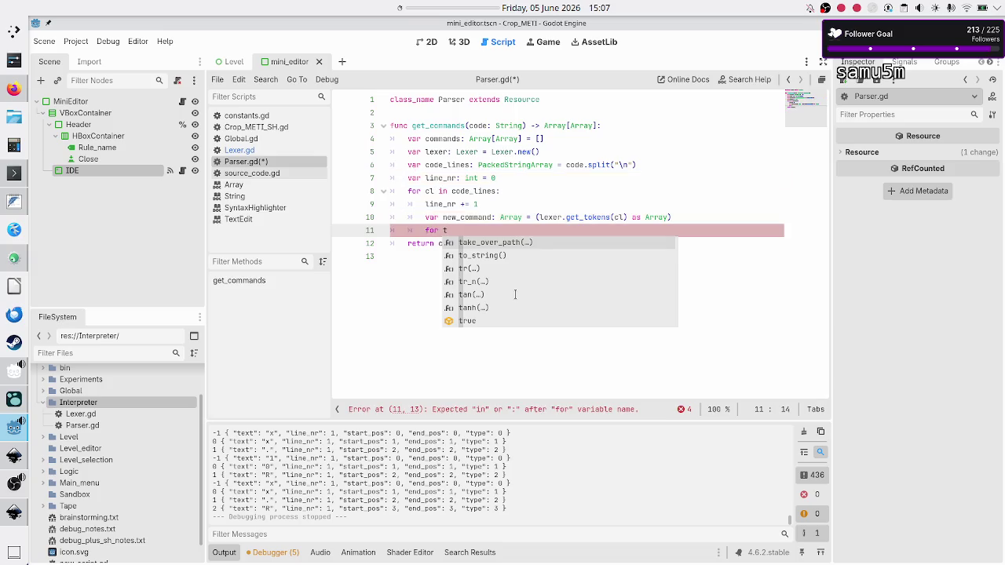
type("oken")
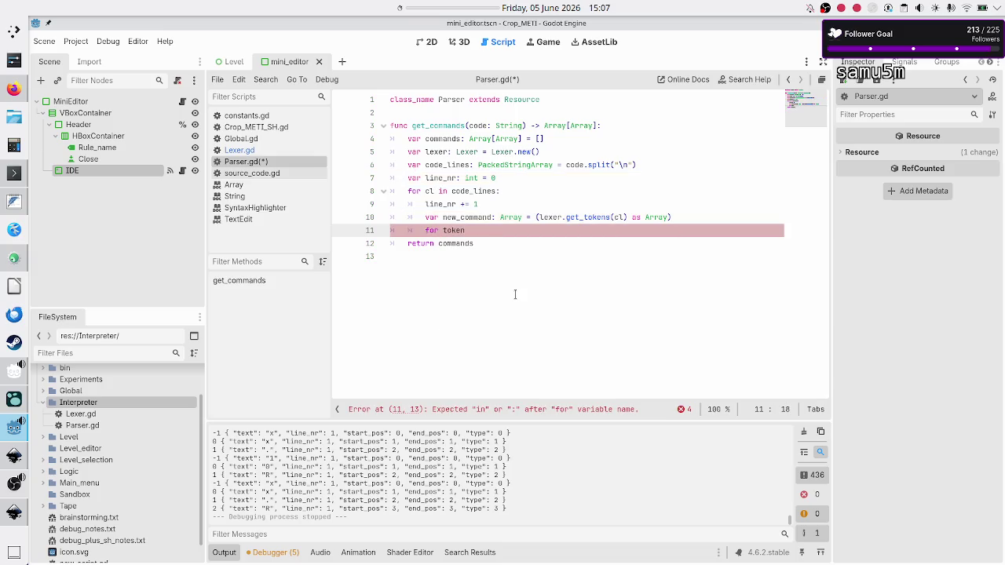
type(": Dic")
key("Return")
type("in ")
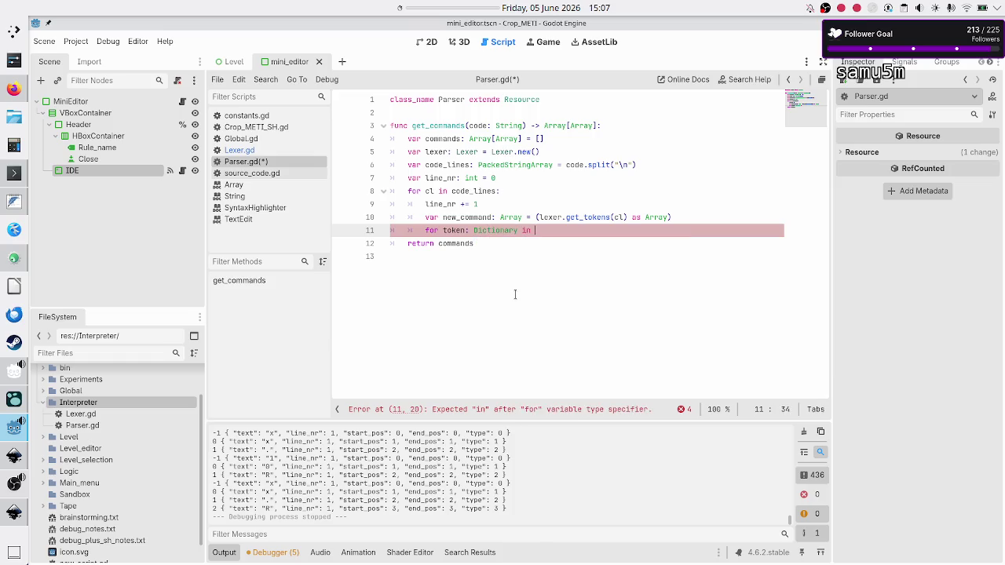
type("new_c")
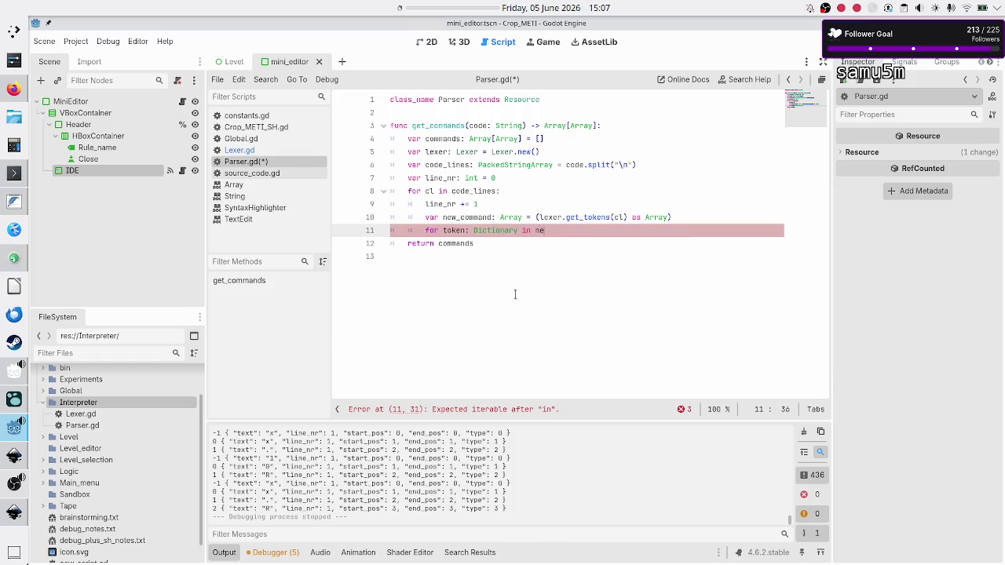
key("Return")
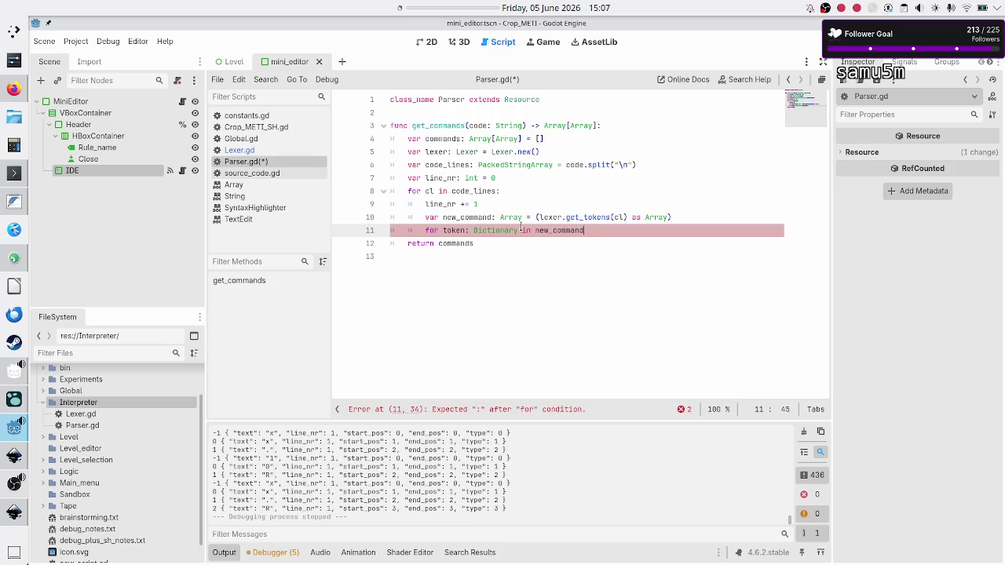
Step: Finish the loop with a colon and the body 'token.line_nr = line_nr'
double_click(496, 230)
double_click(502, 218)
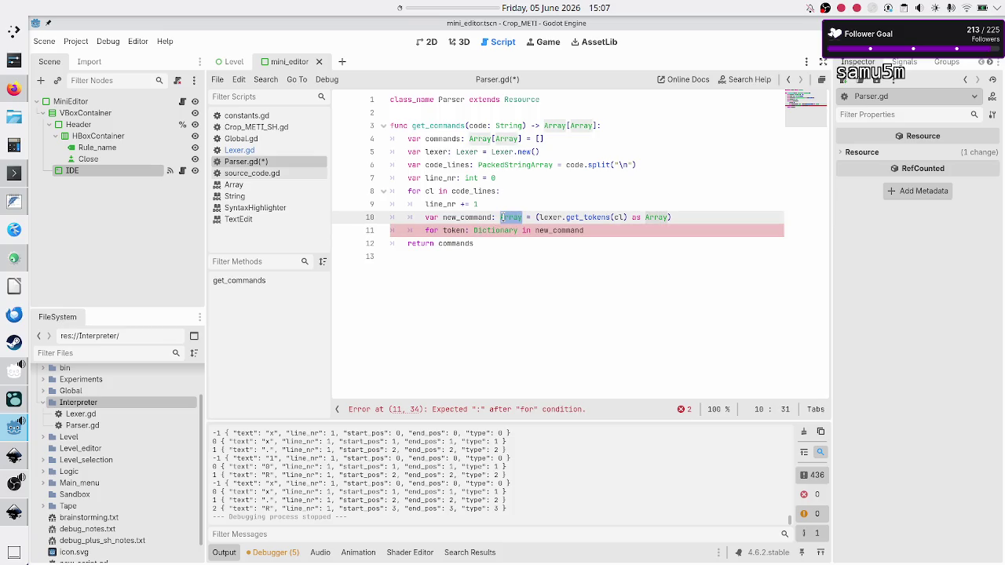
double_click(493, 230)
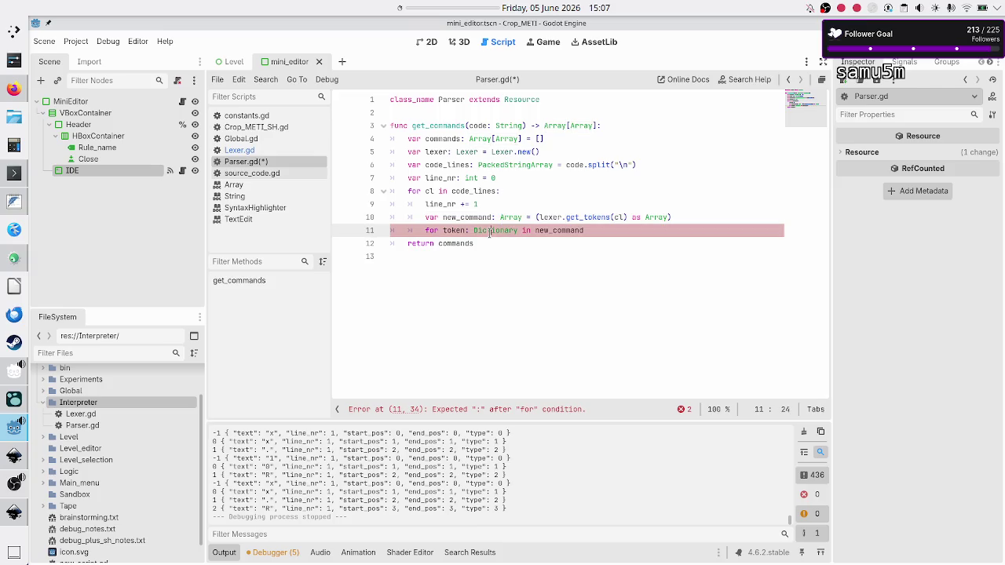
left_click(612, 234)
type(":")
key("Return")
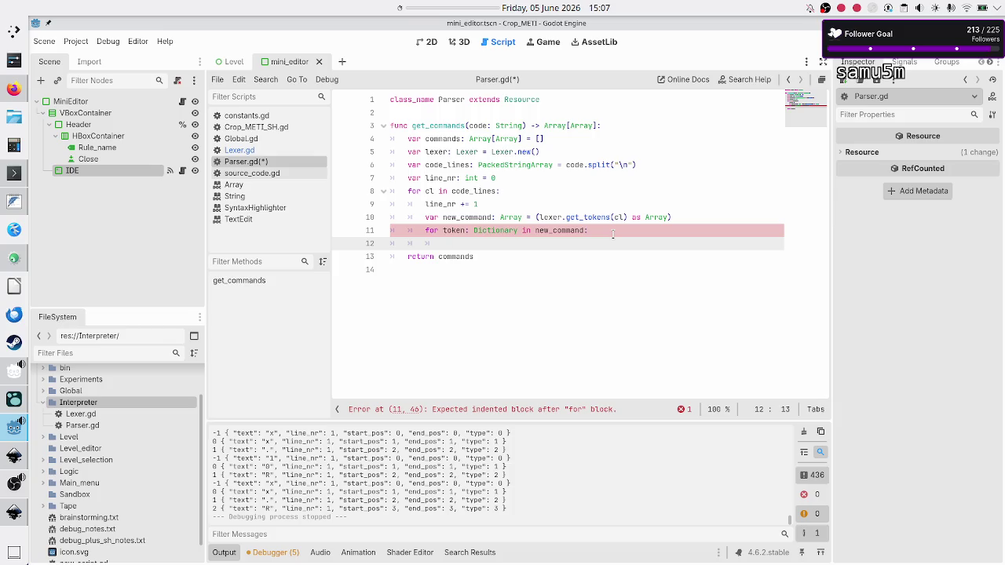
type("tok")
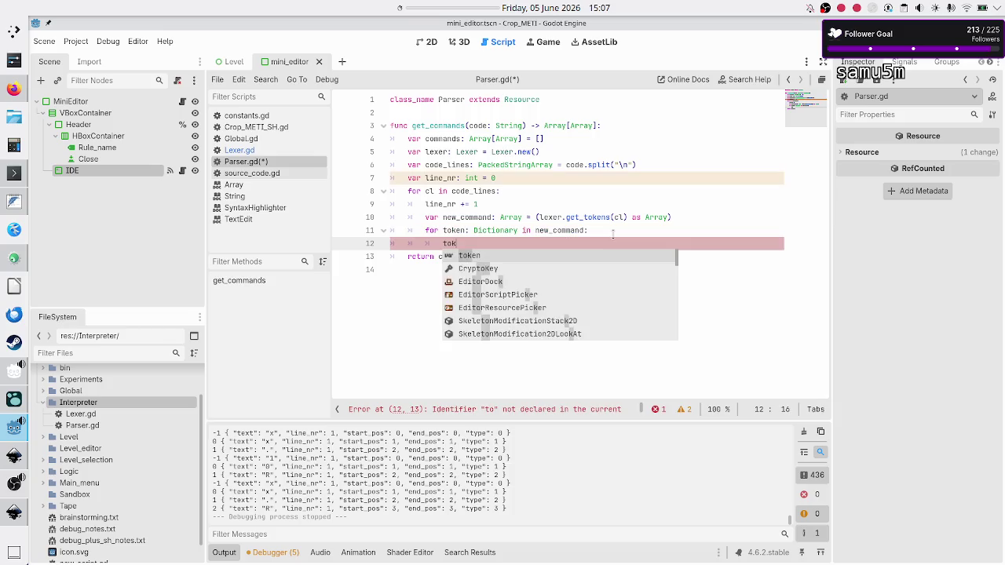
type("en.li")
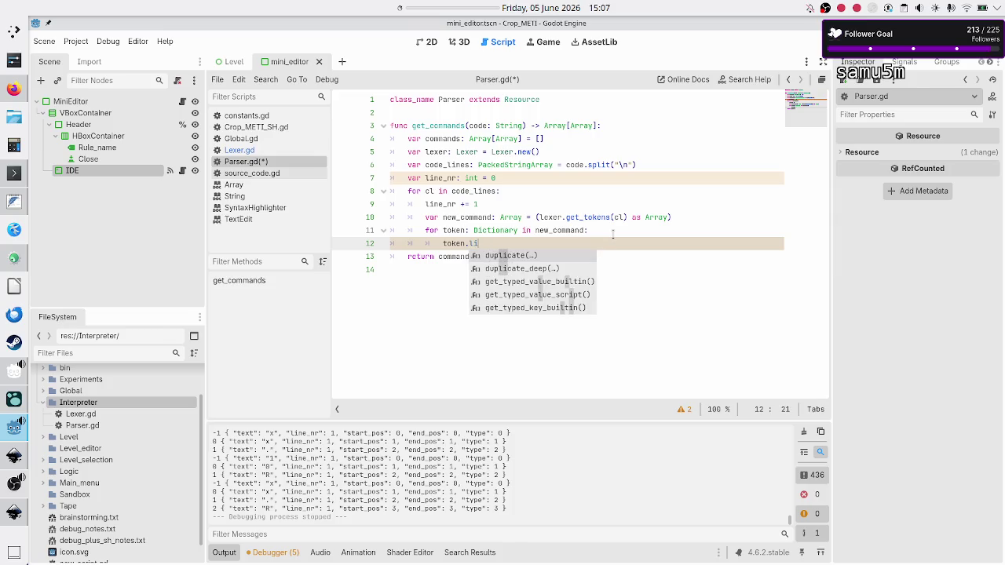
type("ne_nr")
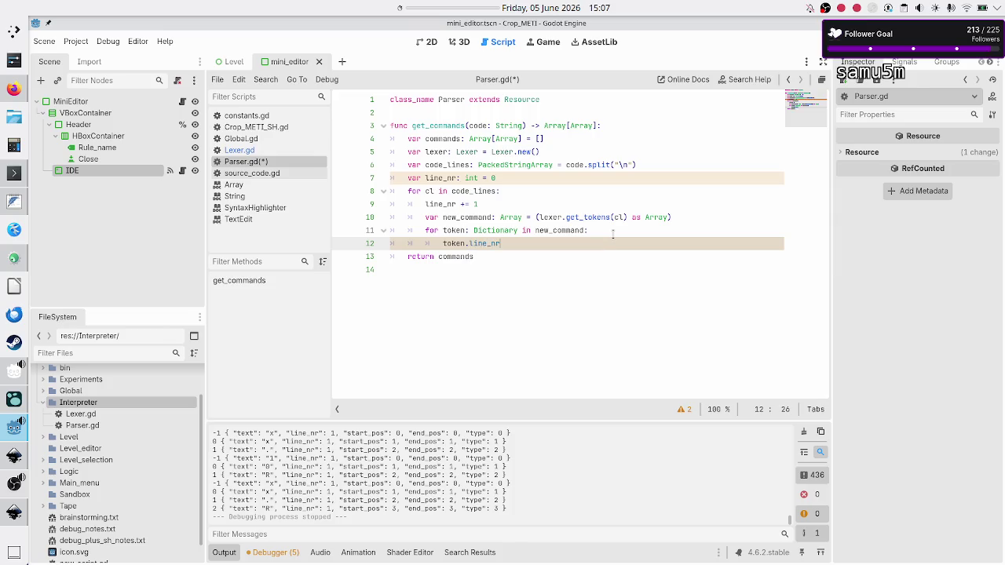
type(" = line_nr")
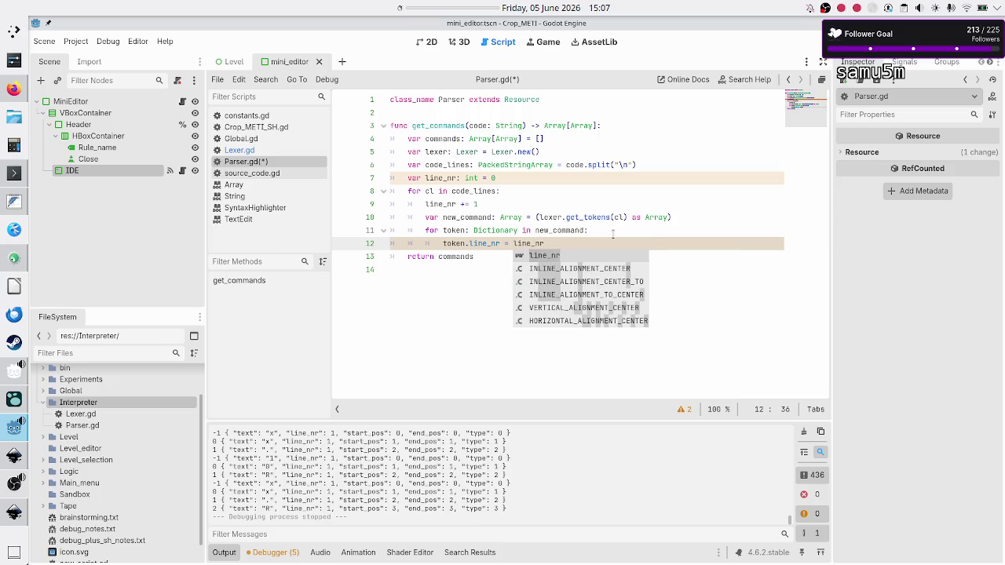
key("Escape")
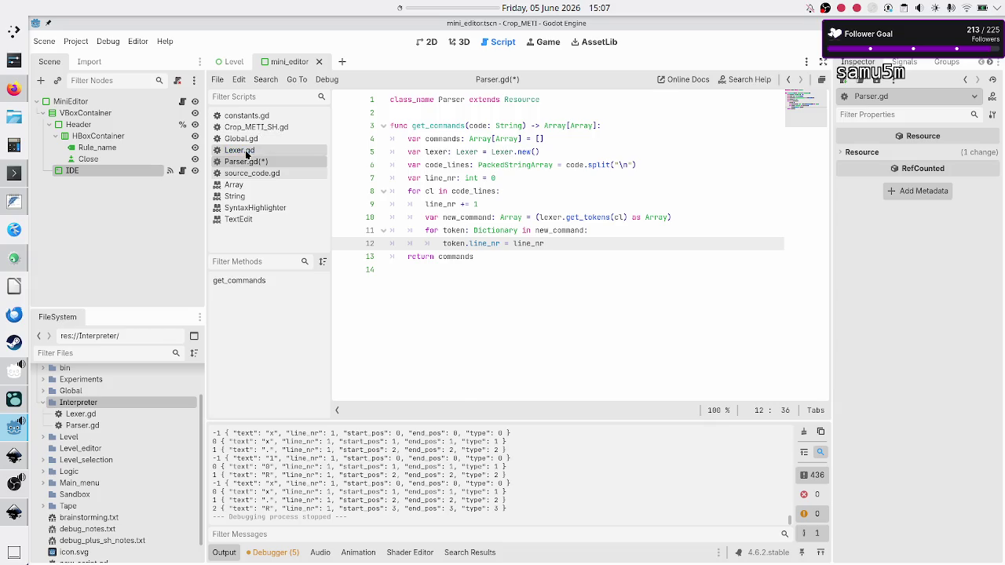
Step: Check the line_nr token key in Lexer.gd, then return to Parser.gd
left_click(239, 150)
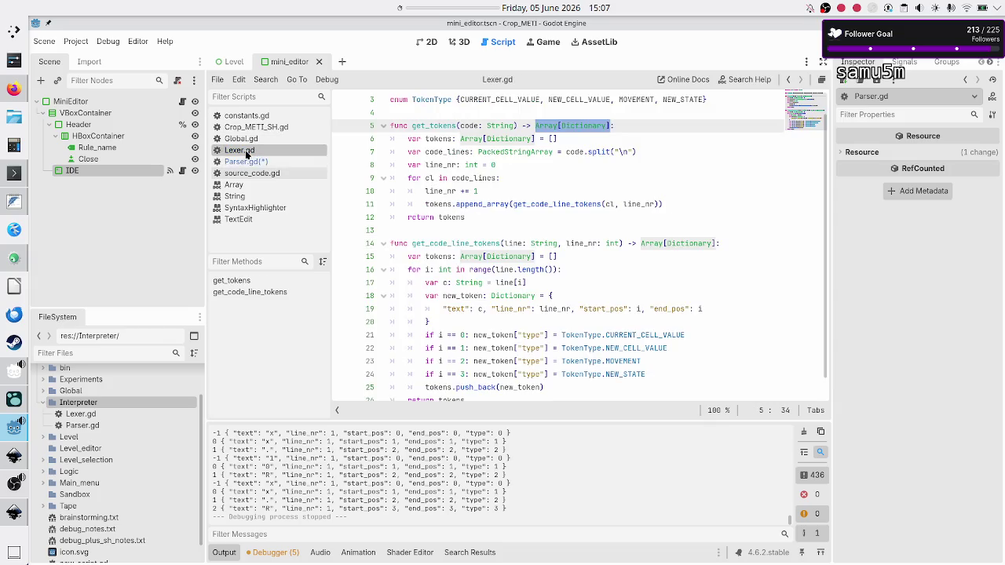
double_click(549, 309)
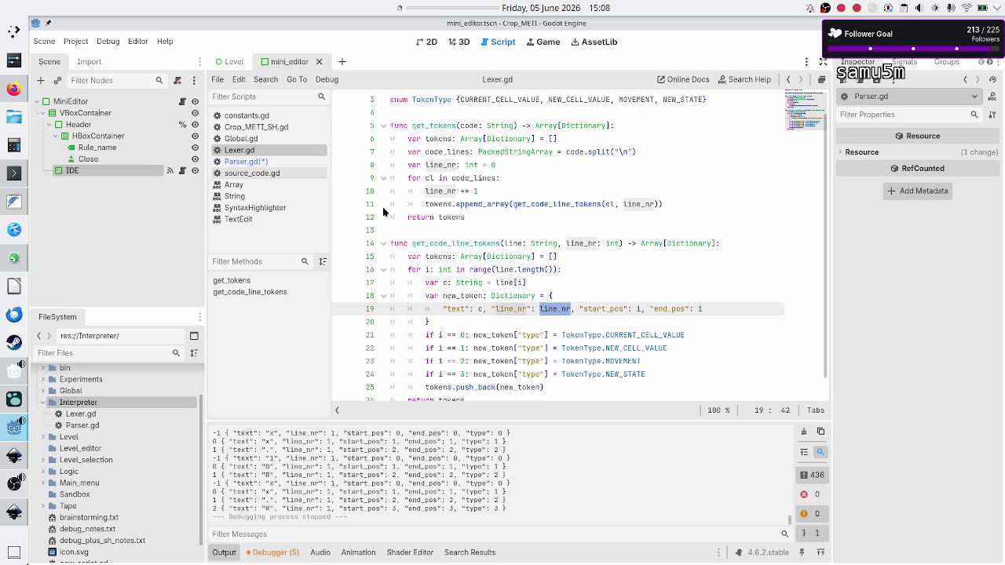
left_click(243, 161)
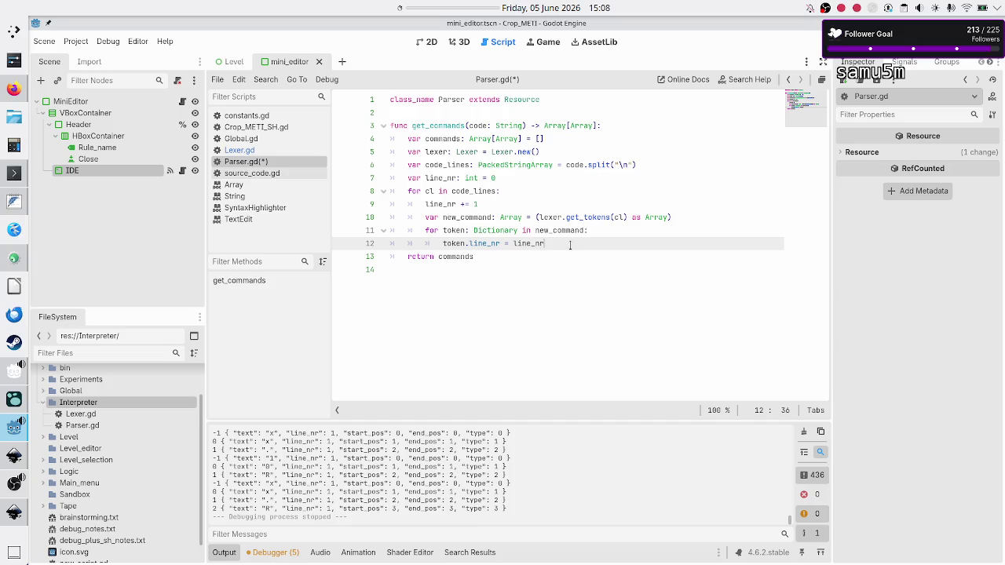
Step: Add 'commands.push_back(new_command)' after the loop and save Parser.gd
key("Return")
type("commands.pu")
key("Return")
type("new_commands")
key("Down")
key("Home")
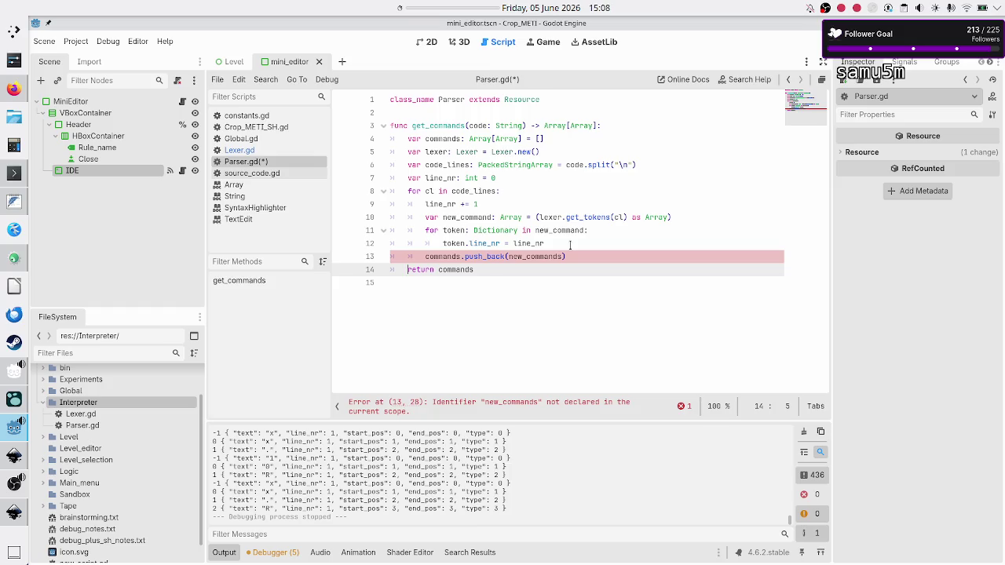
key("Up")
key("End")
key("Left")
key("BackSpace")
key("Down")
key("Home")
key("Home")
key("Down")
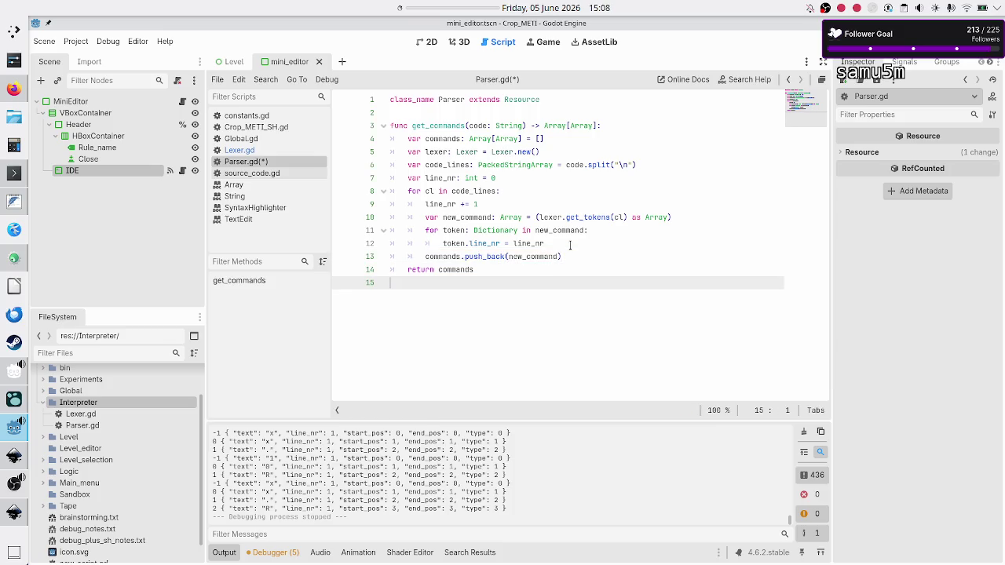
key("ctrl+s")
Step: Review the get_commands function, then switch to the KDevelop window
key("Up")
key("Up")
key("Up")
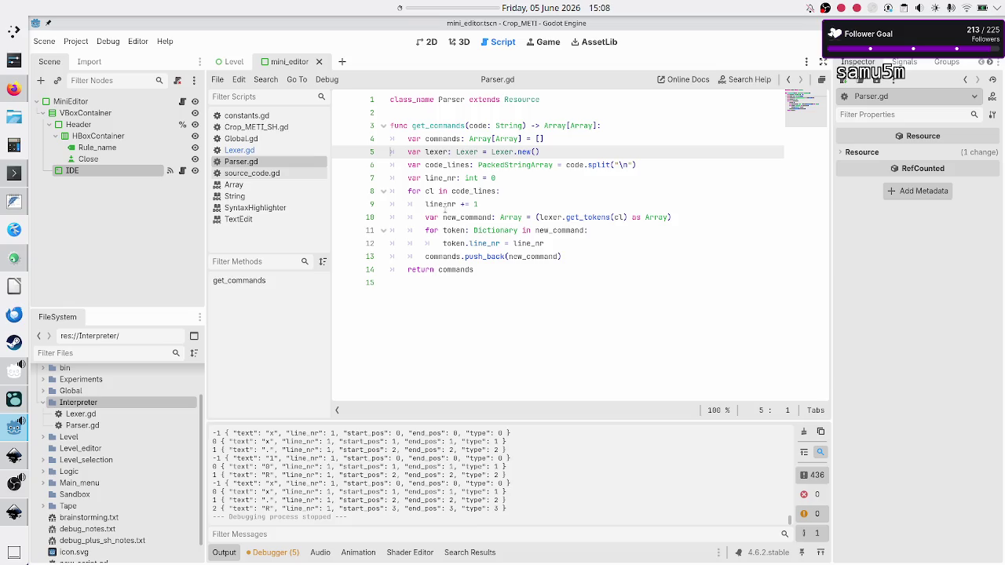
left_click(478, 303)
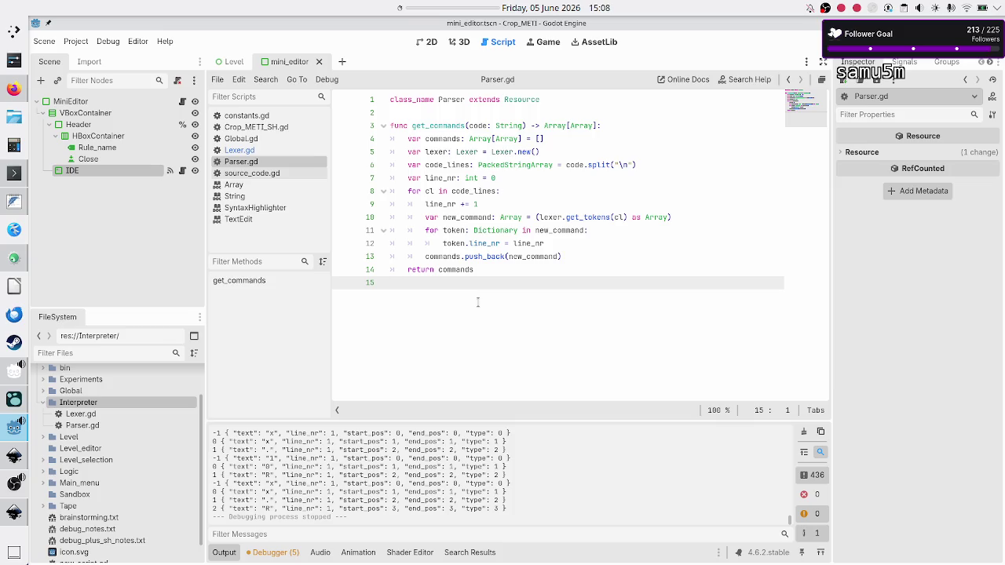
key("alt+Tab")
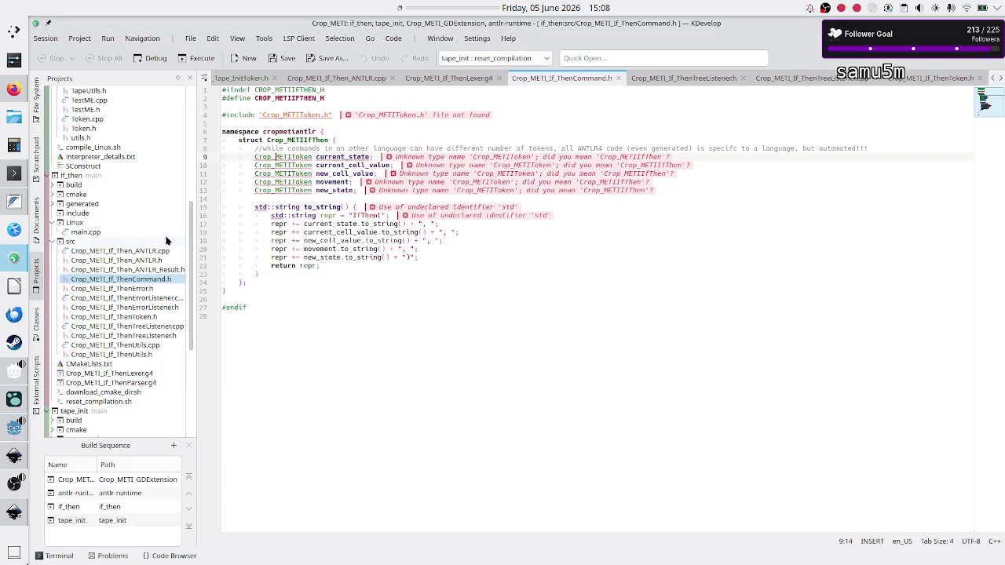
Step: Switch to the FeatherPad notes and add blank lines after the Command list
left_click(14, 202)
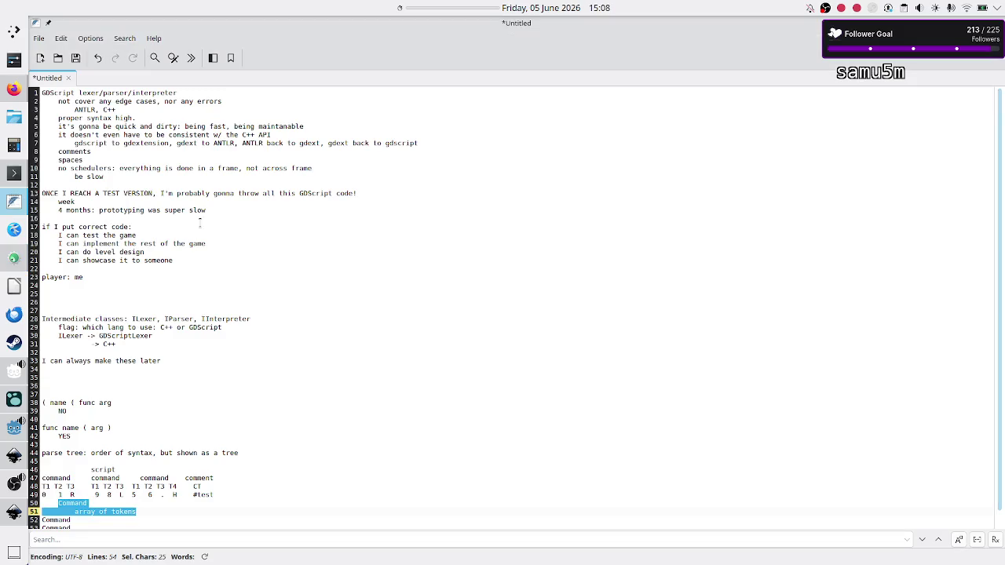
scroll(262, 366, "down", 1)
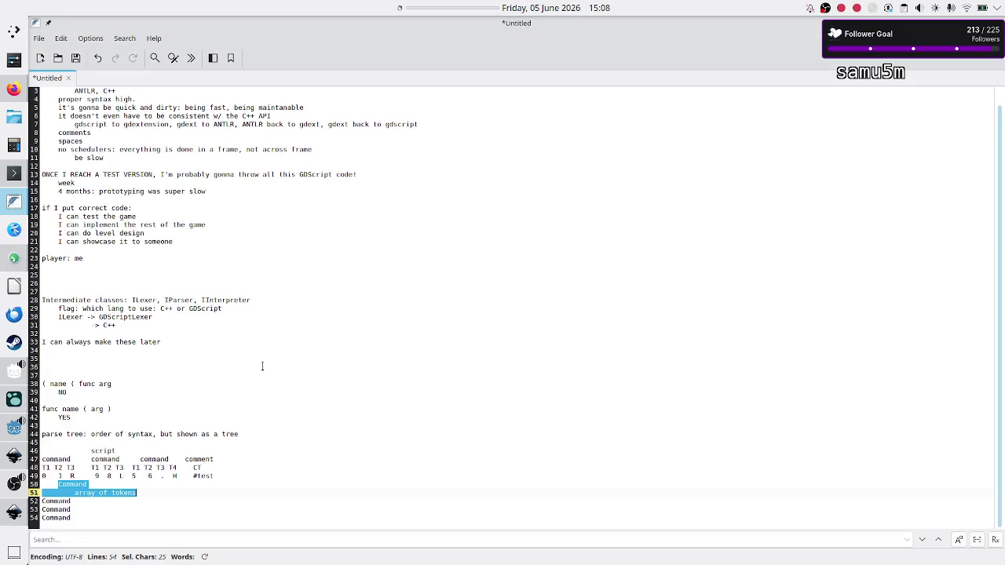
left_click(147, 499)
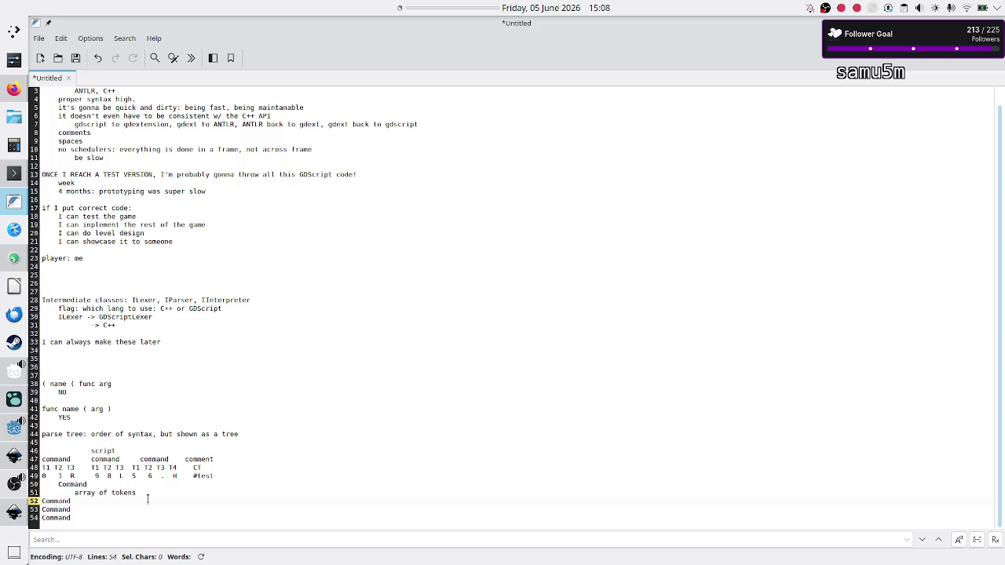
key("Down")
key("Down")
key("Return")
key("Return")
key("Return")
Step: Type the note 'Interpreter: tape, array of commands, starting rule'
type("I")
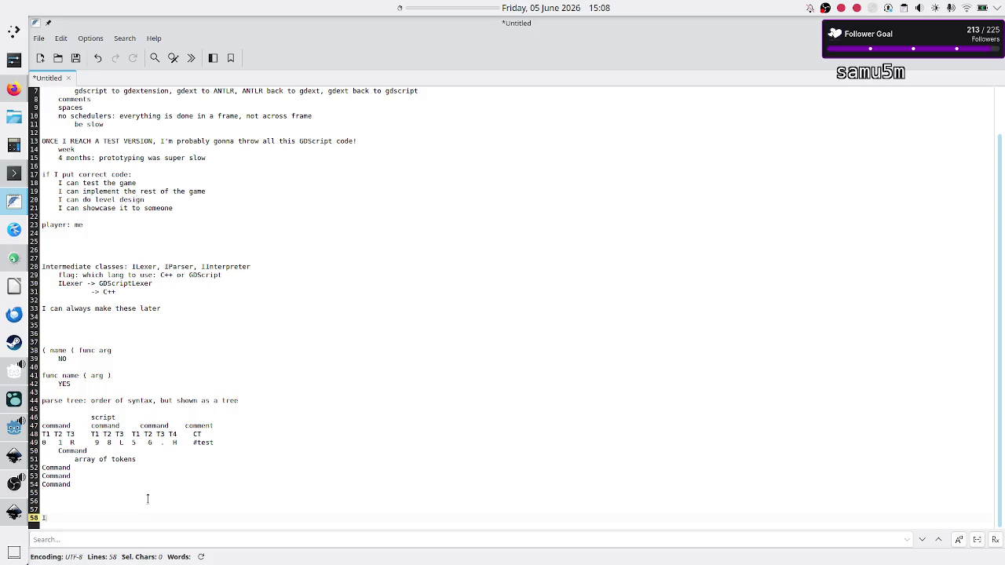
type("nterpreter")
key("Return")
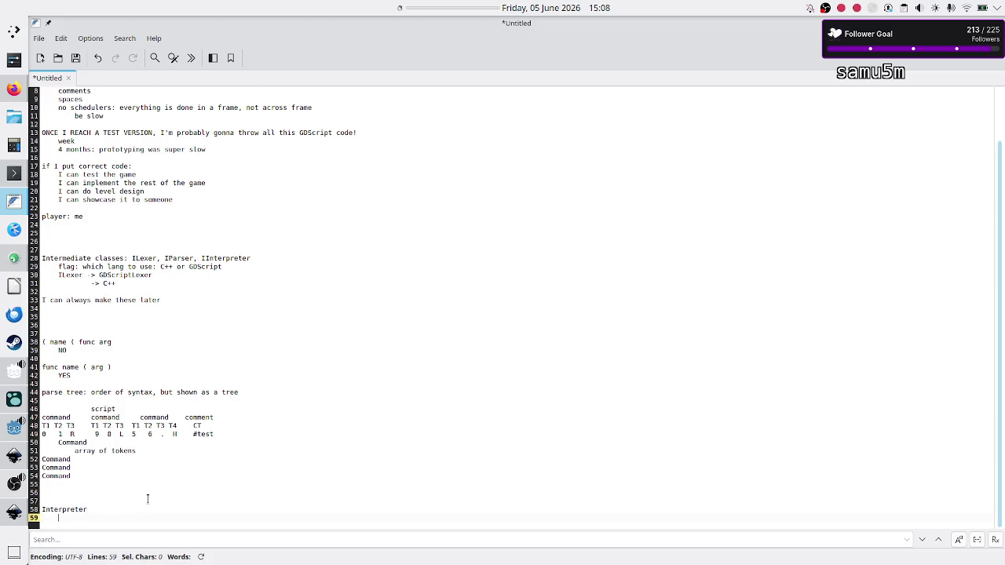
key("BackSpace")
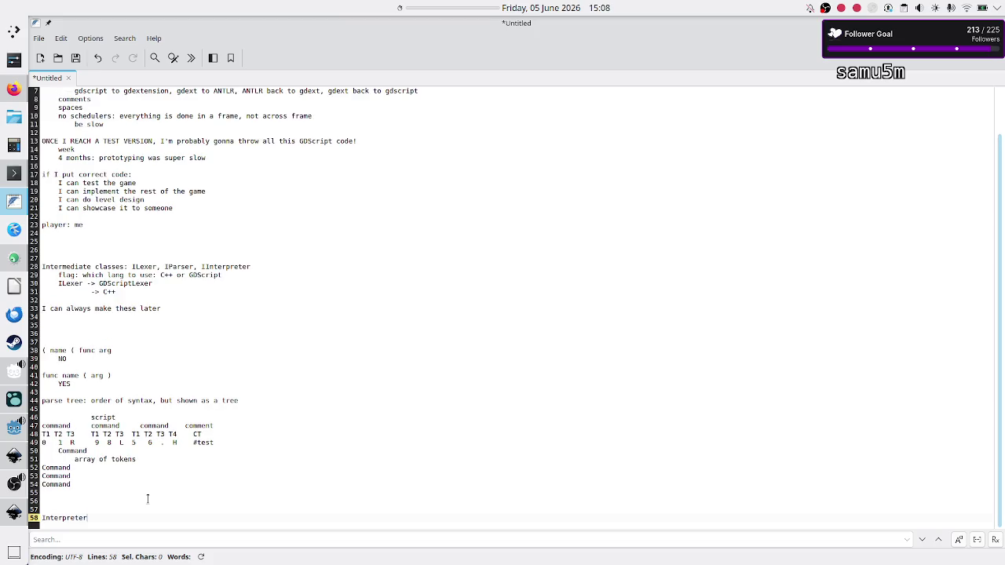
type(":tape, ")
type("script")
key("BackSpace")
key("BackSpace")
key("BackSpace")
type("array of commands")
type("starting sta")
type("te")
key("BackSpace")
key("BackSpace")
key("BackSpace")
type("ul")
Step: Switch to KDevelop and scroll the Projects panel up to the Crop_METI_GDExtension src files
left_click(22, 265)
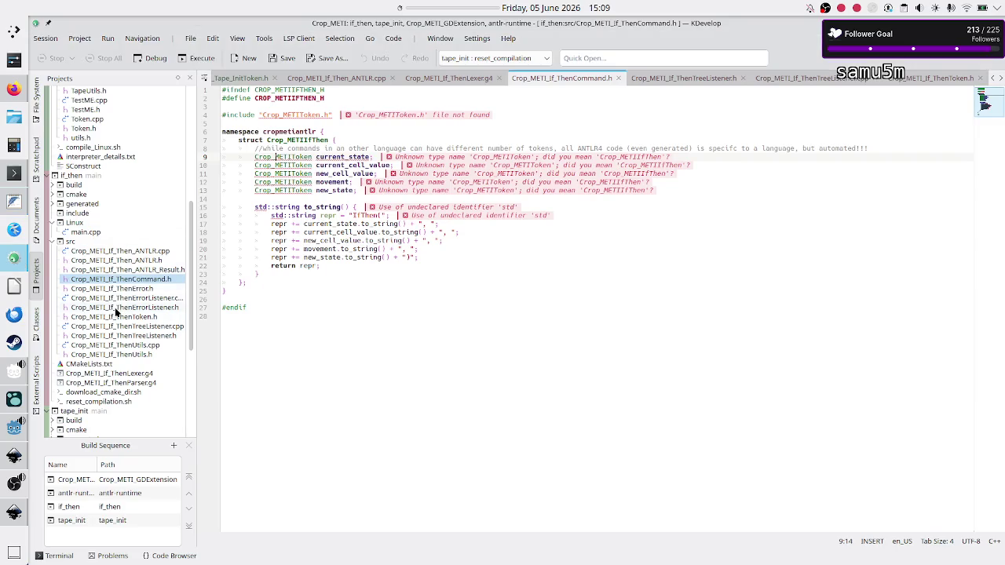
scroll(85, 269, "up", 9)
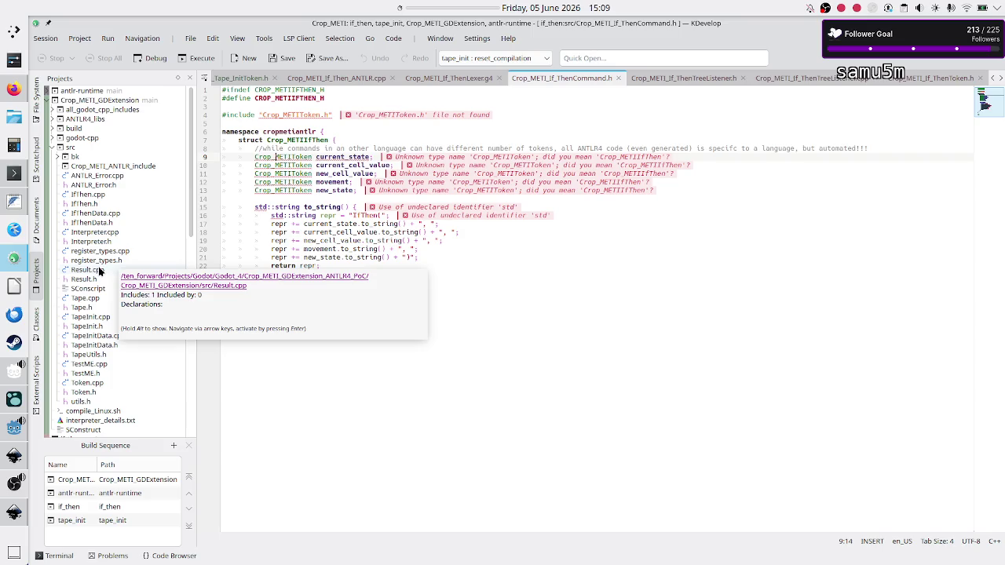
mouse_move(100, 260)
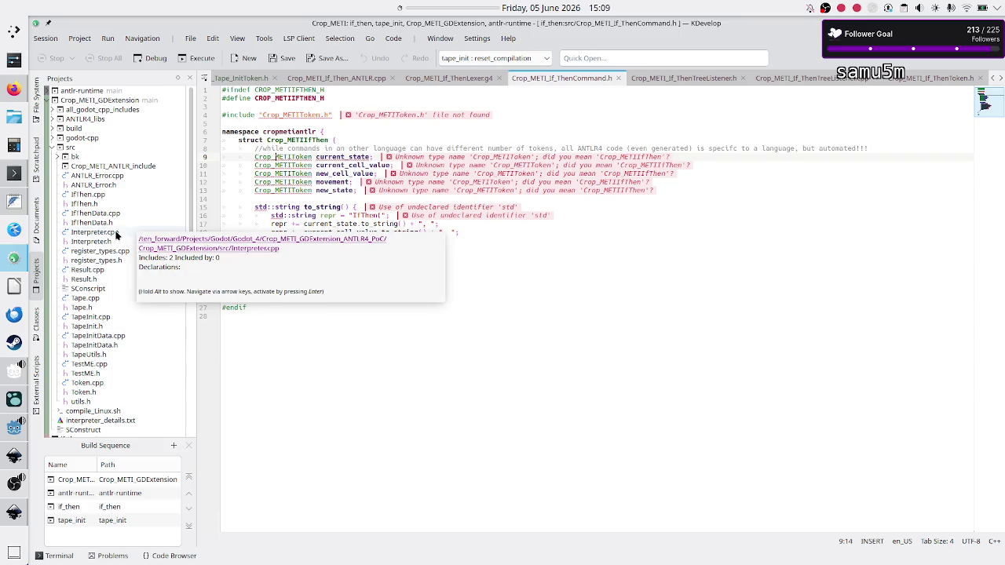
Step: Open Interpreter.cpp and inspect get_tokens, get_commands and execute_command
left_click(115, 236)
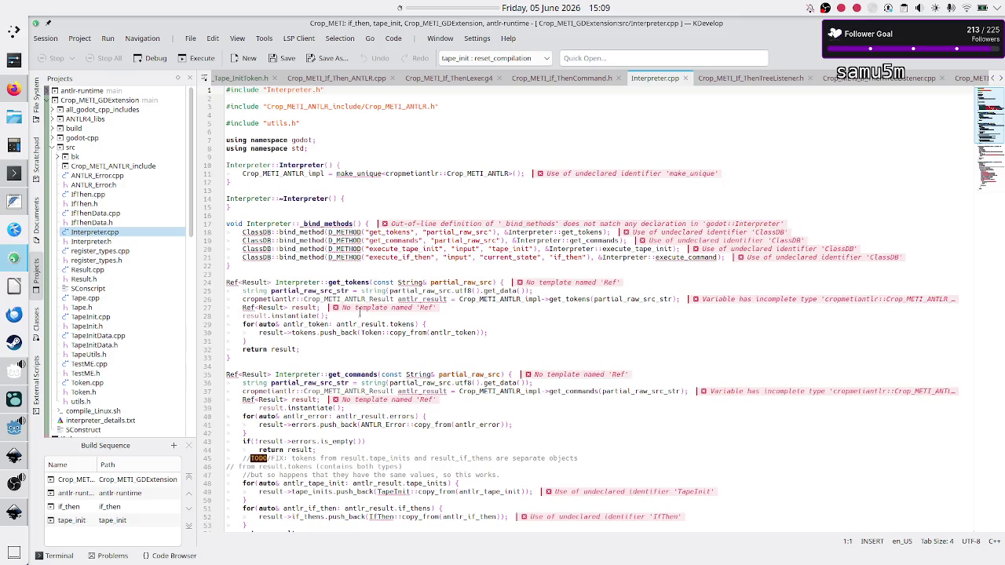
scroll(361, 312, "down", 1)
double_click(347, 249)
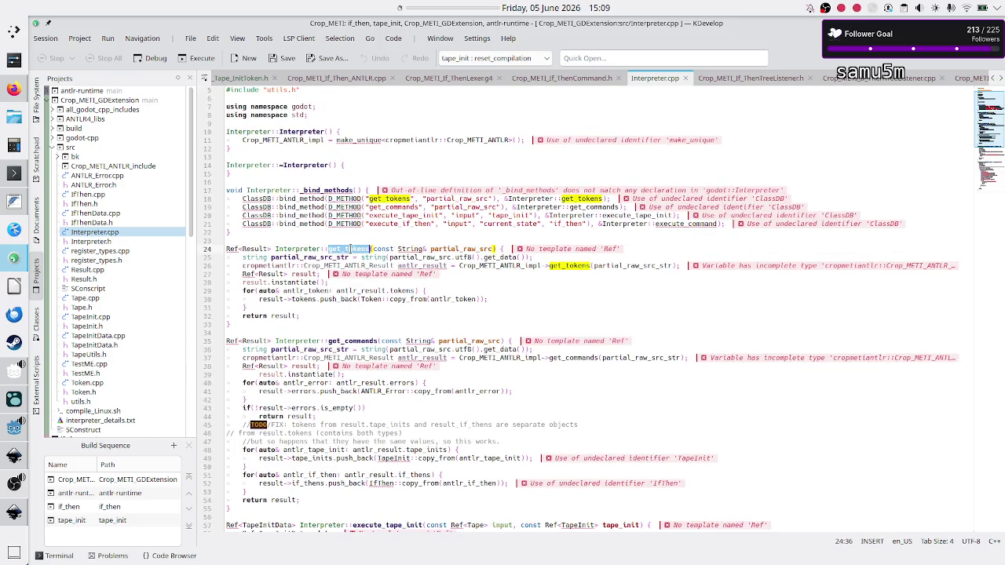
scroll(350, 263, "down", 4)
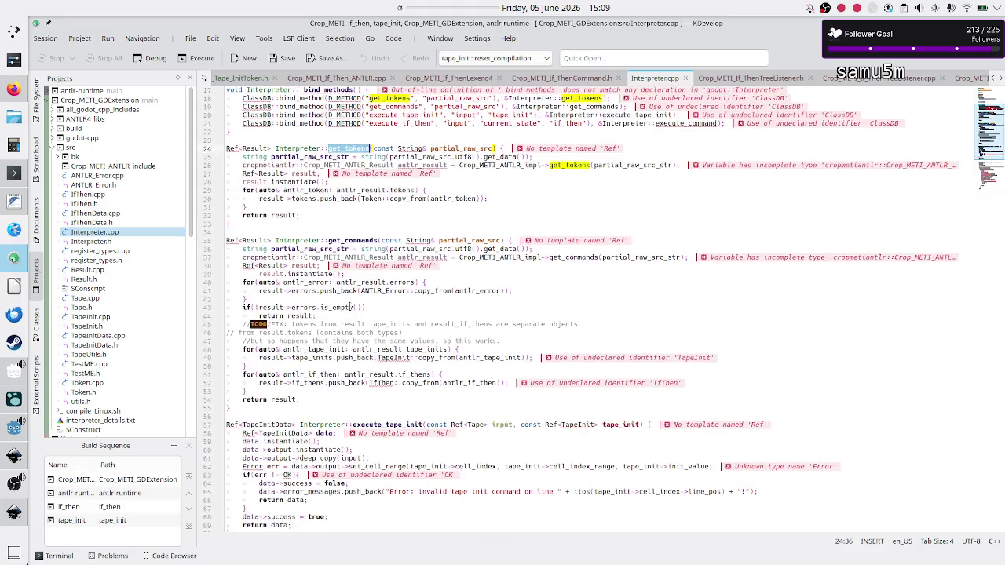
double_click(369, 240)
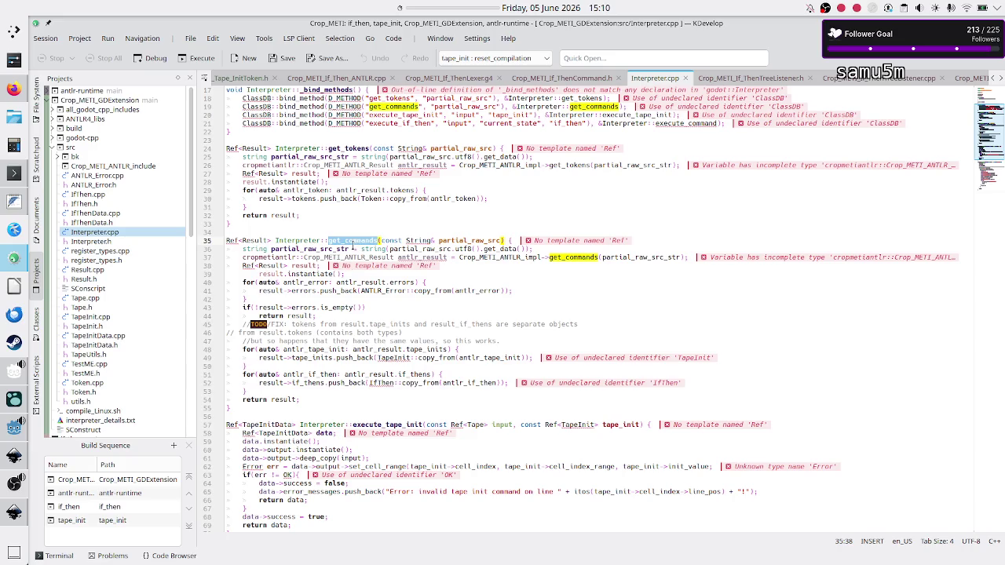
scroll(316, 395, "down", 6)
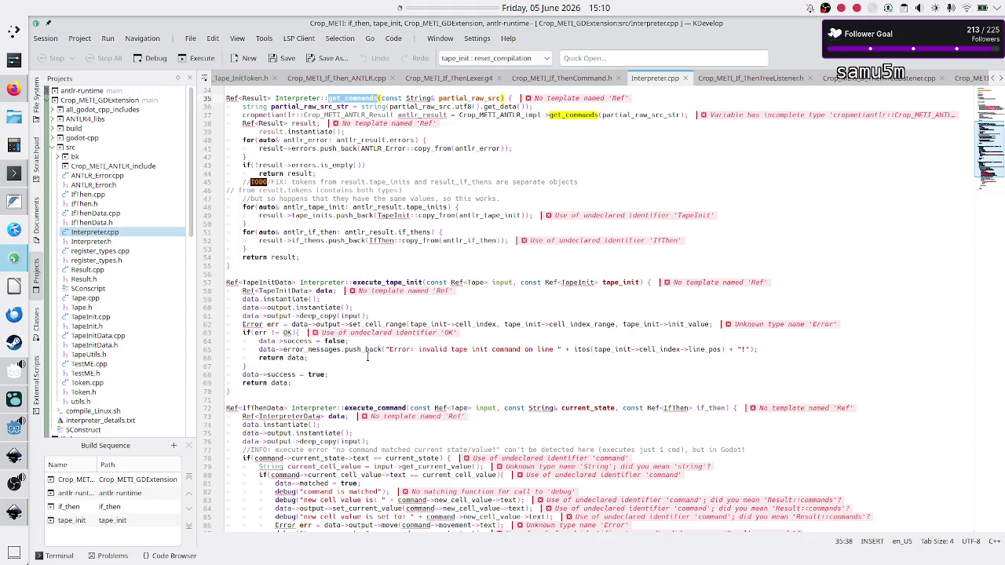
double_click(377, 408)
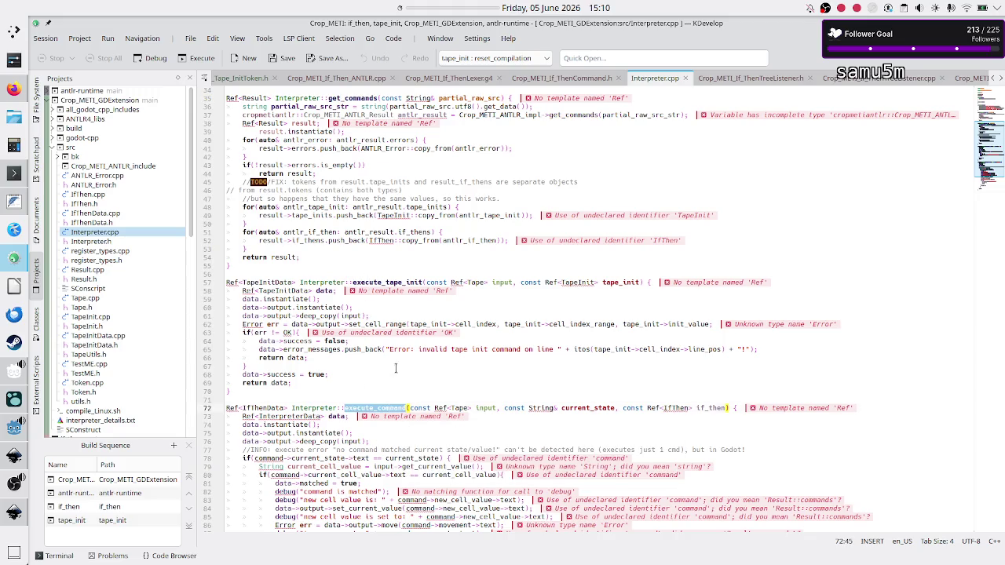
scroll(397, 366, "down", 5)
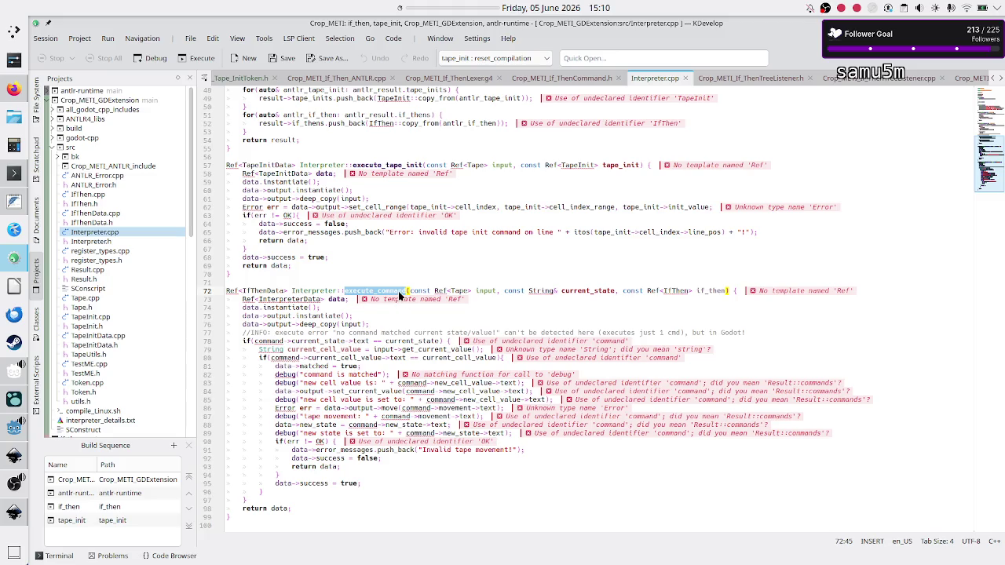
Step: Inspect execute_command's Tape and current_state parameters, then return to the notes
mouse_move(391, 294)
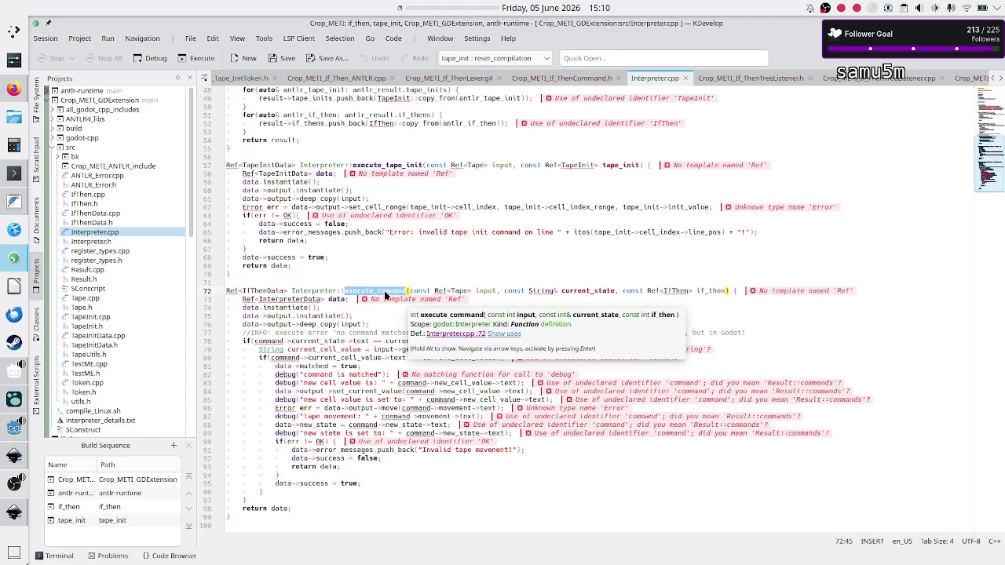
left_click(385, 294)
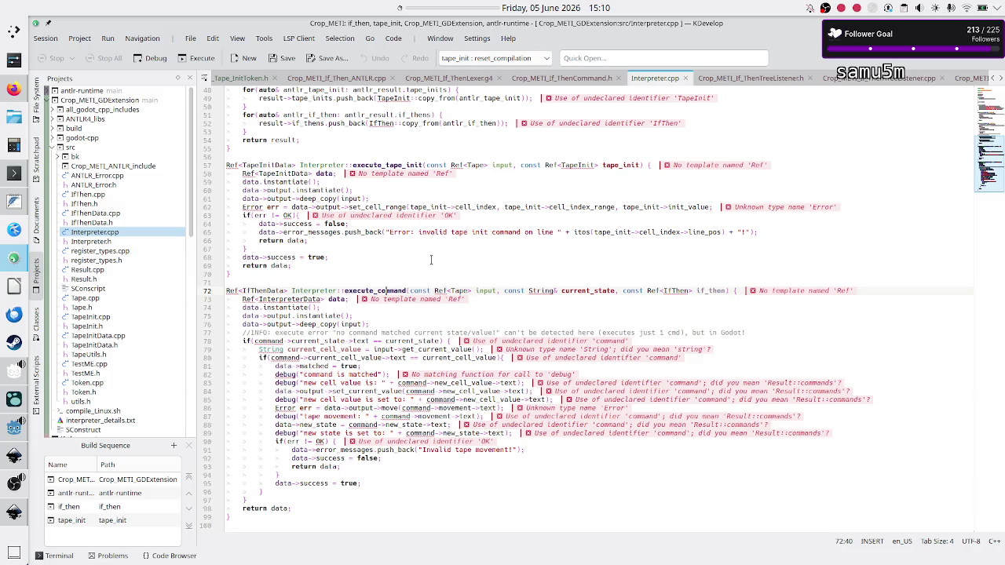
mouse_move(481, 290)
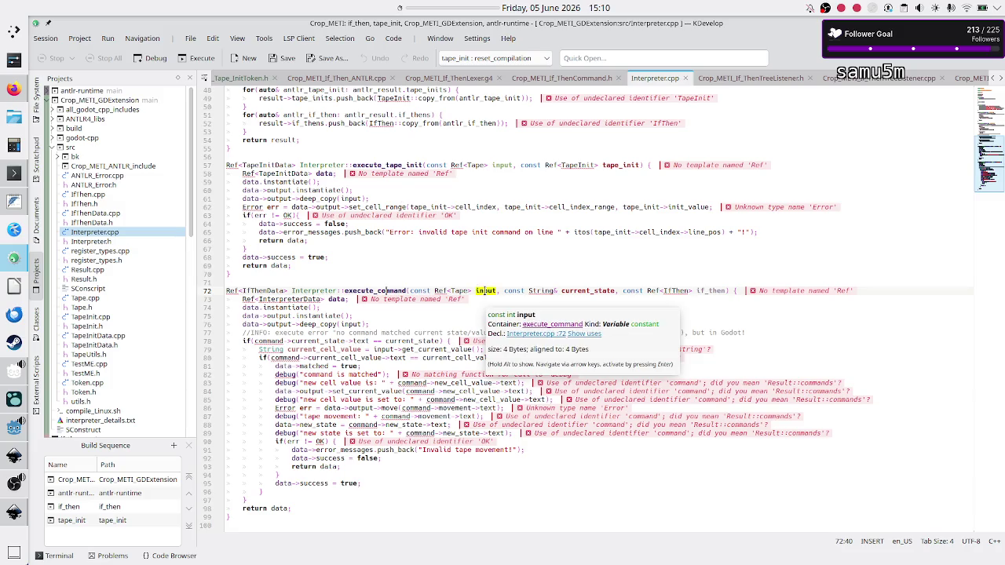
double_click(459, 290)
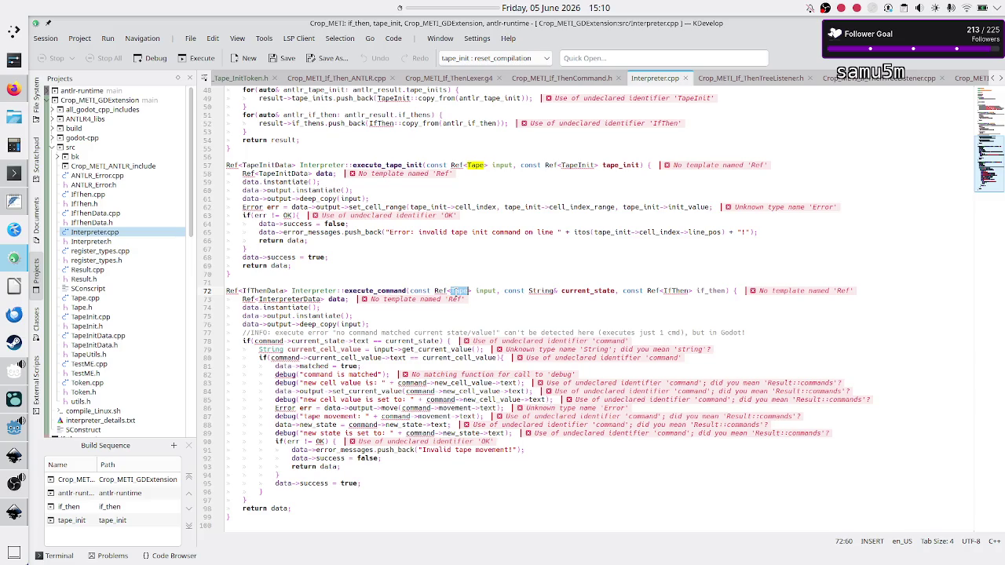
double_click(590, 292)
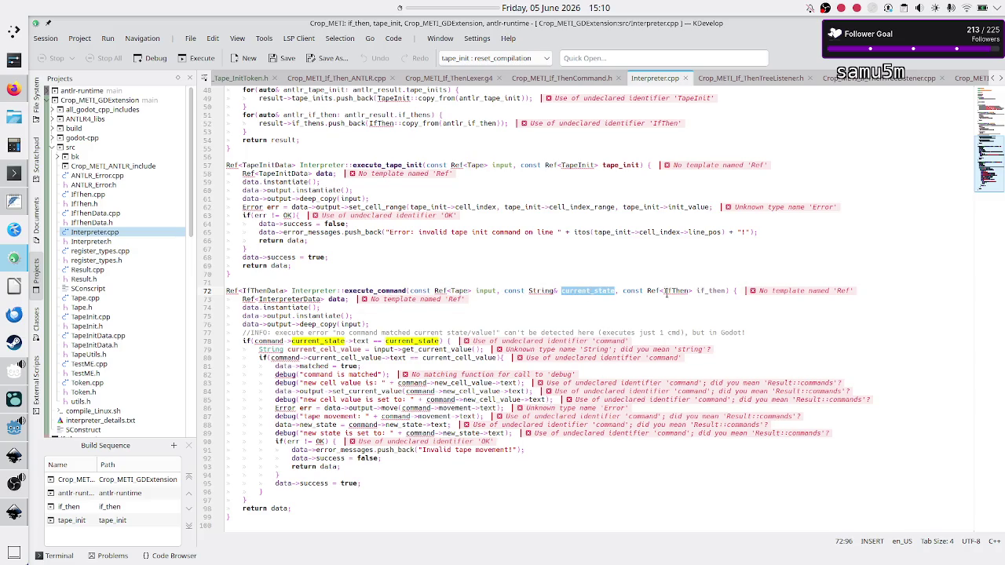
key("alt+Tab")
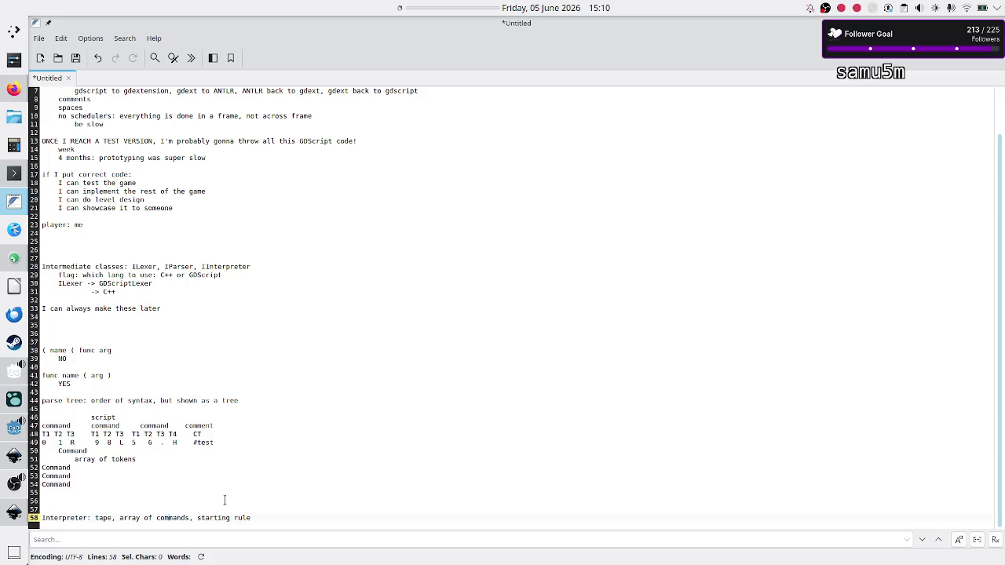
Step: Replace 'array of commands,' with 'command,' in the Interpreter note after rechecking Interpreter.cpp
key("BackSpace")
key("BackSpace")
key("BackSpace")
key("BackSpace")
key("BackSpace")
type("comman")
type("d,")
key("alt+Tab")
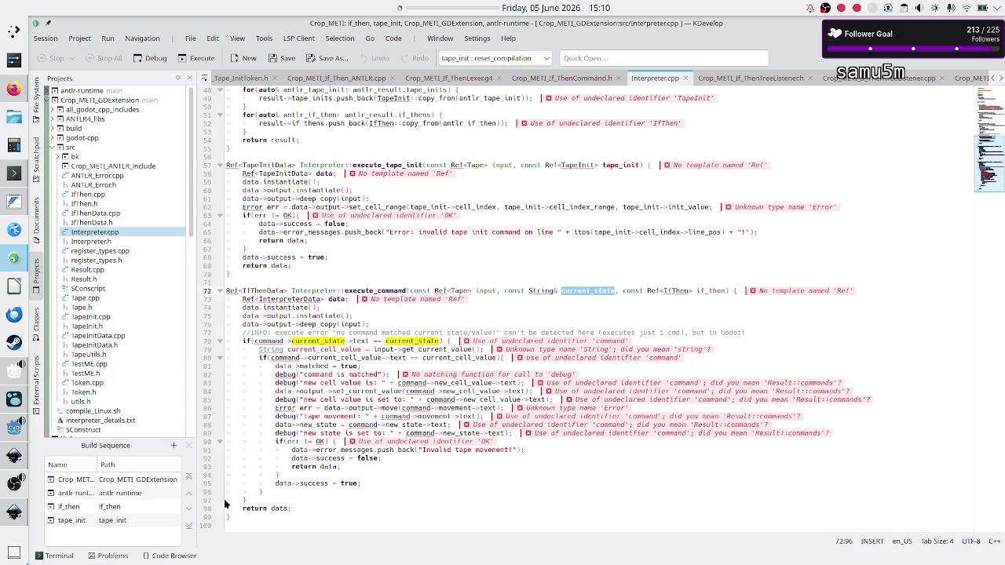
key("alt+Tab")
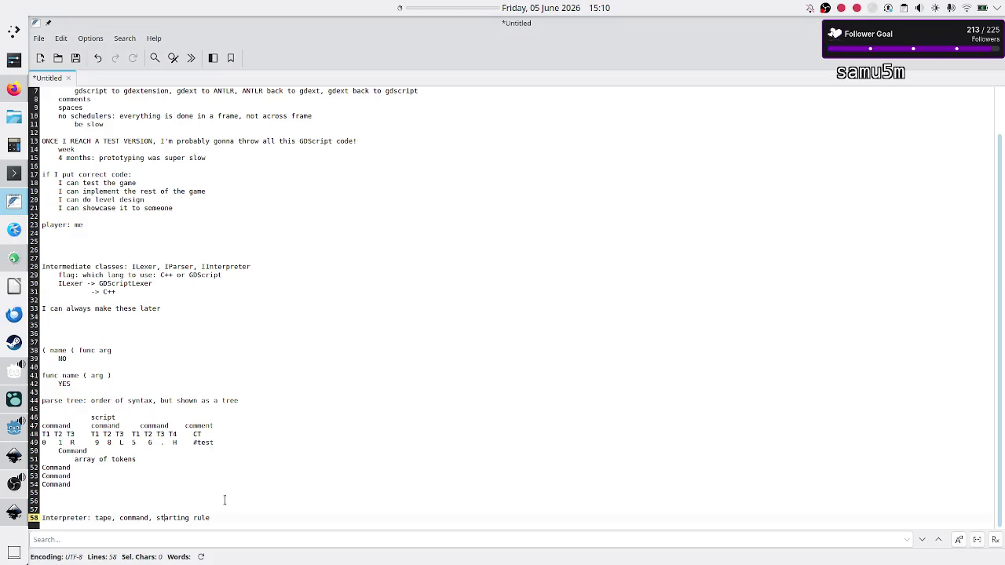
Step: Start a new line below the Interpreter note, cancelling the Save As dialog
key("Return")
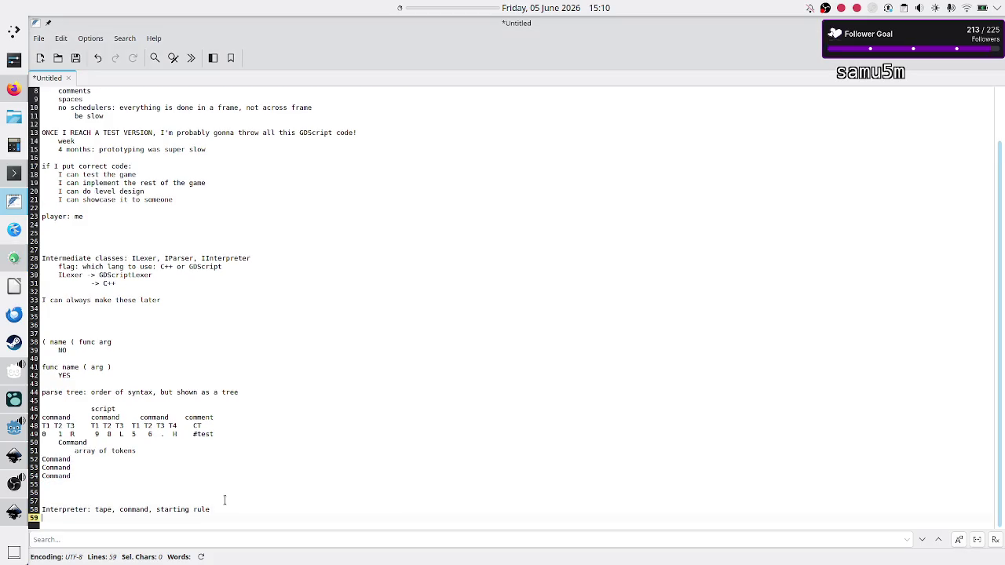
key("ctrl+s")
key("Escape")
double_click(135, 510)
Step: Show the Discord #streaming schedule listing Saturday's Parser and Interpret. GDScript sessions
double_click(103, 510)
left_click(13, 90)
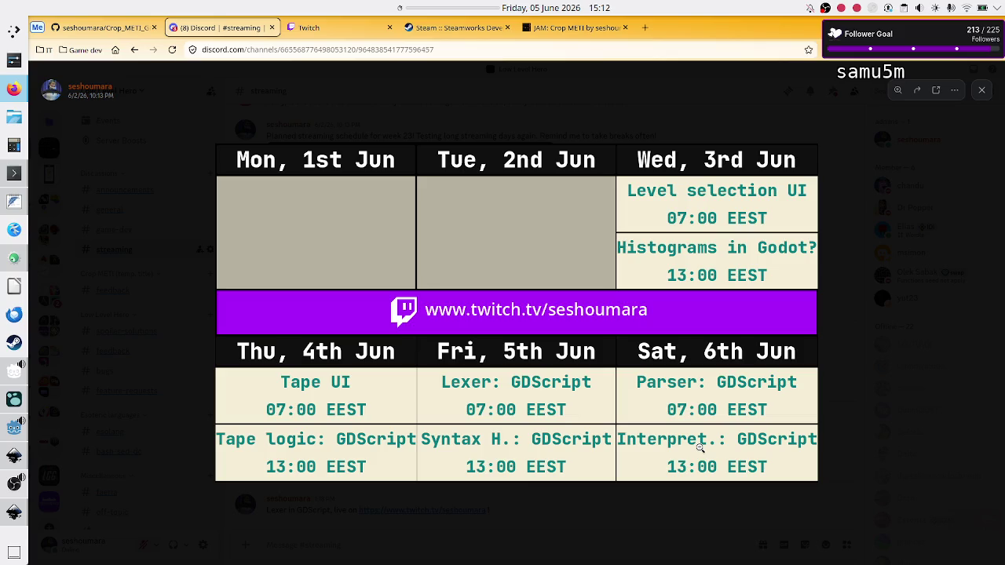
Step: Leave Discord's streaming schedule and return to the Godot editor with Global.gd open
key("alt+Tab")
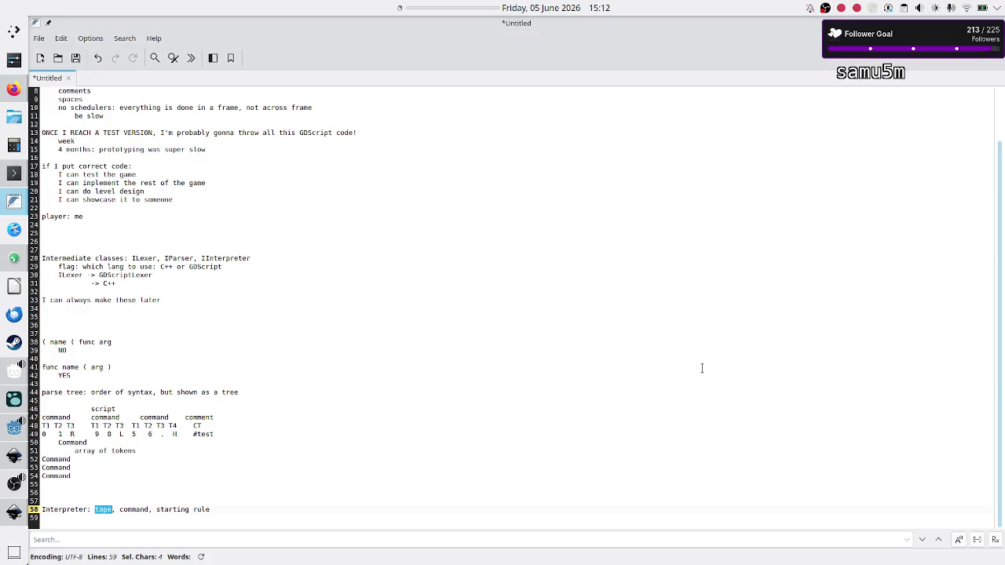
left_click(12, 425)
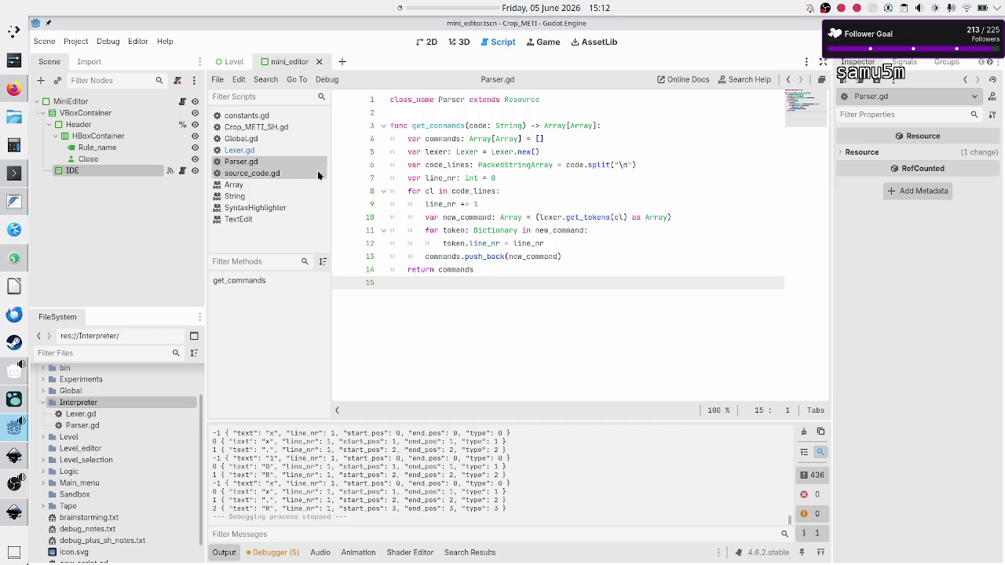
left_click(247, 139)
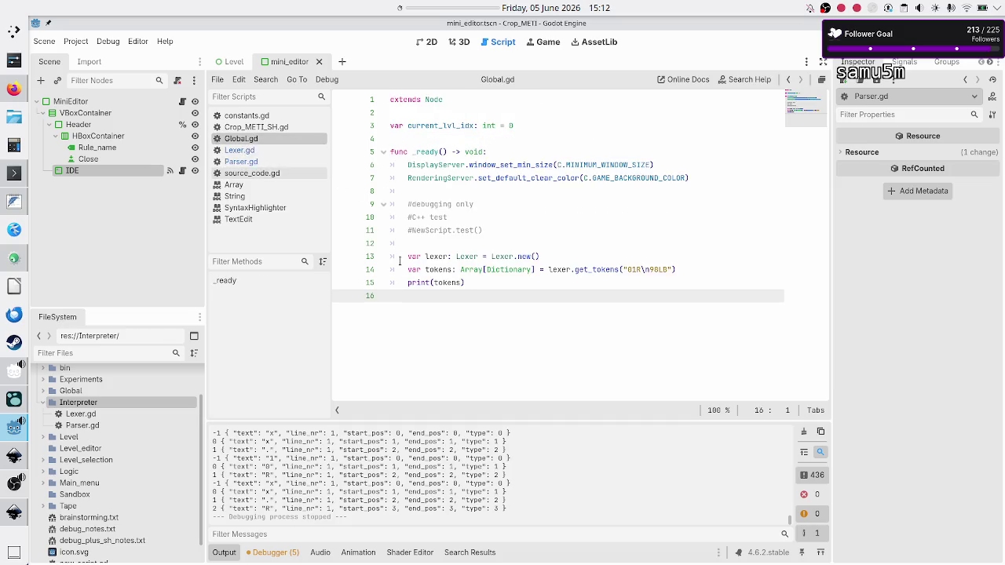
Step: Comment out the three lexer test lines (13–15) in Global.gd
left_click(411, 270)
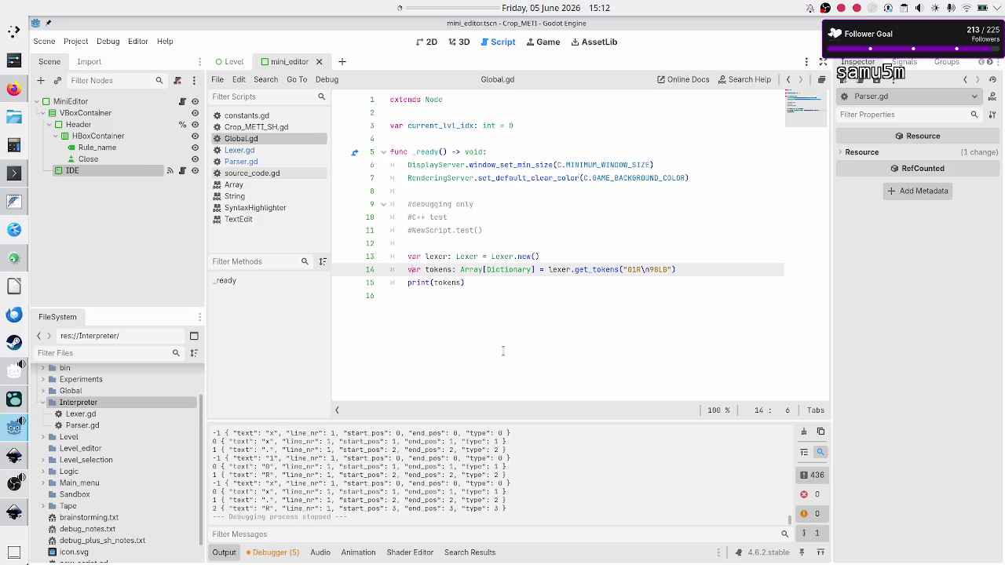
key("Up")
key("ctrl+k")
key("Down")
key("ctrl+k")
key("Down")
key("ctrl+k")
Step: Add 'var parser: Parser = Parser.new()' on a new line below the commented test
key("Right")
key("Right")
key("Right")
key("Right")
key("Return")
key("BackSpace")
key("Return")
key("Return")
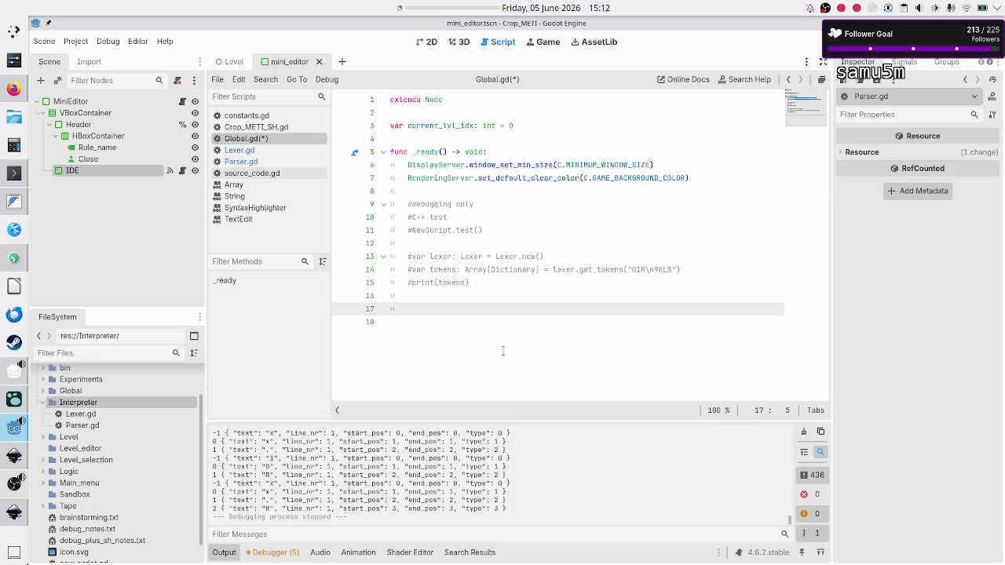
type("var parser")
type(": Parser = ")
type("Parse")
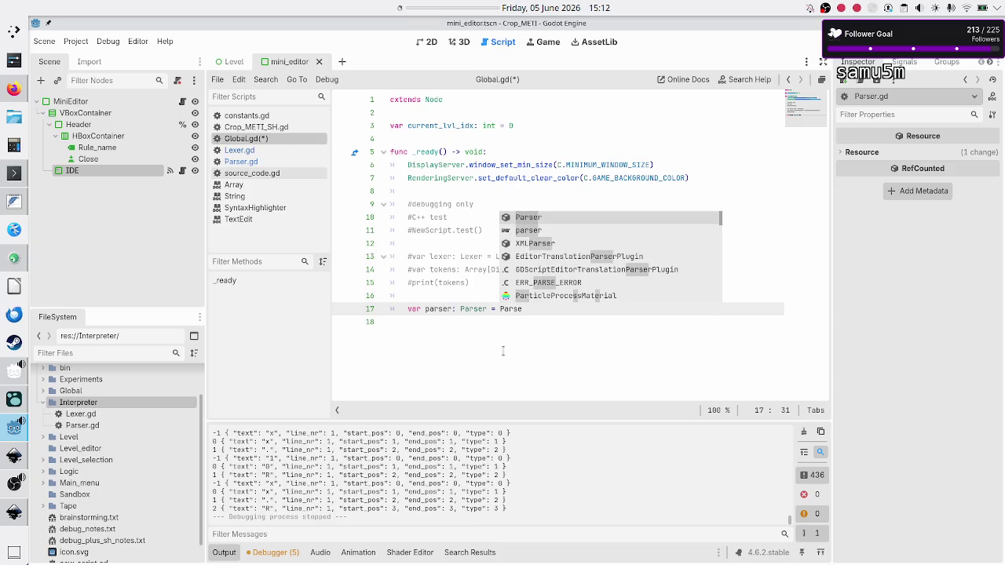
type("r.n")
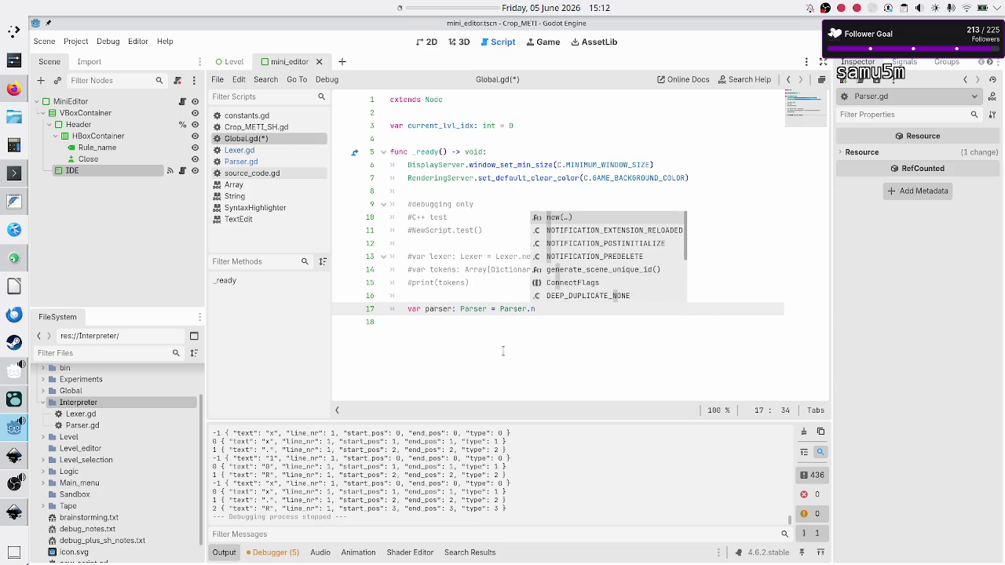
key("Return")
key("Return")
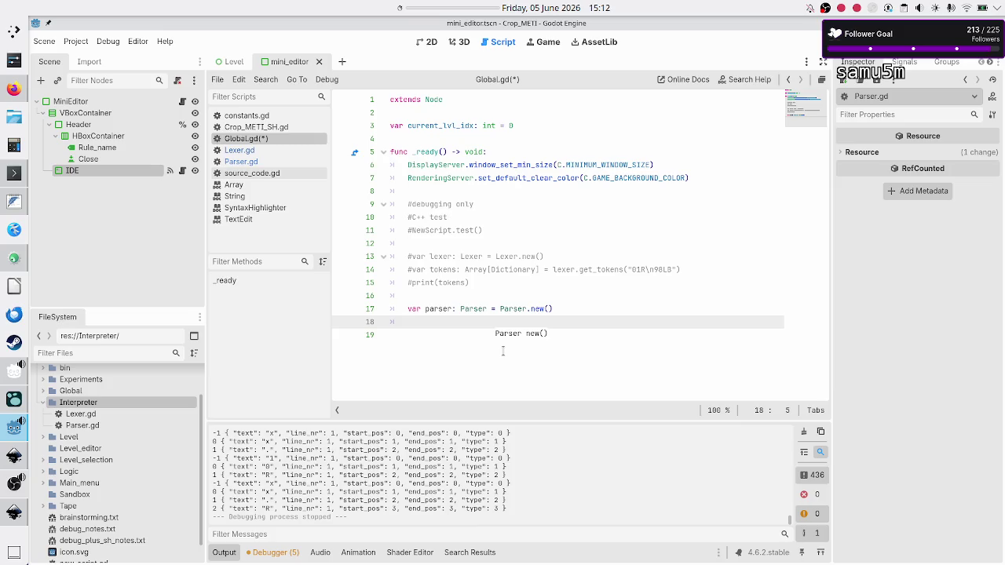
Step: Declare 'var script: Array[Array]' on the next line
type("var")
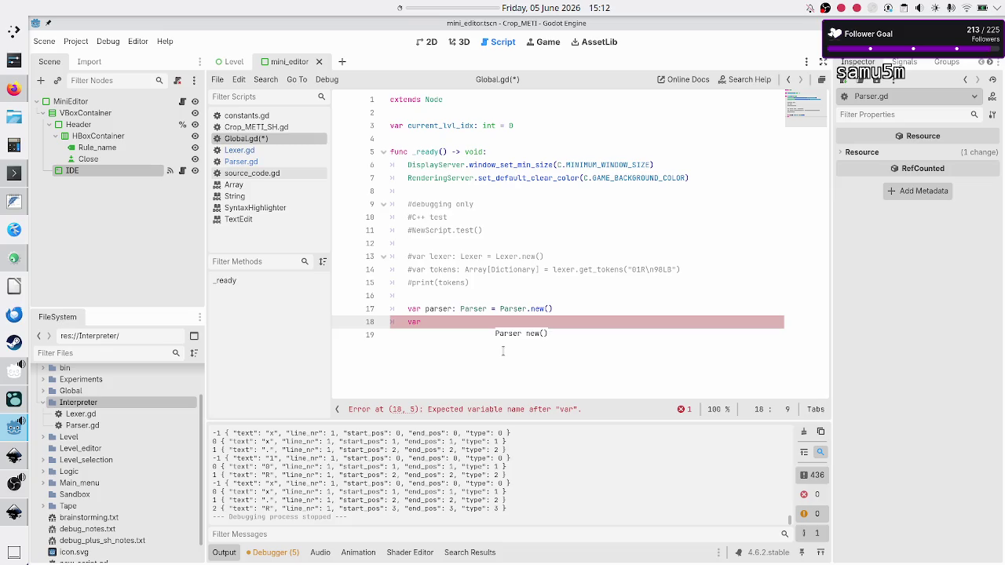
type("commands")
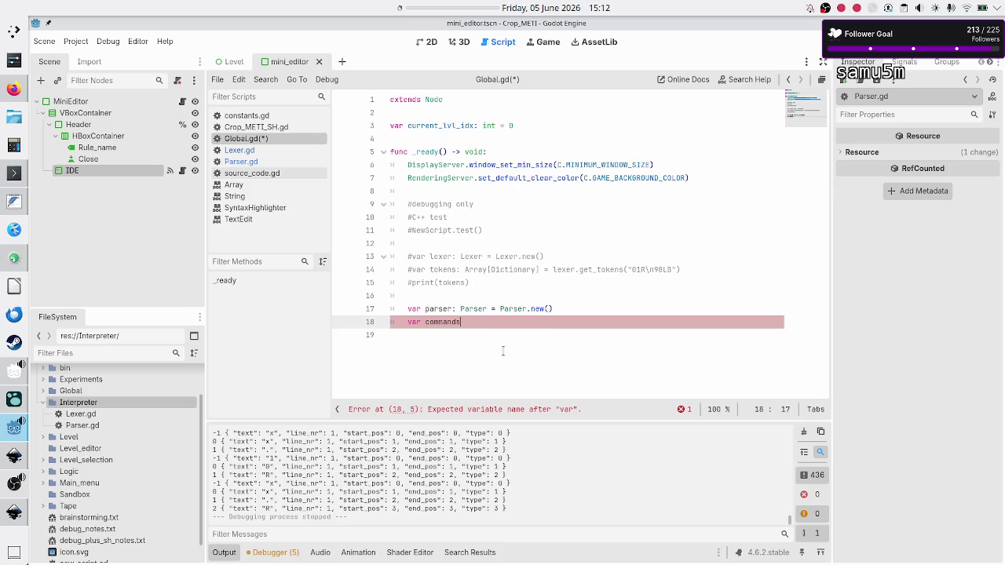
key("BackSpace")
key("BackSpace")
key("BackSpace")
key("BackSpace")
key("BackSpace")
key("BackSpace")
key("BackSpace")
key("BackSpace")
type("sc")
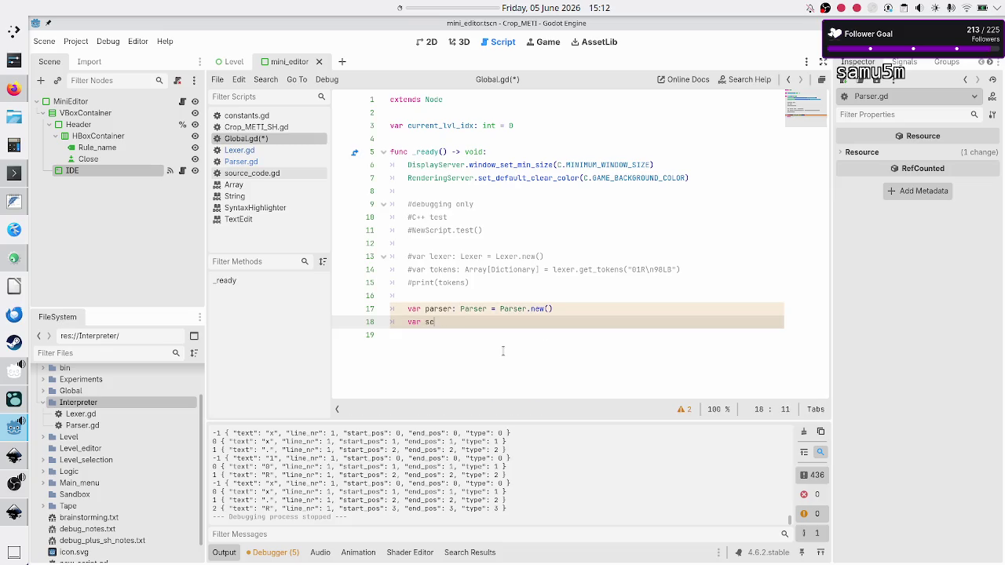
type("ript")
type("Array")
type("[Arr")
key("Return")
key("shift+Left")
key("shift+Left")
key("shift+Left")
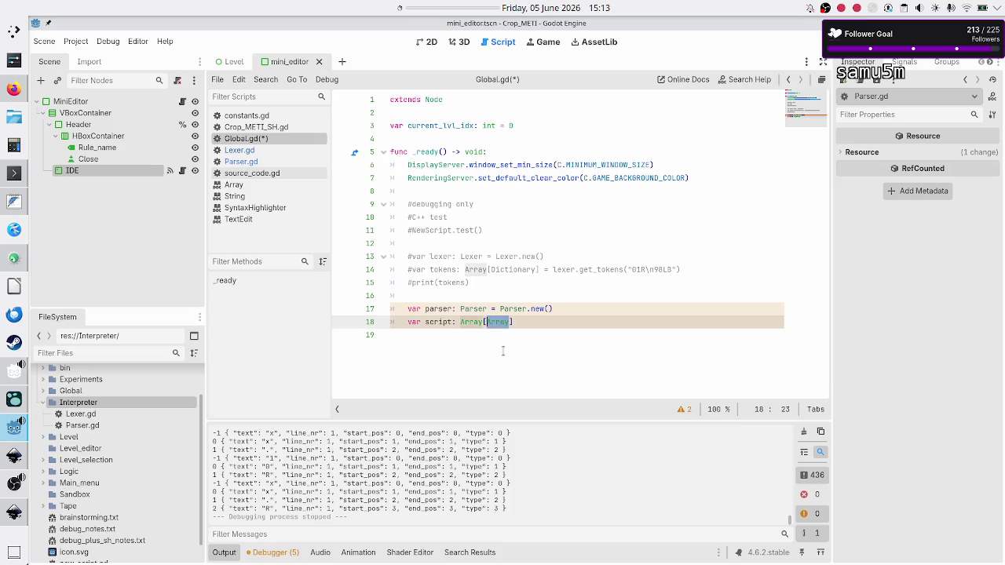
key("Left")
key("Left")
key("Left")
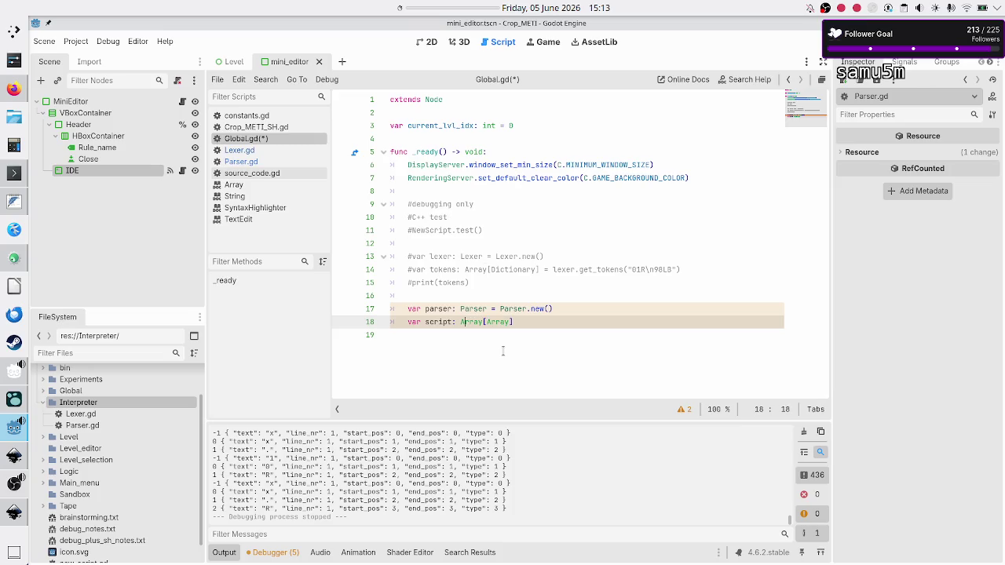
key("End")
left_click(253, 163)
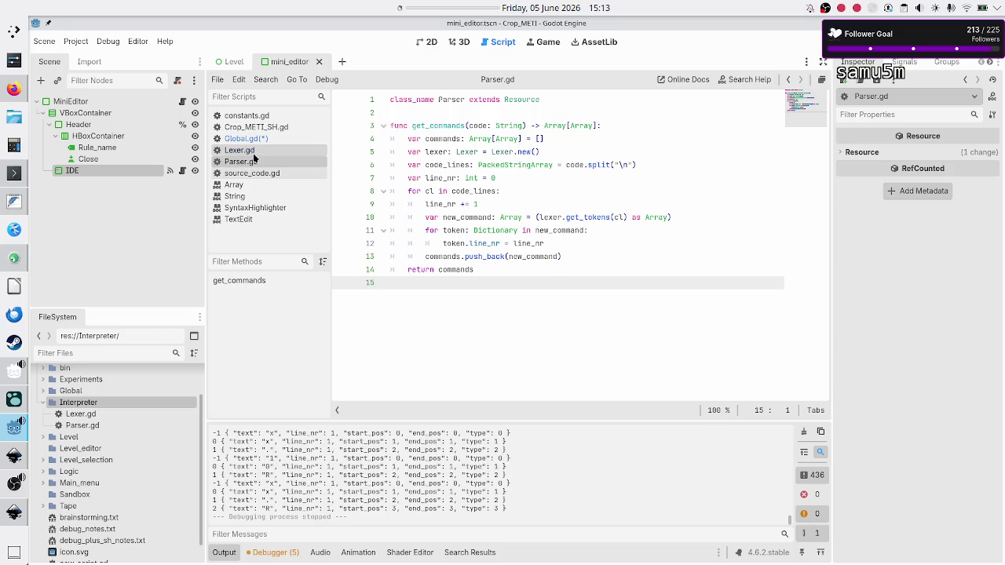
Step: Assign script = parser.get_commands("01R\n98LB"), reusing the sample string from the lexer test
left_click(254, 142)
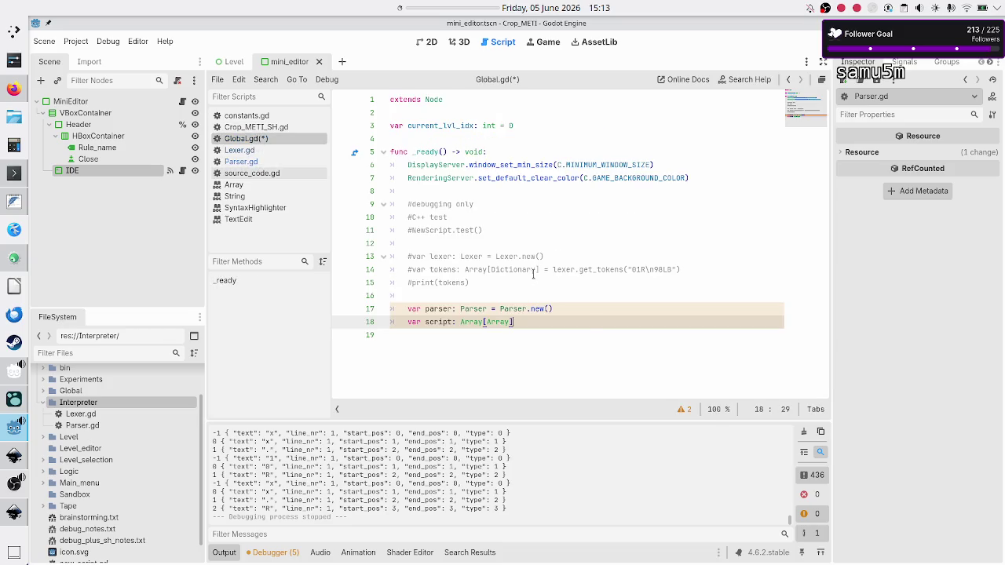
type(" = par")
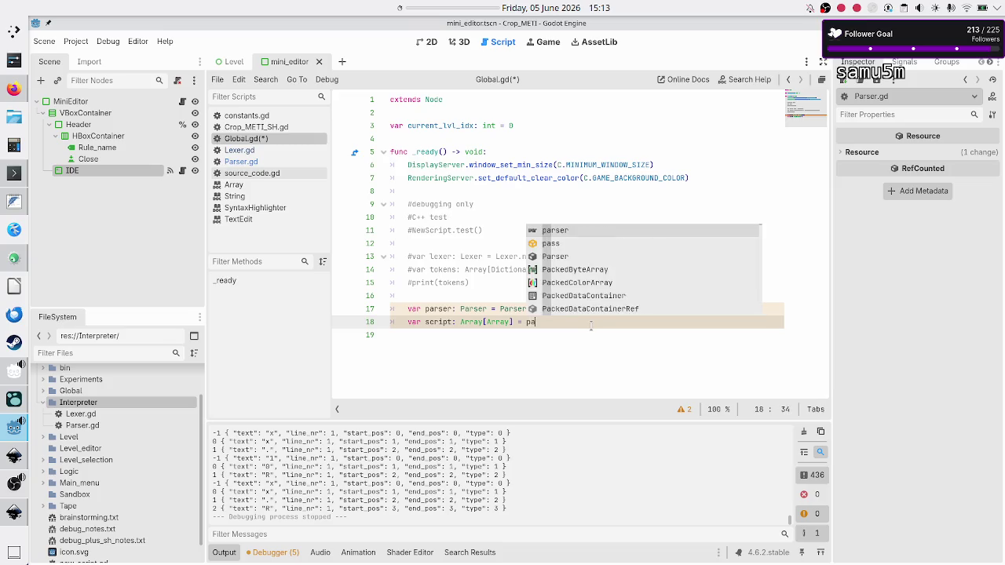
key("Return")
type(".get")
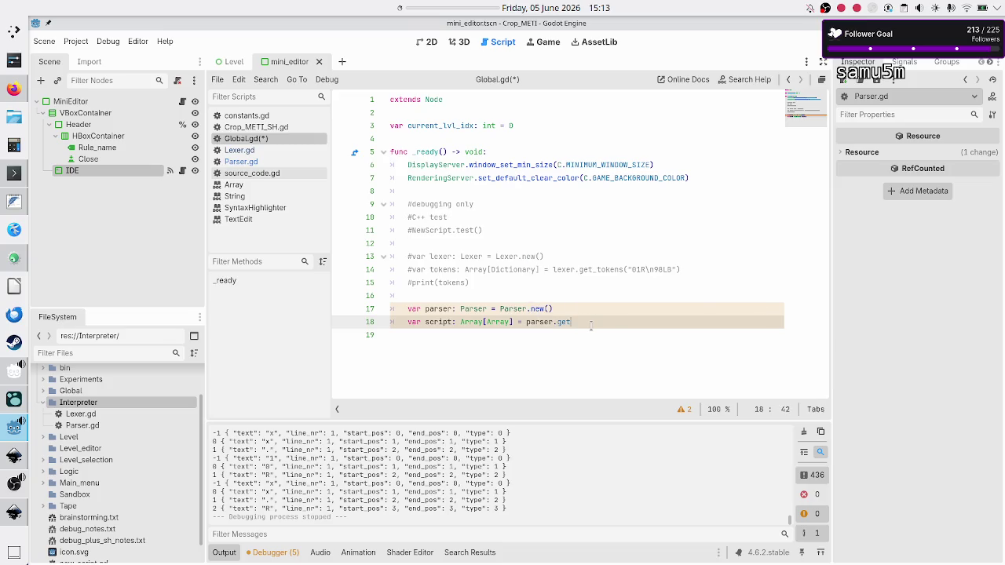
type("_com")
key("Return")
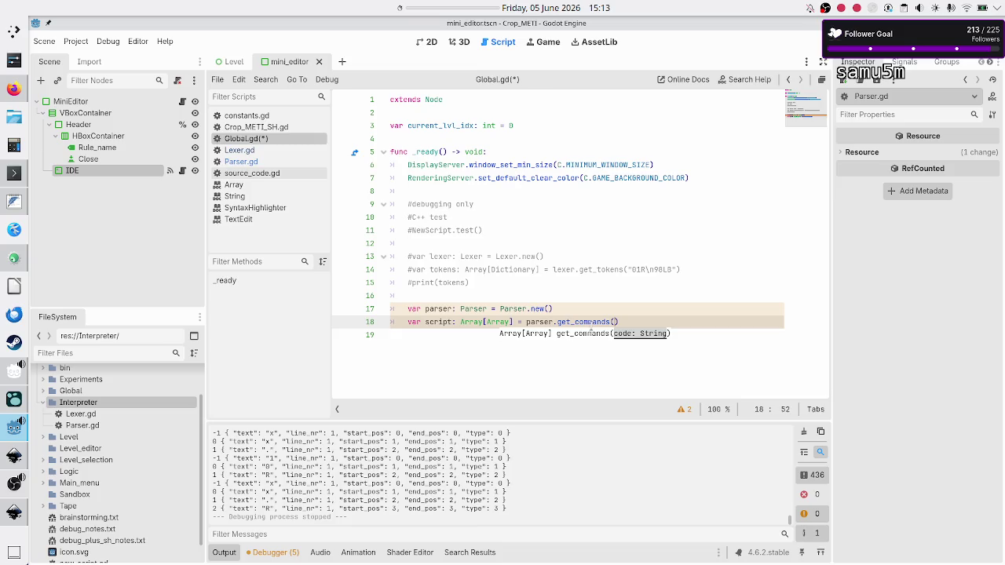
key("Up")
key("Up")
key("Up")
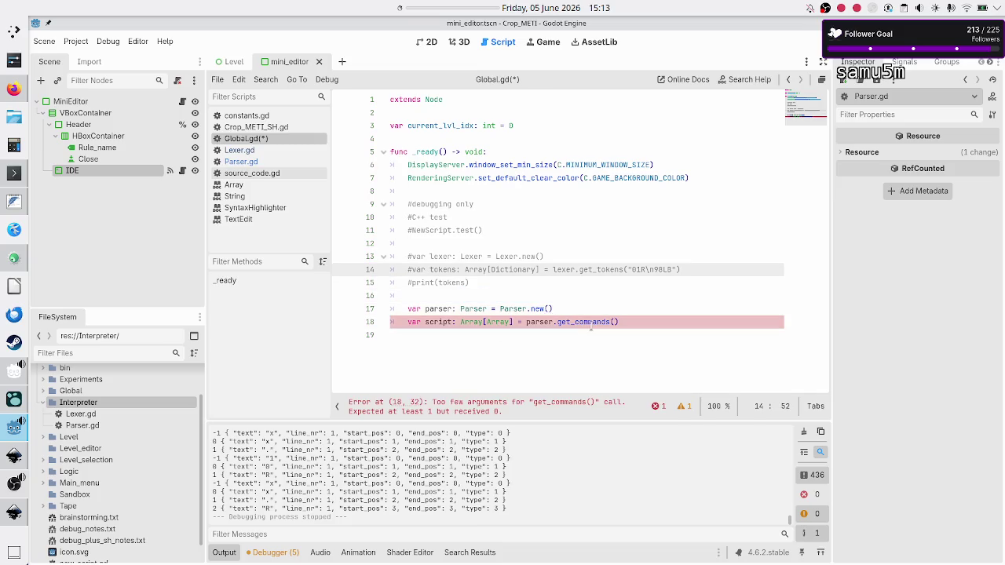
key("shift+Right")
key("shift+Right")
key("shift+Right")
key("ctrl+c")
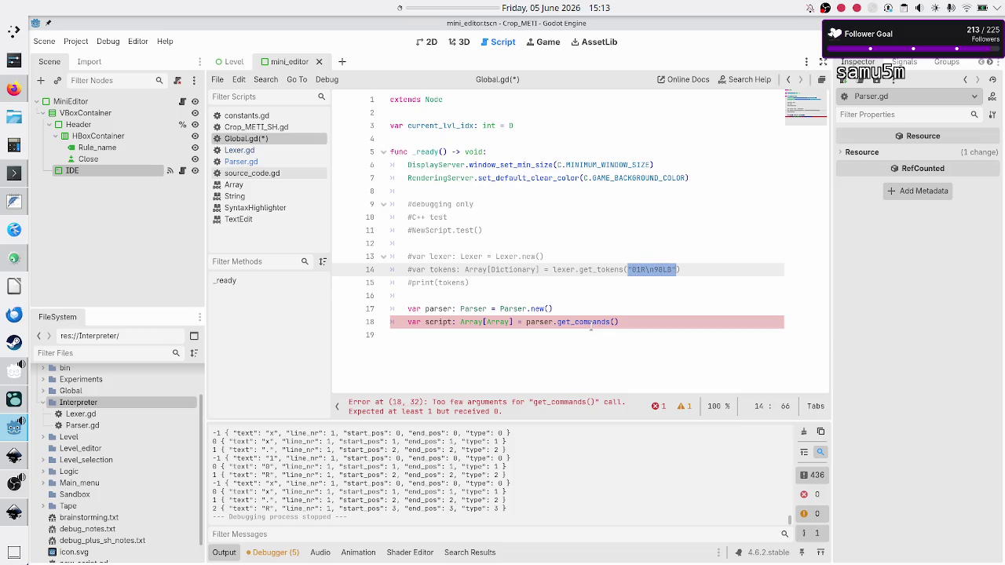
key("Down")
key("Down")
key("Down")
key("Left")
key("ctrl+v")
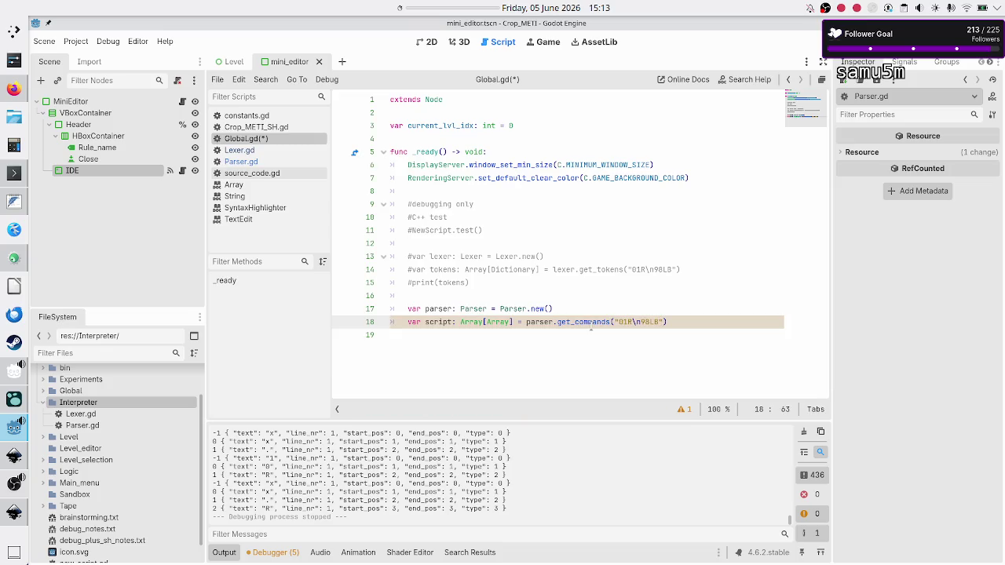
key("End")
Step: Add print(script), save Global.gd, and run the game with F5
key("Return")
type("print")
type("(scri")
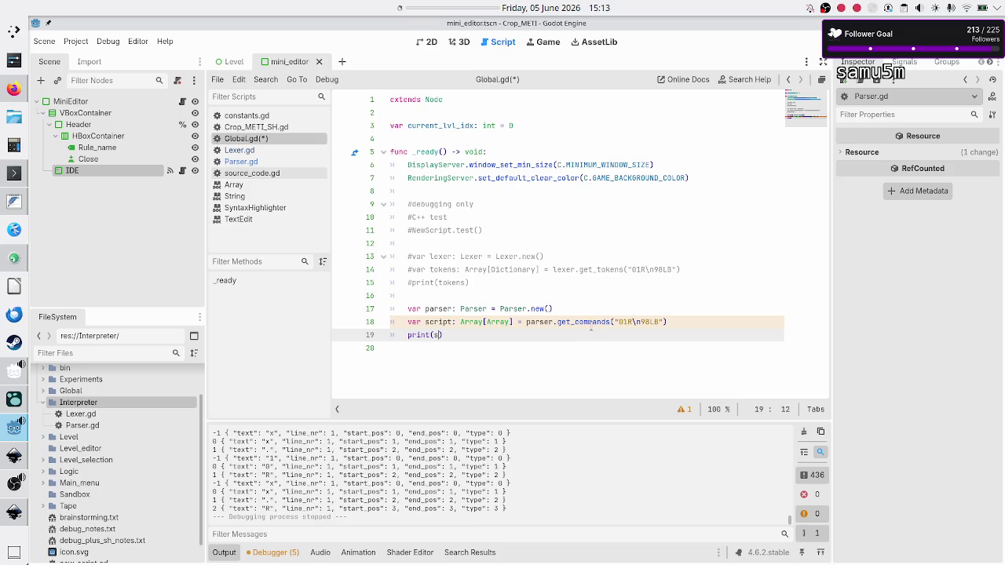
key("Return")
key("Down")
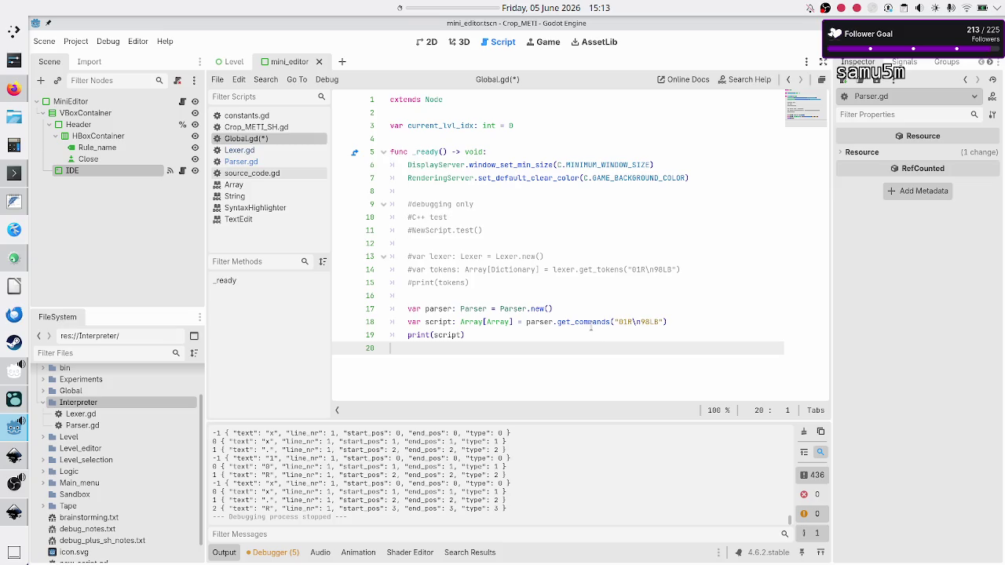
key("ctrl+s")
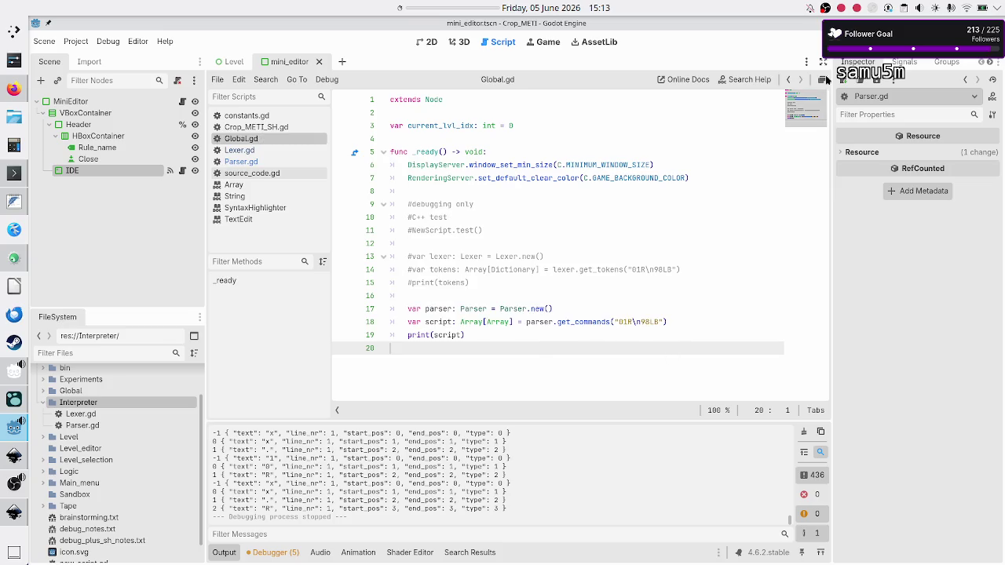
key("F5")
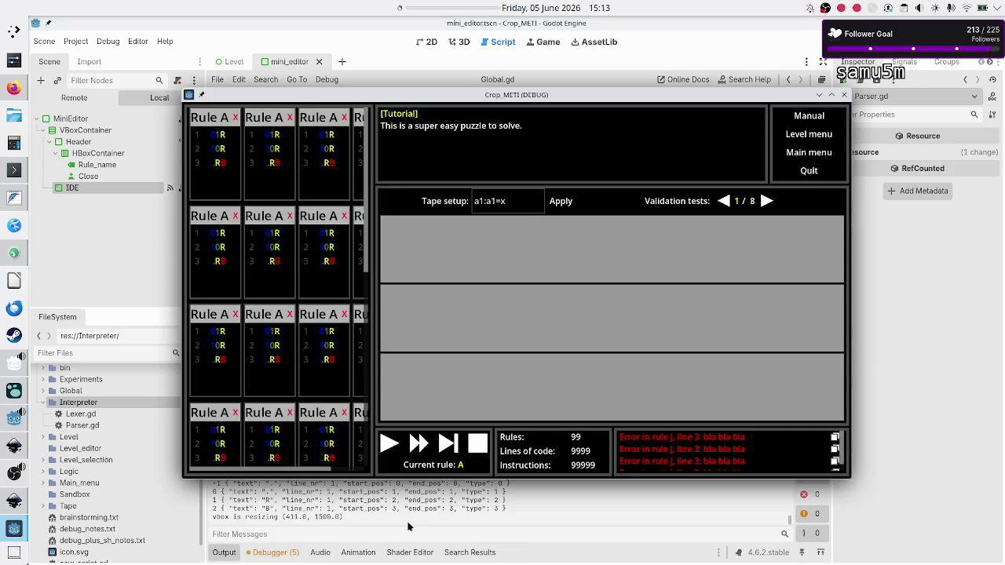
Step: Close the game and scroll the enlarged Output log to read the printed nested command arrays
left_click(433, 503)
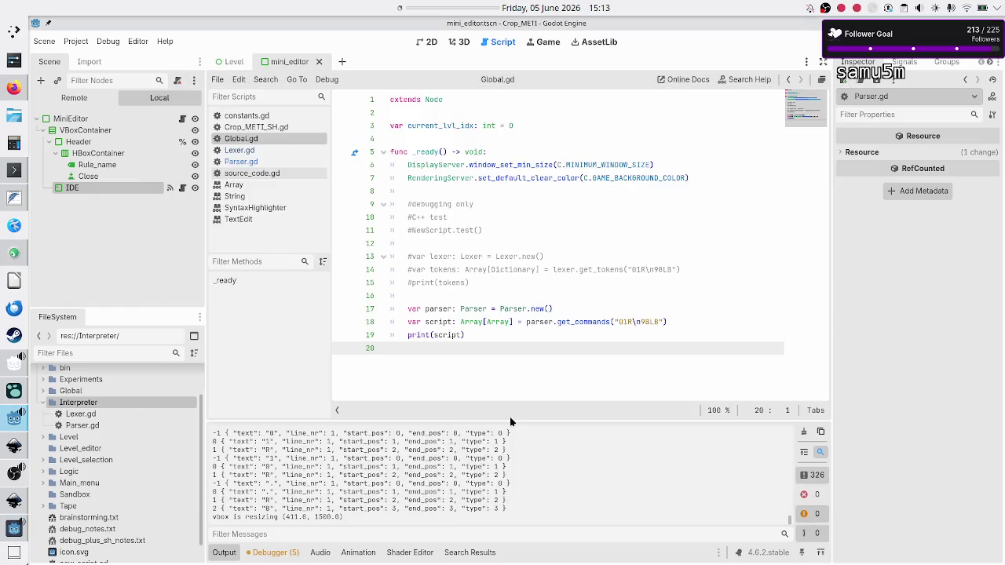
mouse_move(509, 422)
left_mouse_down()
mouse_move(552, 211)
mouse_move(552, 161)
left_mouse_up()
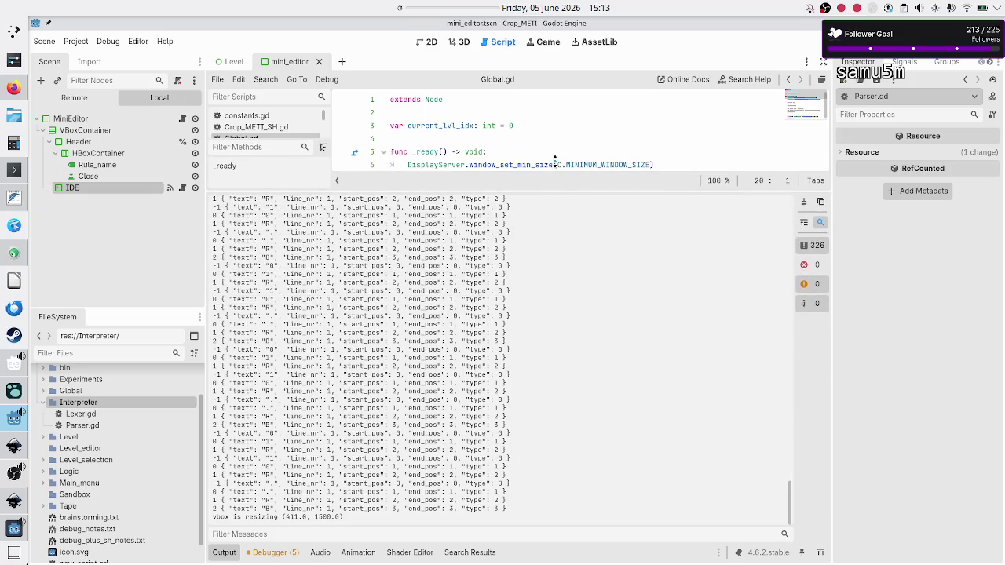
scroll(492, 359, "up", 10)
scroll(485, 361, "up", 10)
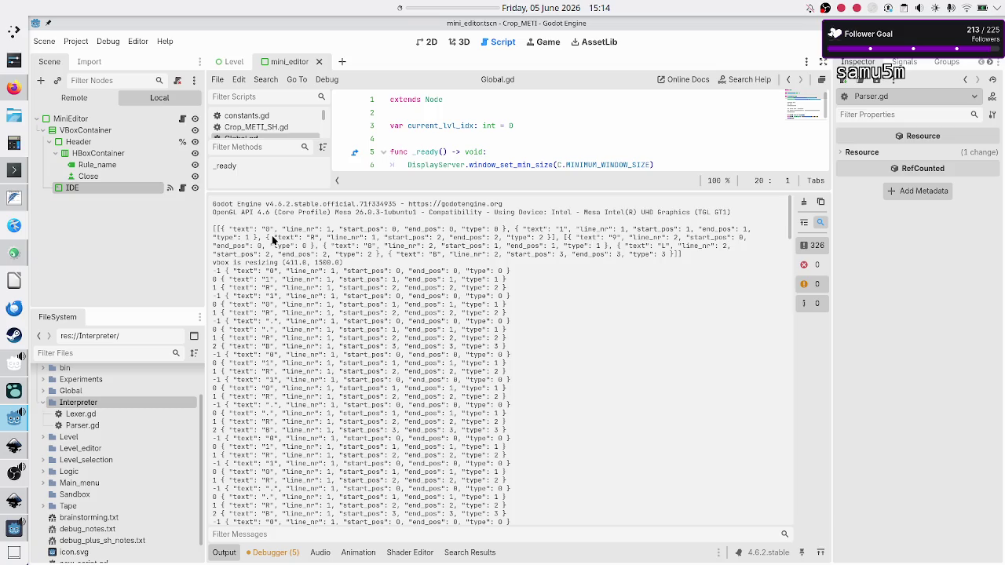
scroll(273, 246, "down", 20)
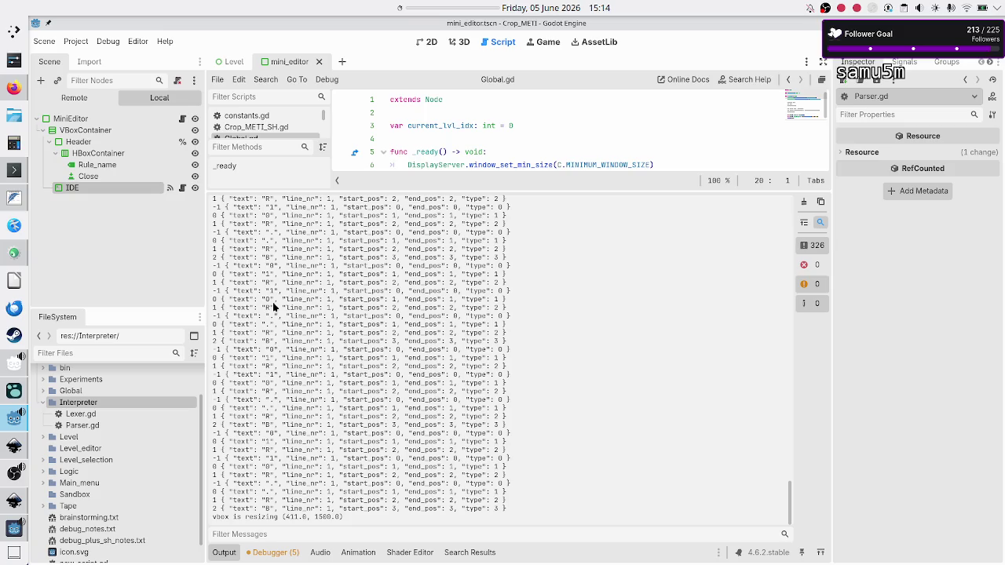
left_click_drag(494, 191, 482, 390)
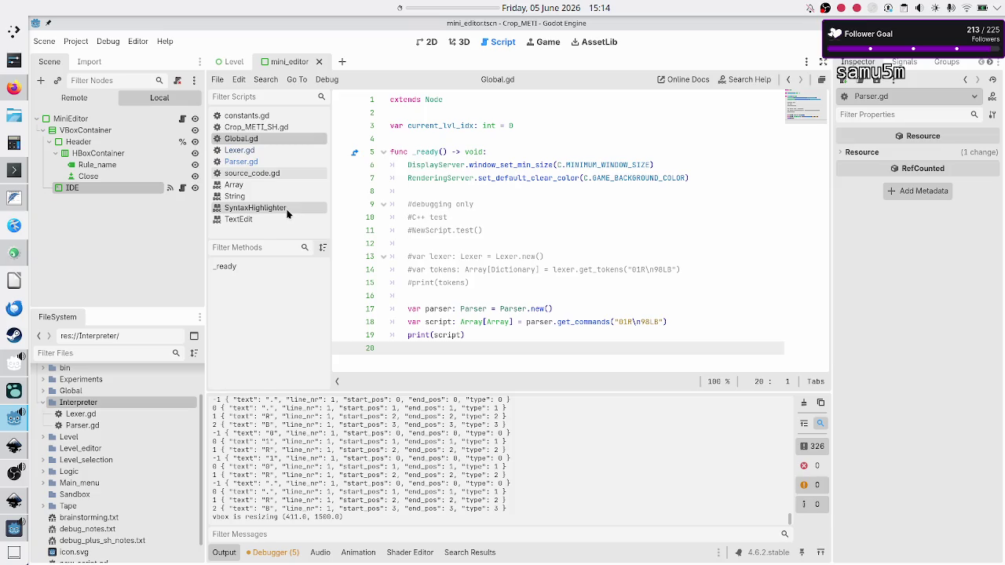
Step: Comment out the token debug prints() line 45 in Crop_METI_SH.gd
left_click(278, 130)
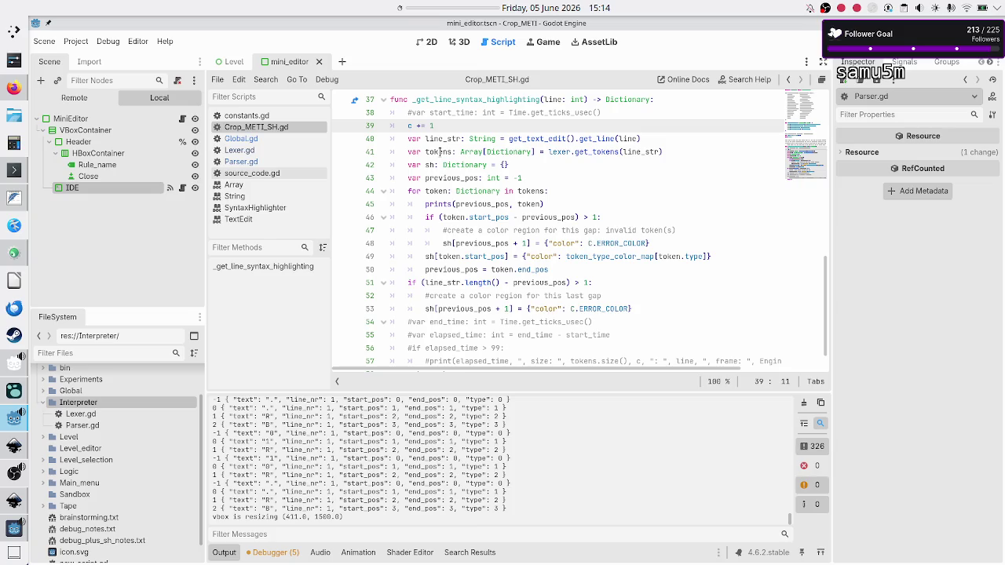
left_click(465, 204)
key("Home")
key("ctrl+k")
key("Down")
key("Down")
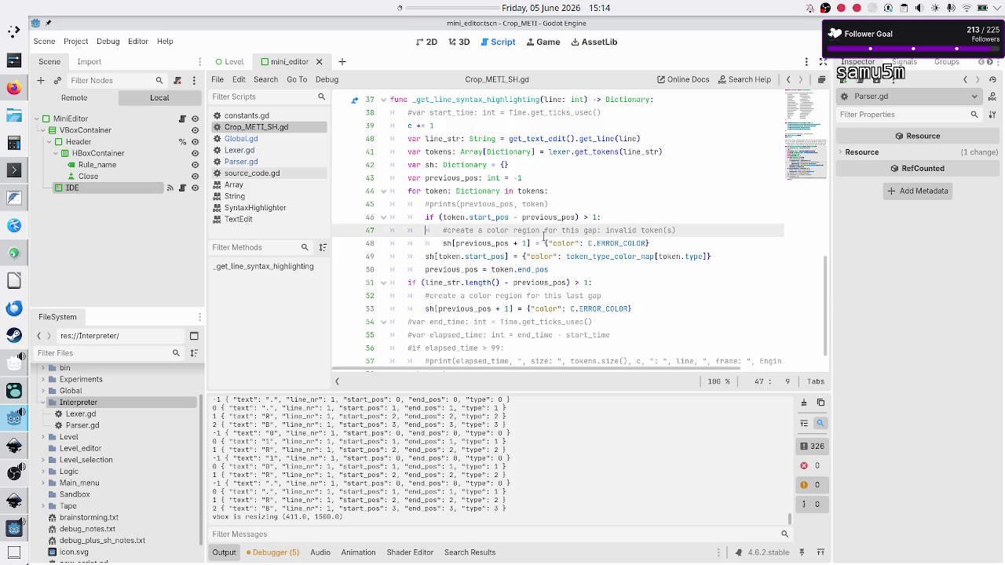
key("Down")
key("Down")
key("Down")
key("Down")
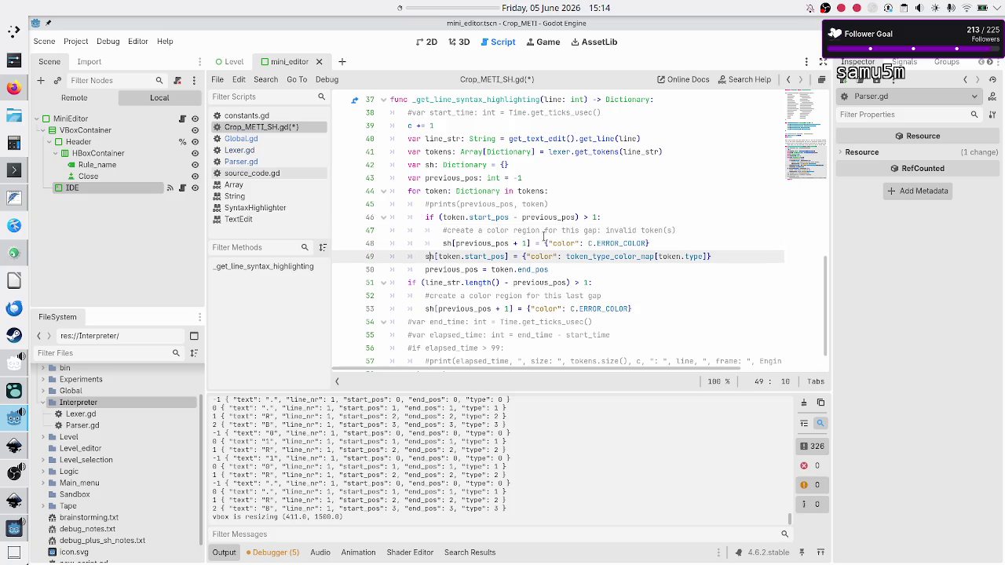
key("Down")
key("Down")
key("Down")
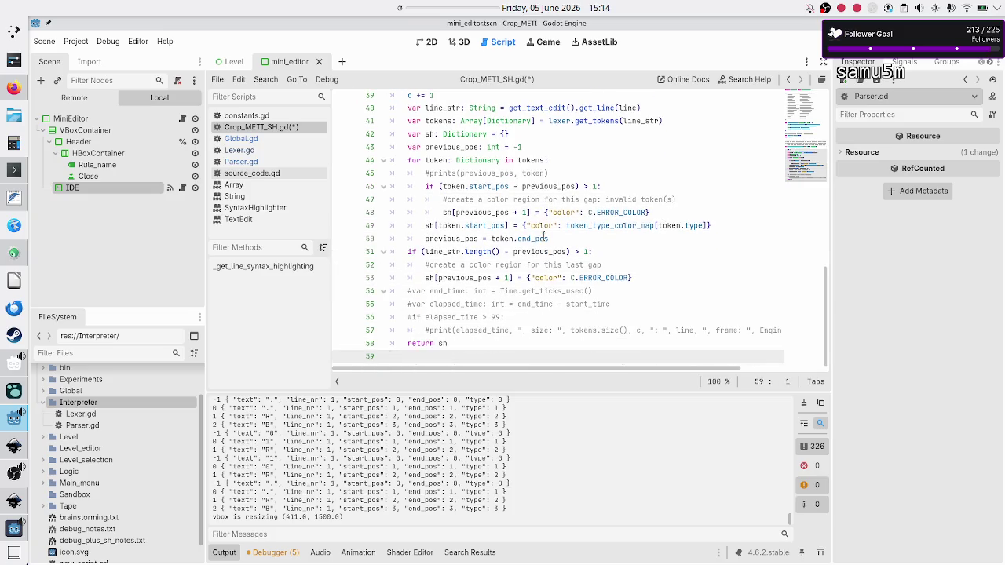
key("Up")
key("Up")
key("Up")
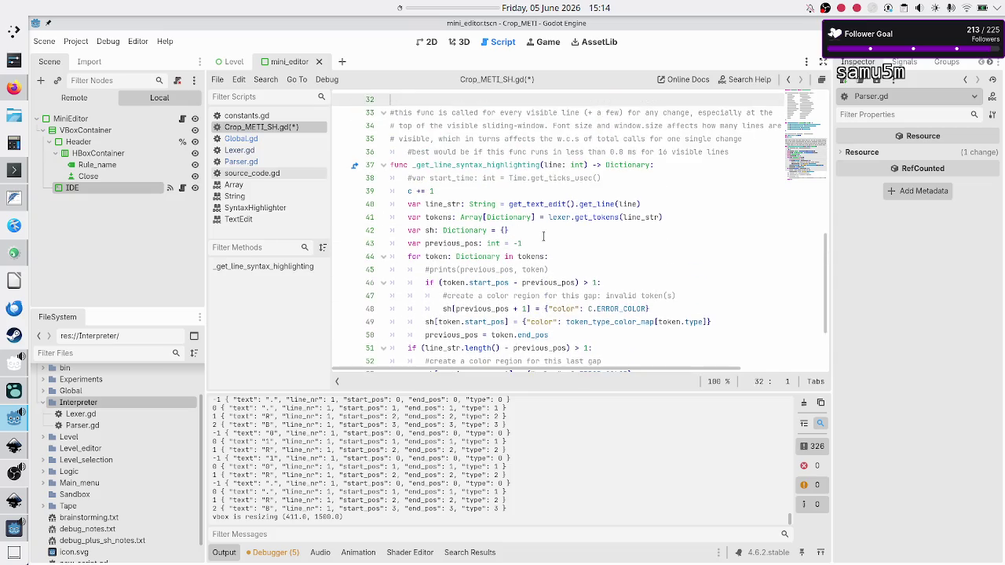
scroll(544, 236, "up", 1)
Step: Save the script, stop the game, and run the project again
key("ctrl+s")
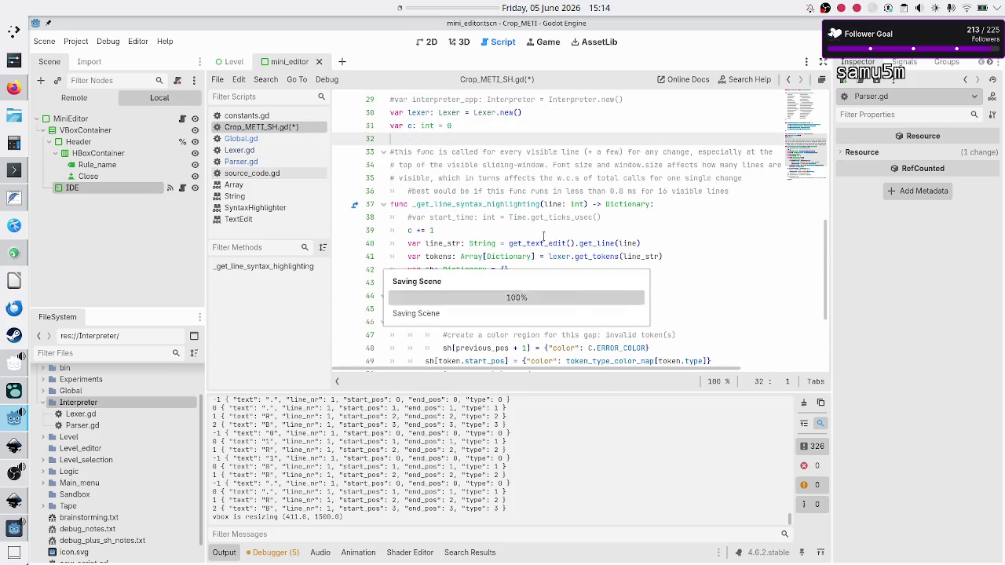
key("F8")
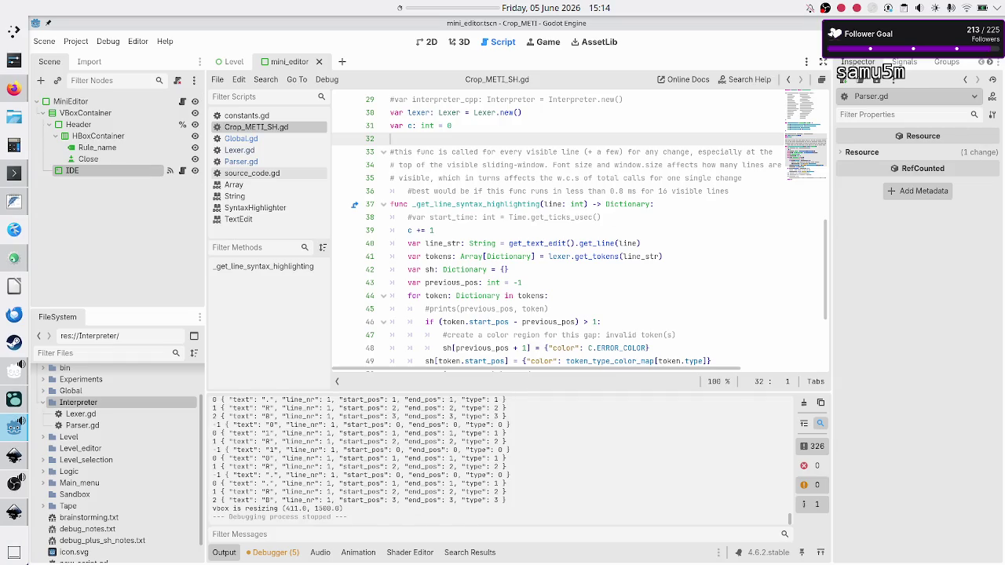
key("F5")
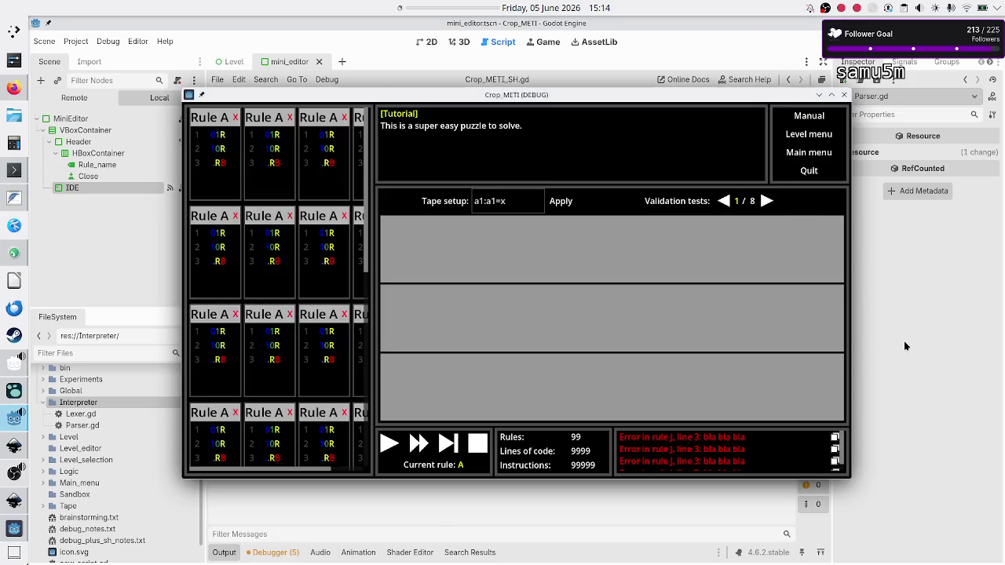
Step: Open Global.gd over the running game, enlarge the Output, and select the first printed token entry
left_click(904, 346)
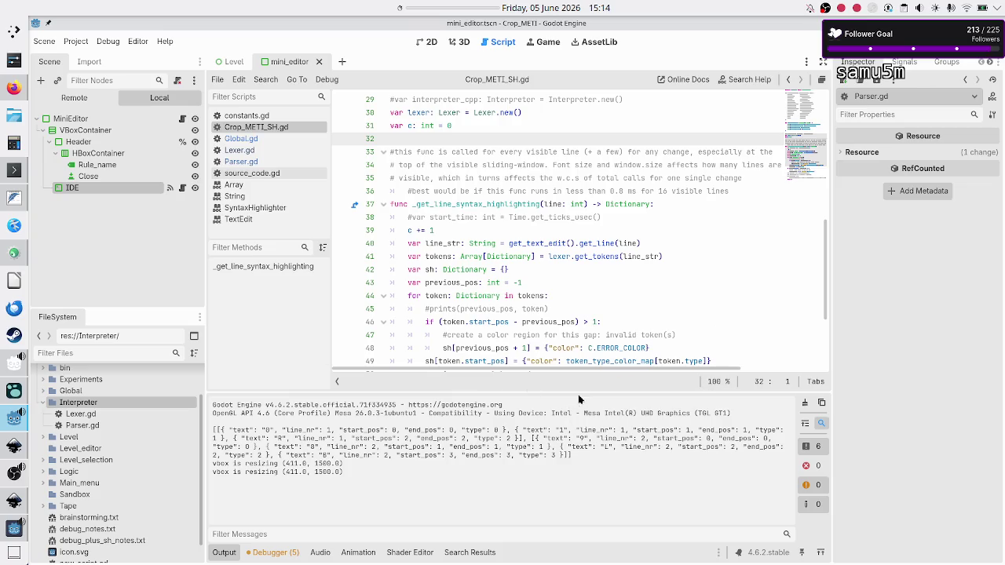
left_click(259, 138)
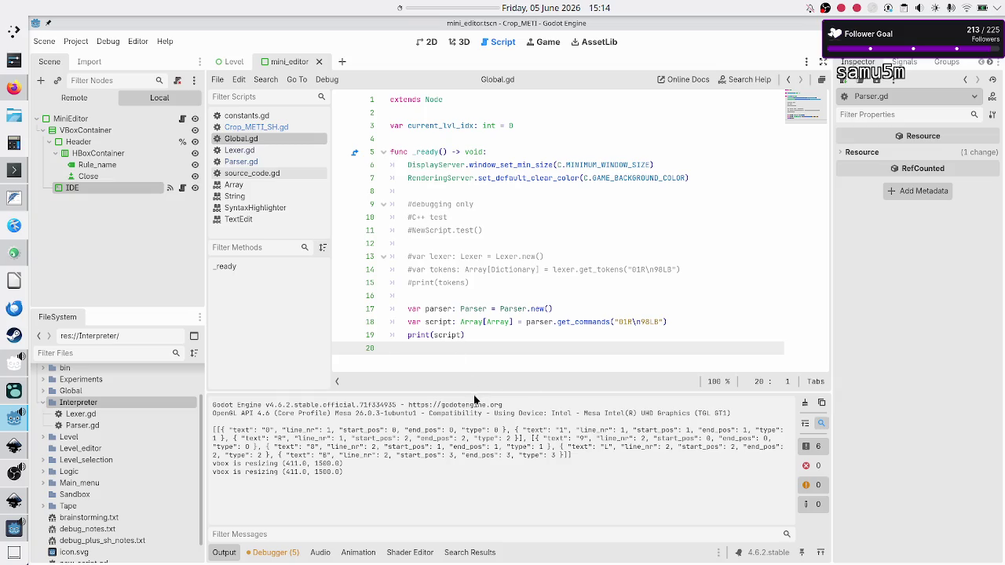
left_click_drag(475, 391, 491, 359)
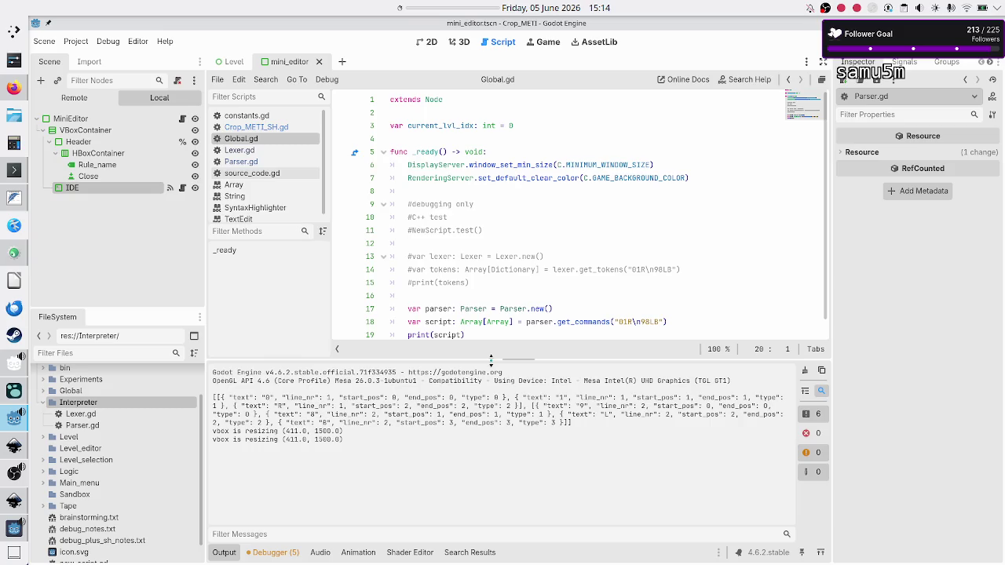
double_click(218, 399)
left_click(235, 402)
mouse_move(221, 400)
left_mouse_down()
mouse_move(487, 406)
mouse_move(388, 381)
mouse_move(440, 414)
mouse_move(485, 414)
mouse_move(521, 398)
mouse_move(508, 397)
left_mouse_up()
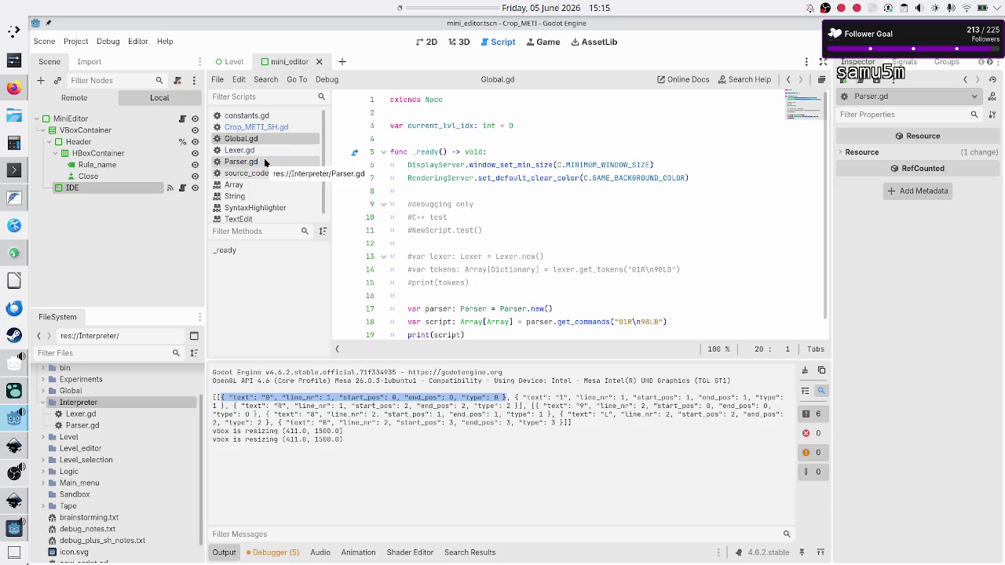
Step: Check the CURRENT_CELL_VALUE type in Lexer.gd, then select the second token's line and positions
left_click(269, 151)
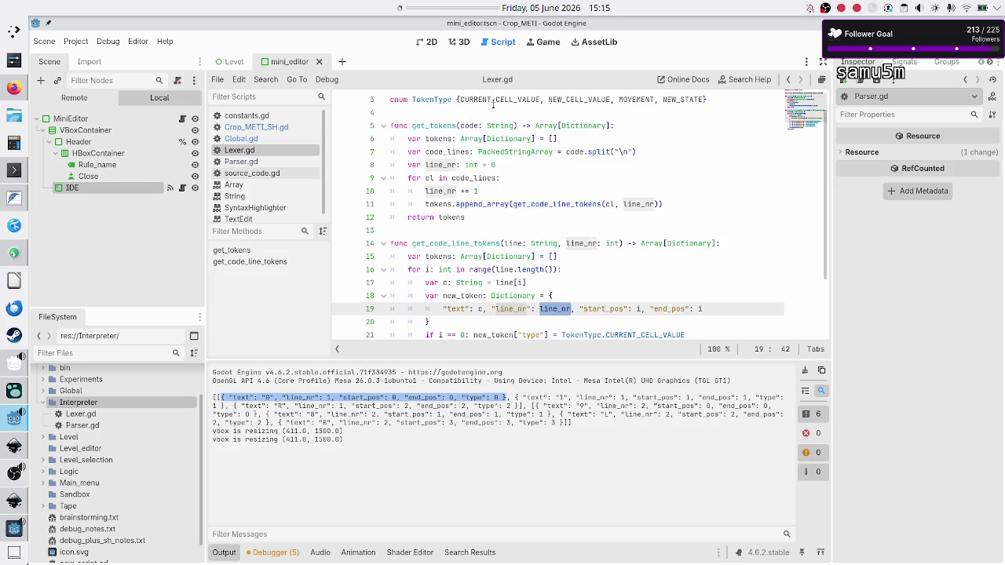
double_click(493, 100)
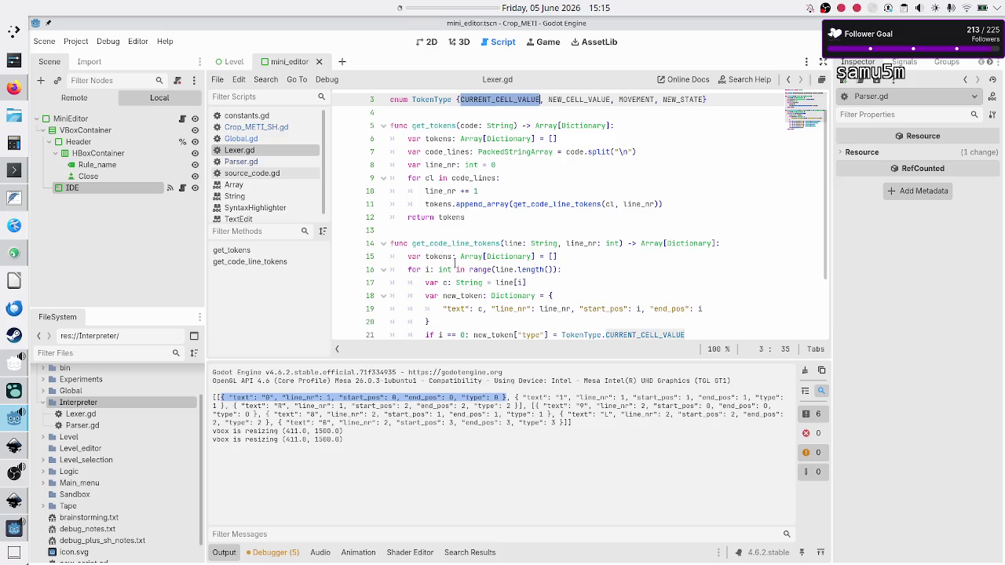
left_click(262, 135)
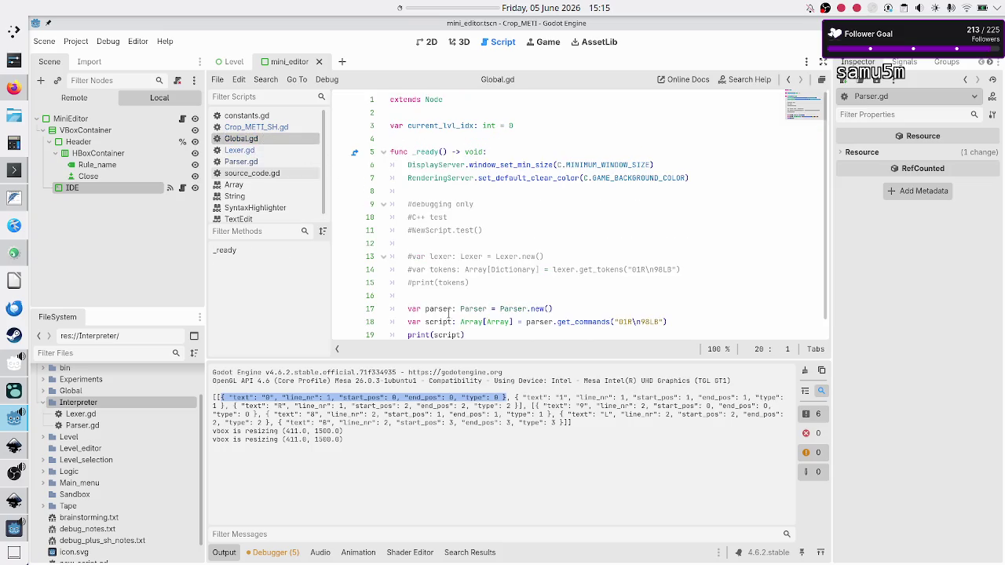
mouse_move(515, 398)
left_mouse_down()
mouse_move(554, 397)
mouse_move(214, 397)
mouse_move(616, 395)
mouse_move(576, 399)
left_mouse_up()
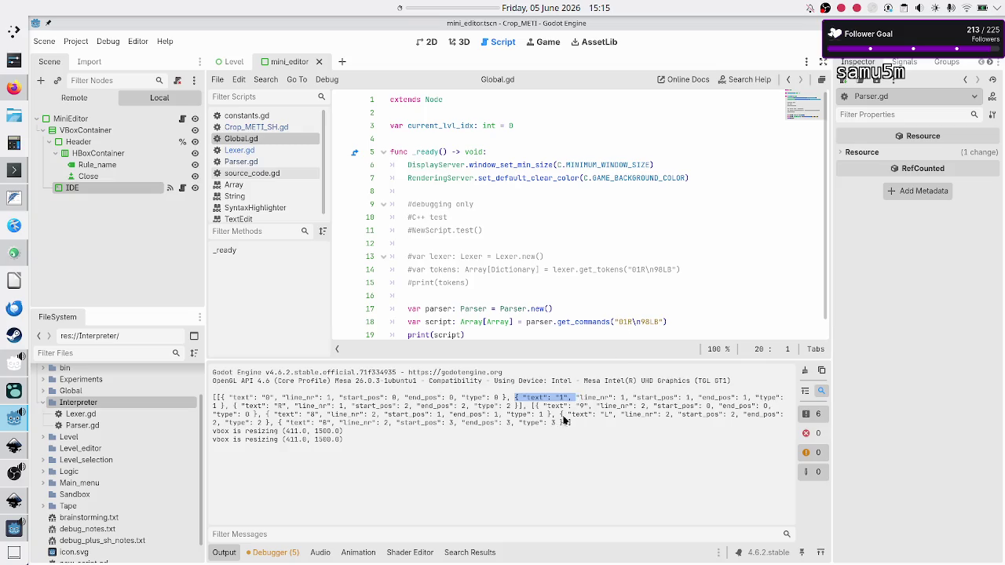
left_click_drag(626, 398, 596, 397)
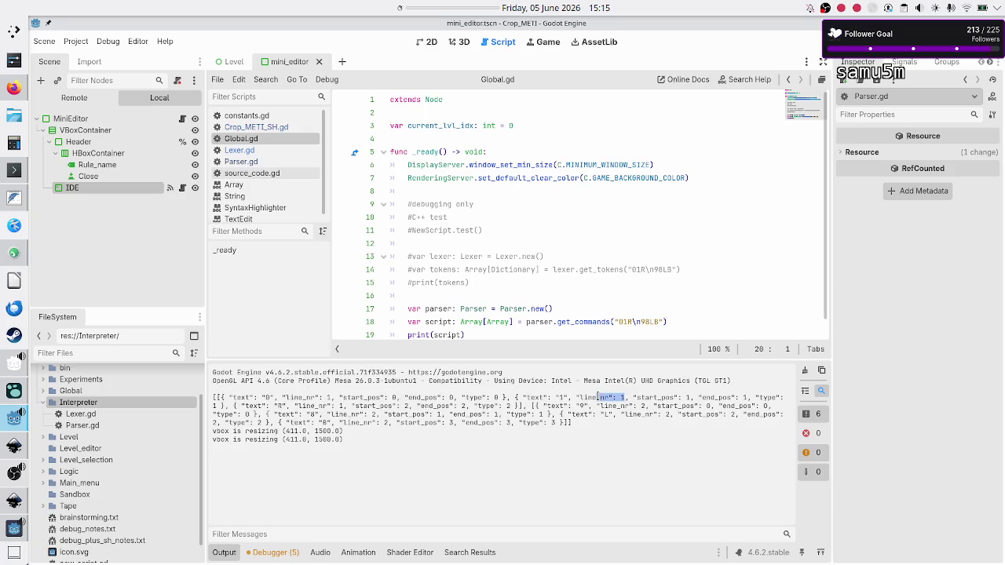
left_click_drag(678, 398, 750, 396)
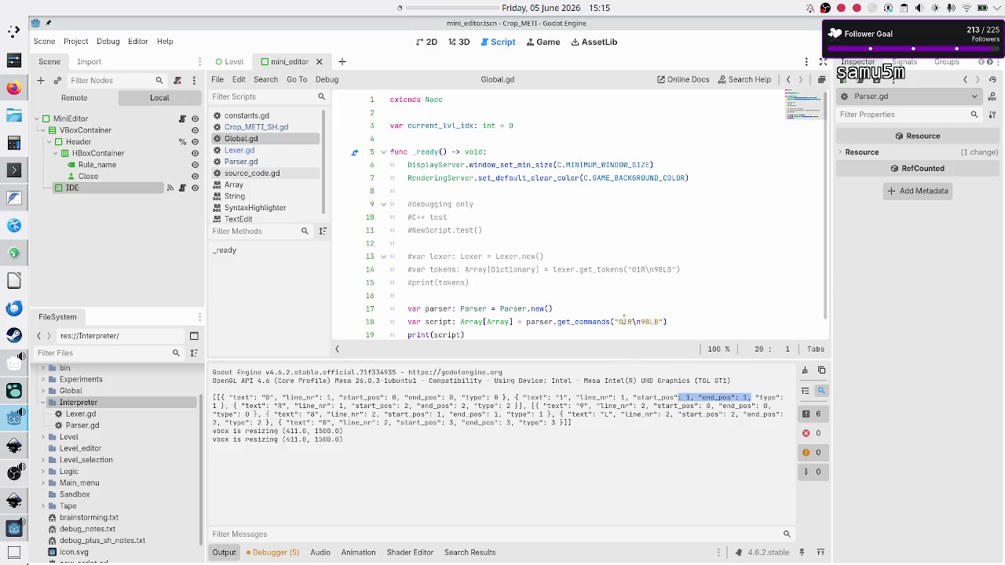
Step: Step through the 01R test string characters in Global.gd
left_click(620, 322)
key("Right")
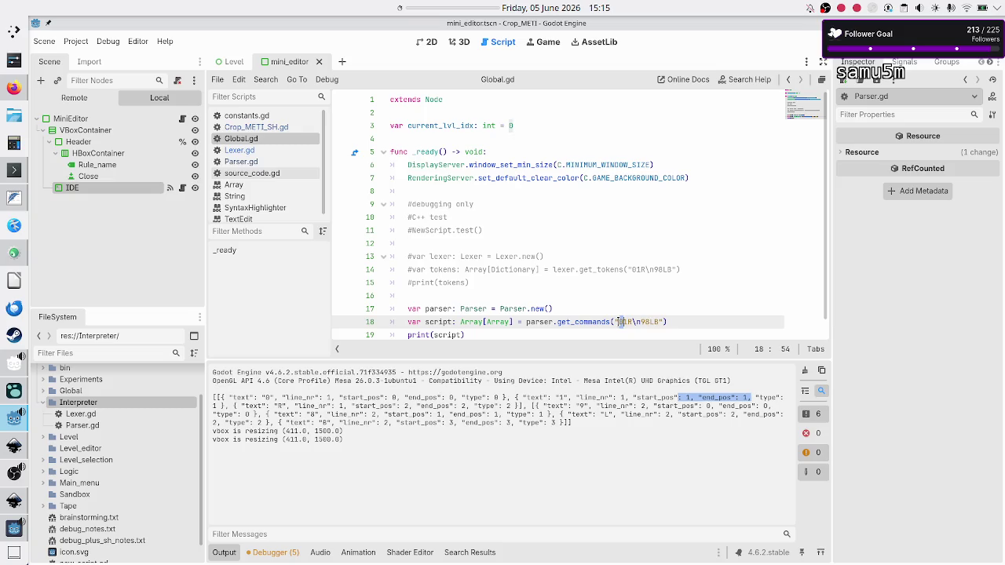
key("Right")
left_click(289, 130)
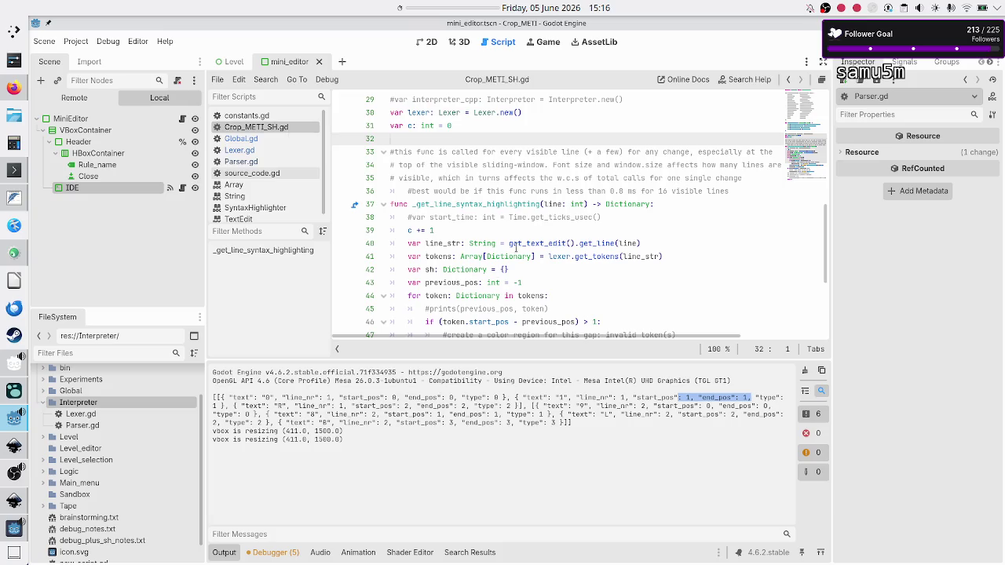
Step: Scroll through Crop_METI_SH.gd's highlighting code and select the gap's start index expression
scroll(516, 248, "down", 4)
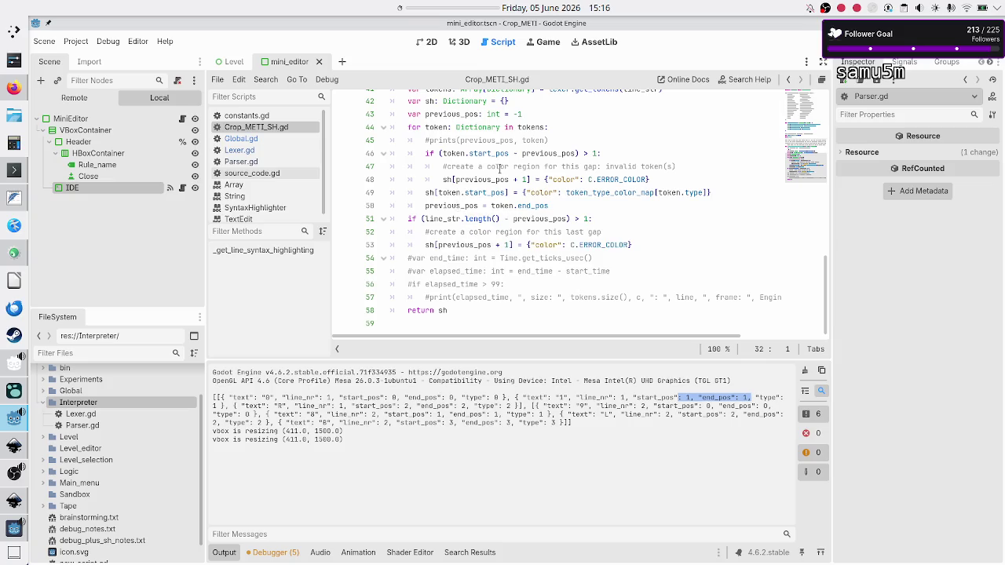
scroll(491, 179, "up", 2)
scroll(491, 179, "right", 1)
scroll(491, 179, "down", 3)
scroll(491, 179, "left", 1)
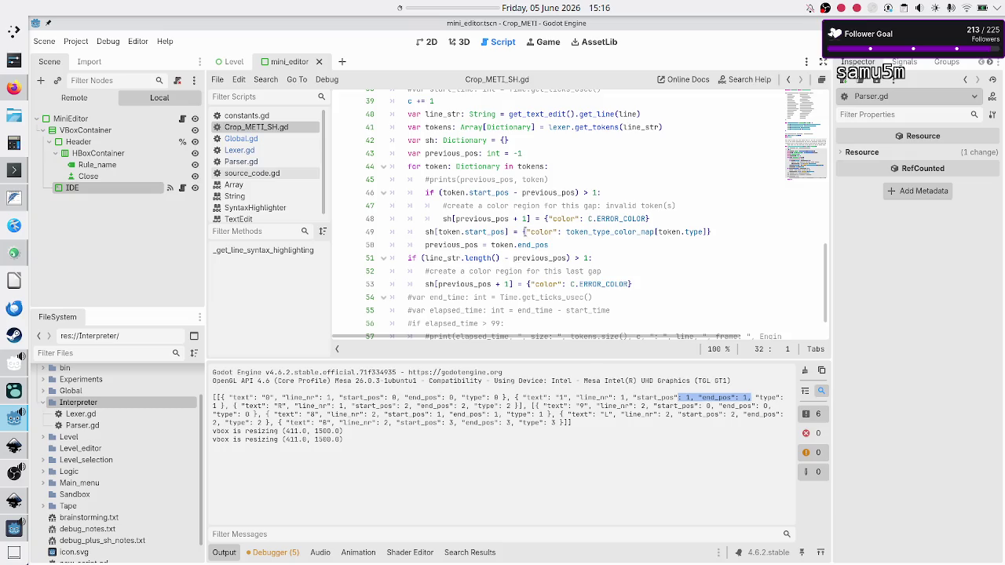
left_click(523, 231)
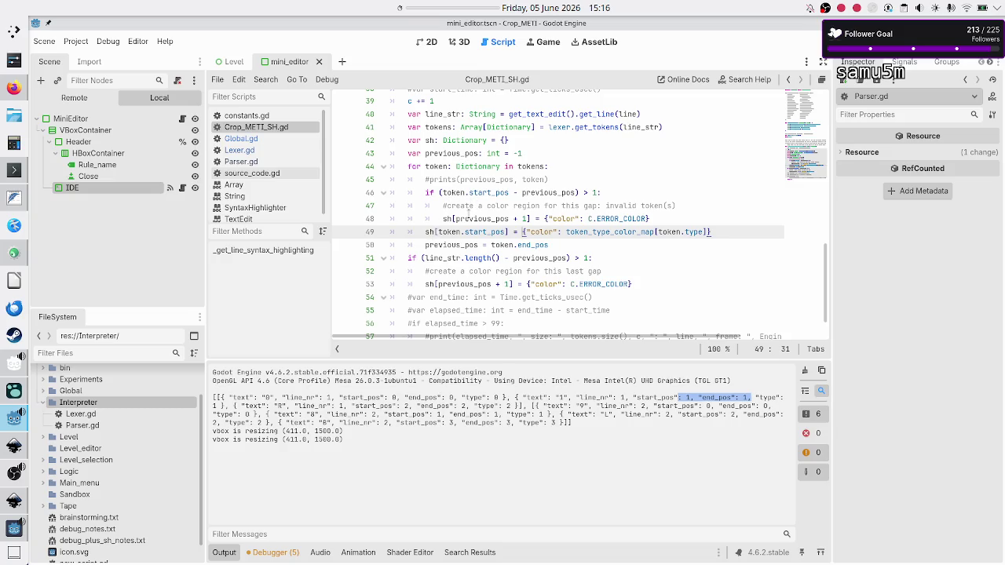
left_click_drag(499, 205, 585, 206)
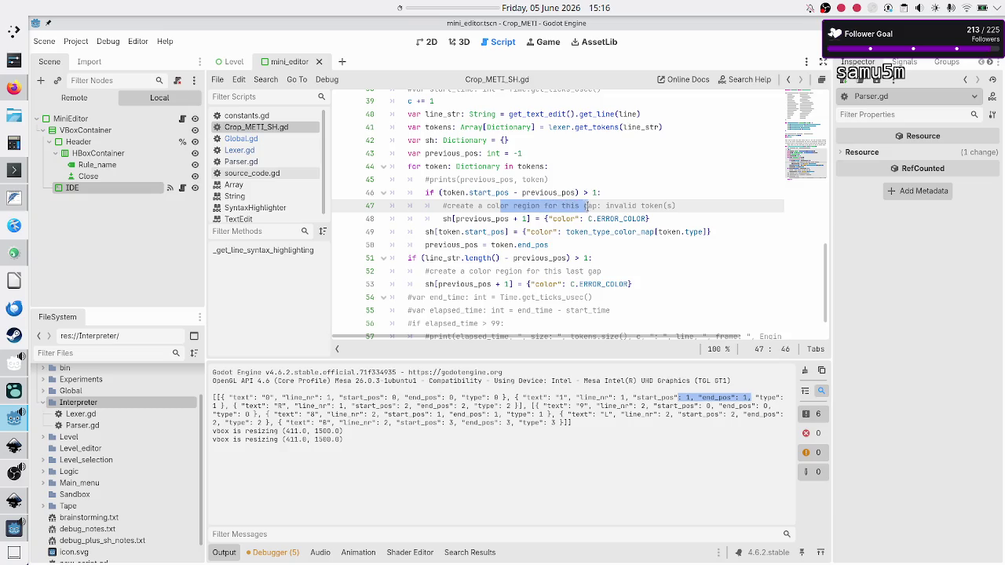
double_click(448, 219)
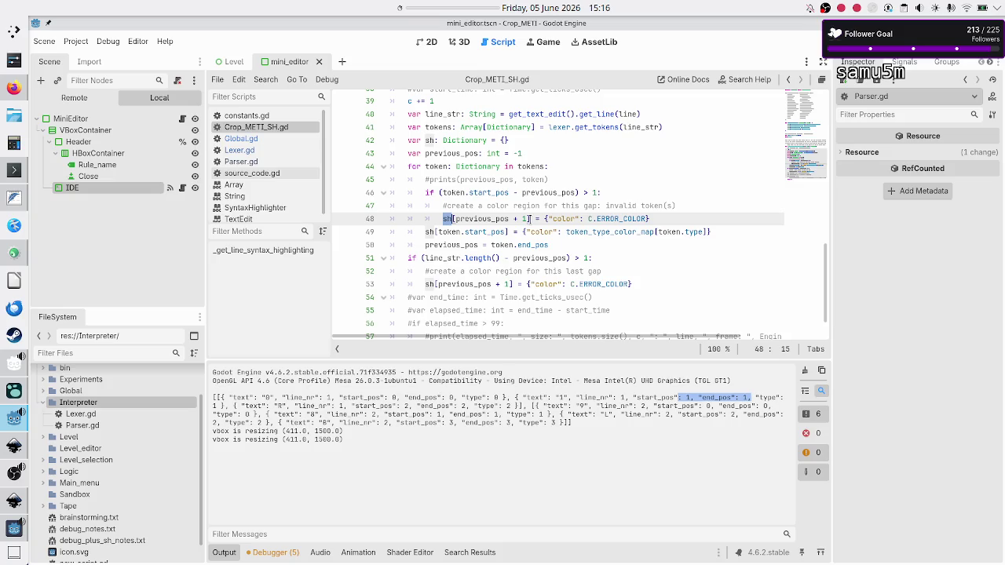
left_click_drag(529, 219, 456, 219)
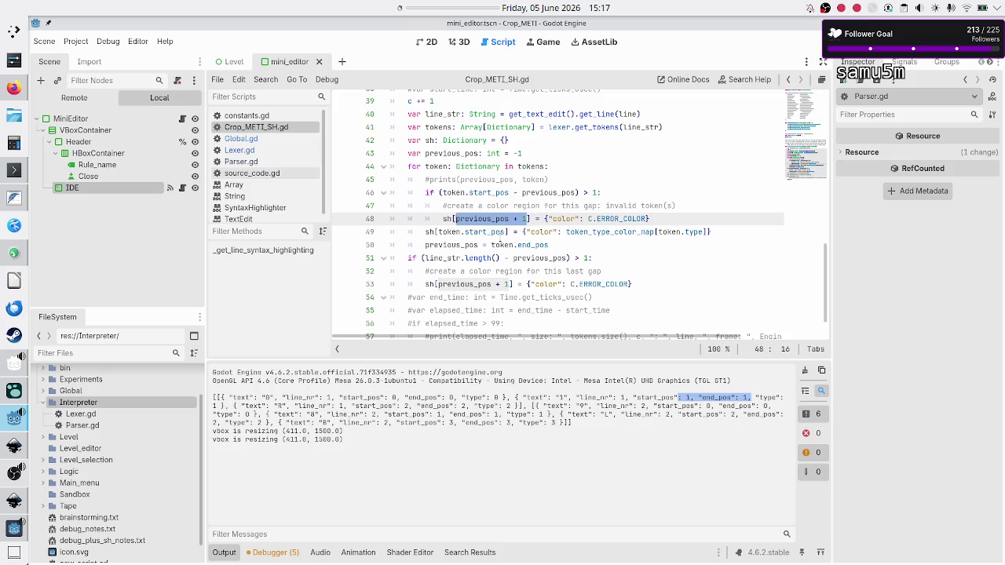
scroll(505, 285, "up", 2)
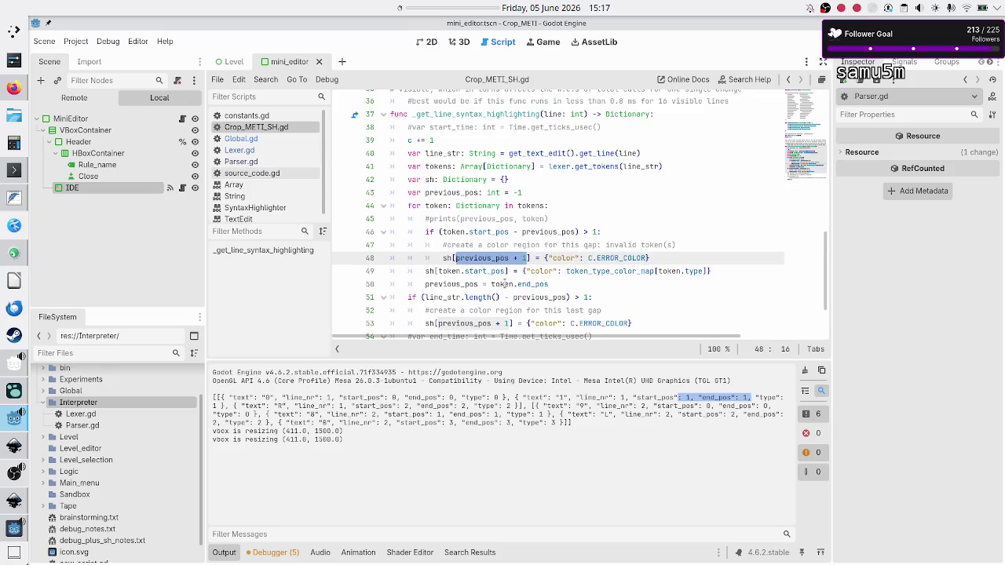
scroll(507, 271, "down", 2)
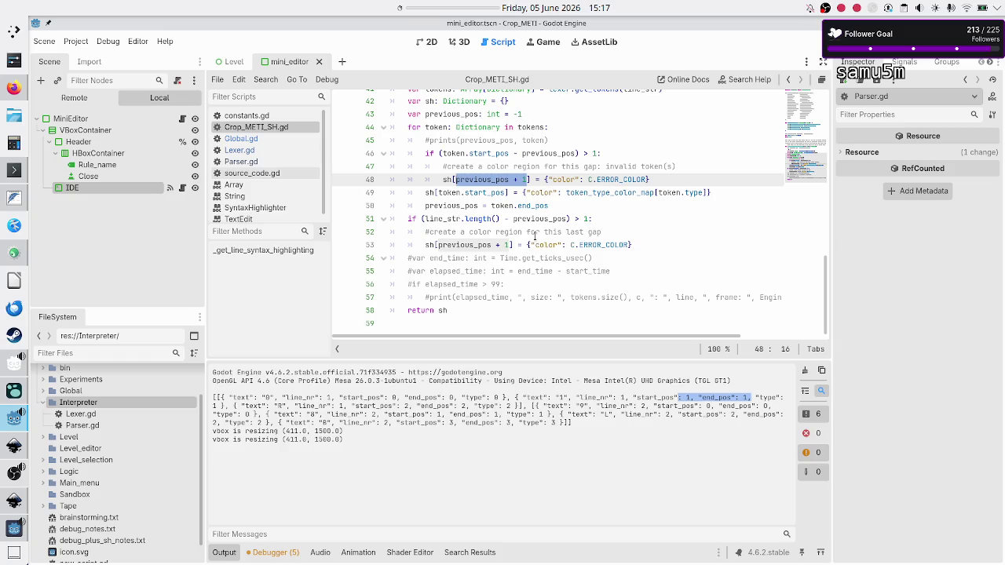
left_click(560, 205)
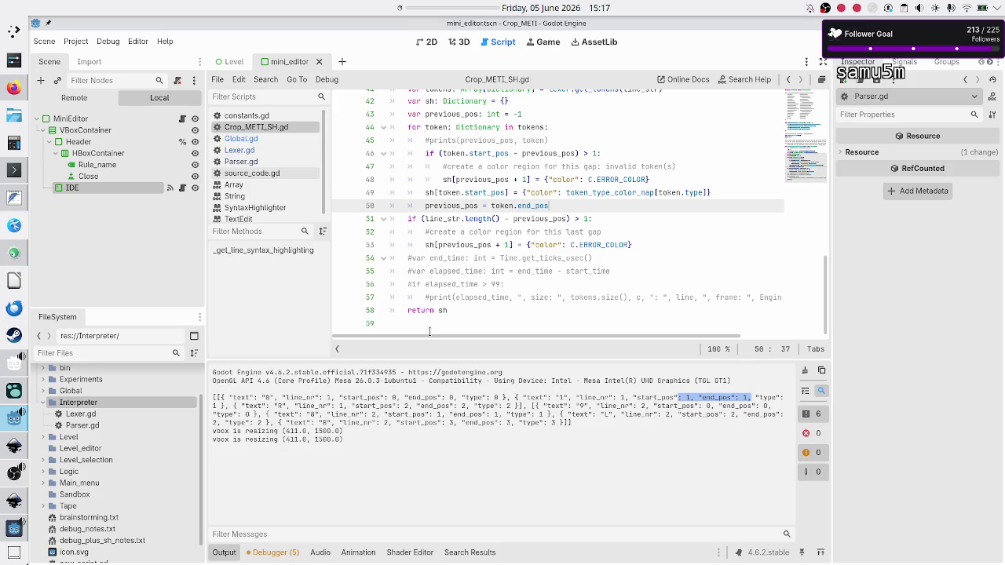
Step: Select the first tokens' start and end positions in Output and compare with previous_pos + 1
left_click(398, 404)
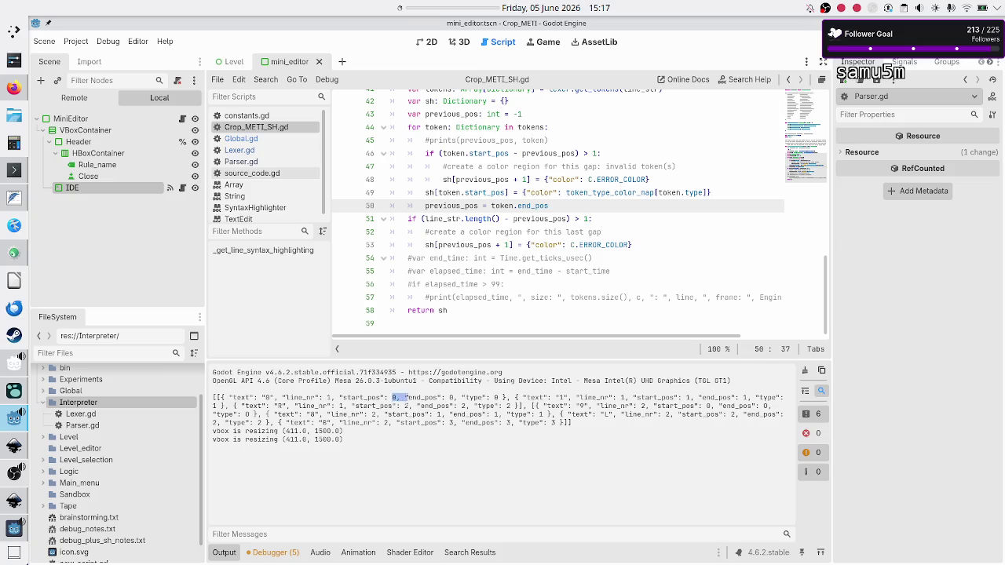
triple_click(385, 400)
left_click(384, 402)
left_click_drag(384, 400, 474, 398)
left_click(474, 398)
left_click_drag(385, 398, 399, 404)
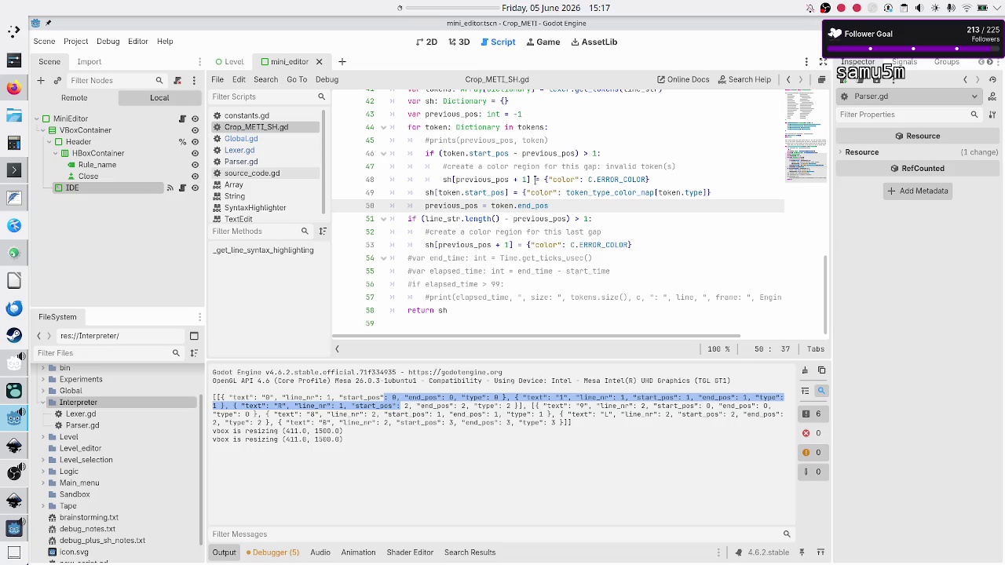
left_click_drag(528, 180, 457, 181)
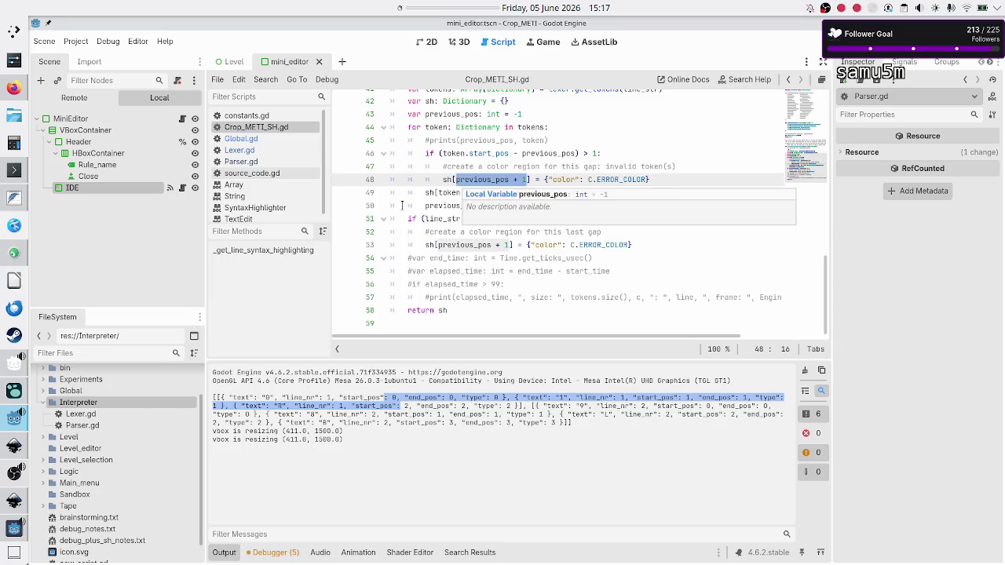
scroll(402, 206, "up", 4)
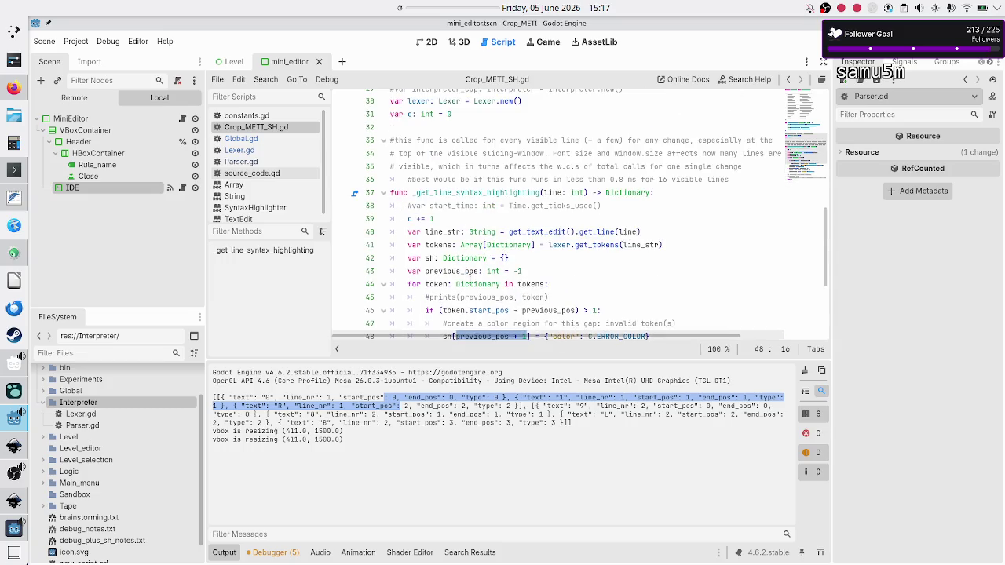
scroll(477, 301, "down", 1)
scroll(477, 301, "up", 8)
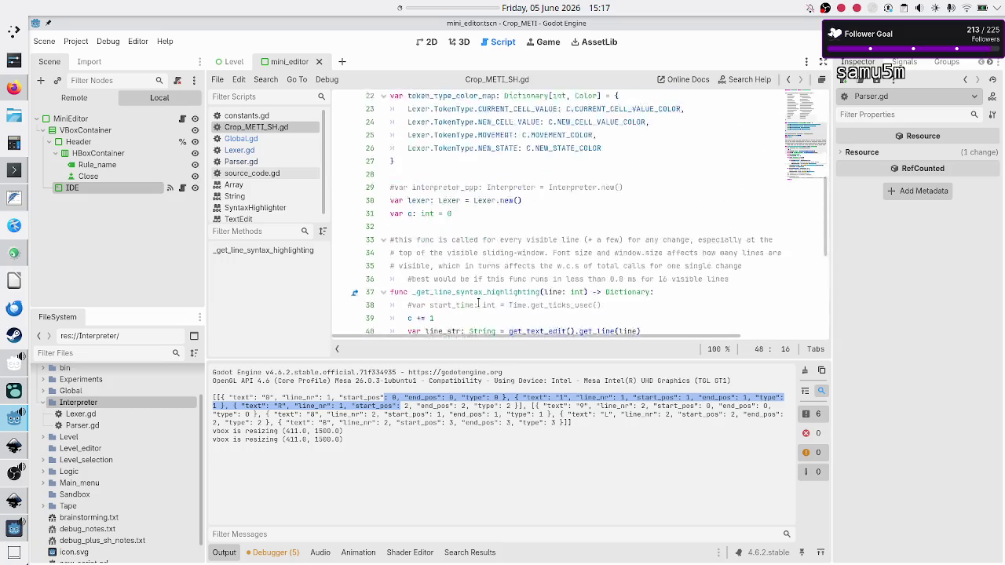
scroll(477, 298, "down", 3)
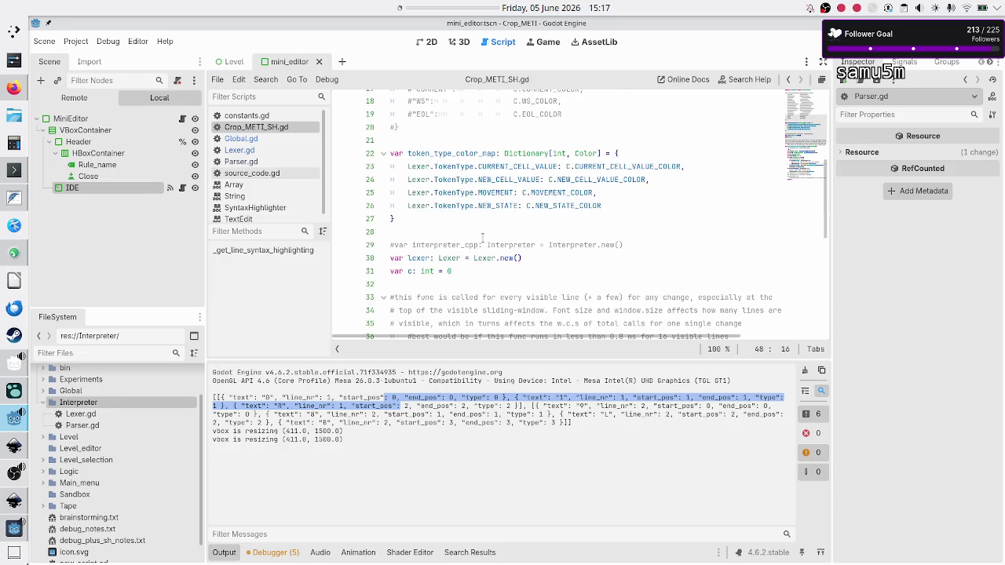
double_click(476, 248)
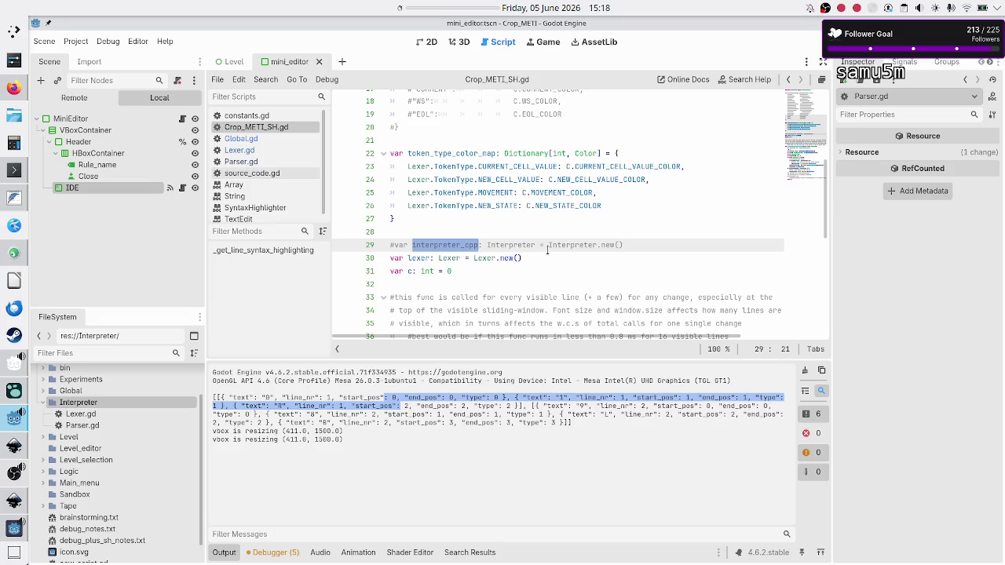
double_click(423, 258)
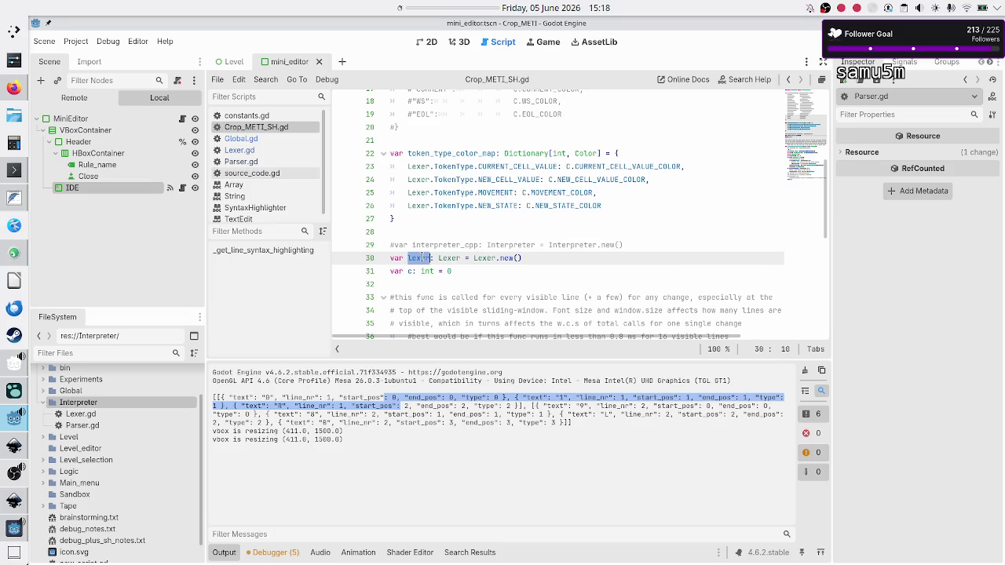
left_click(548, 260)
scroll(555, 241, "down", 5)
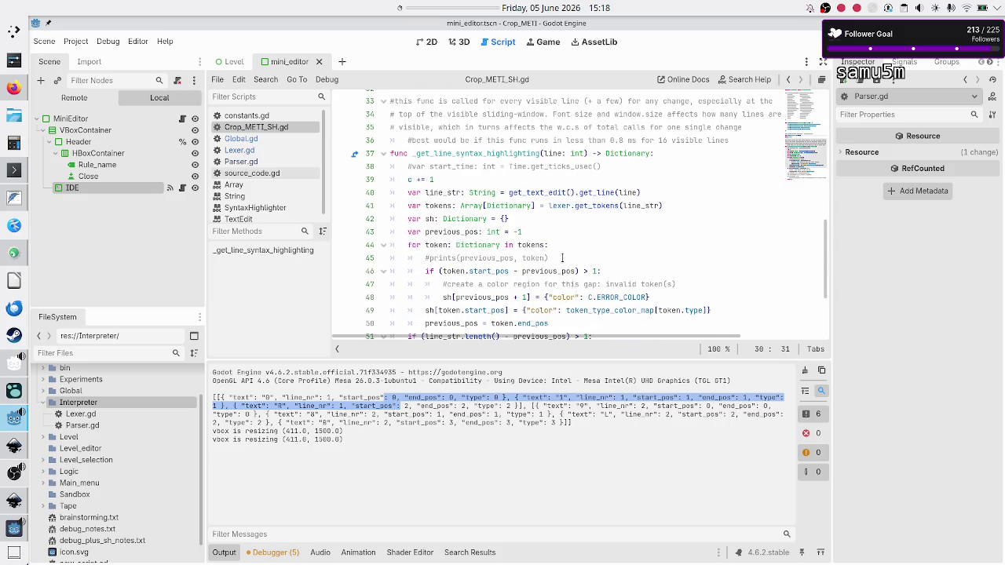
scroll(562, 258, "down", 3)
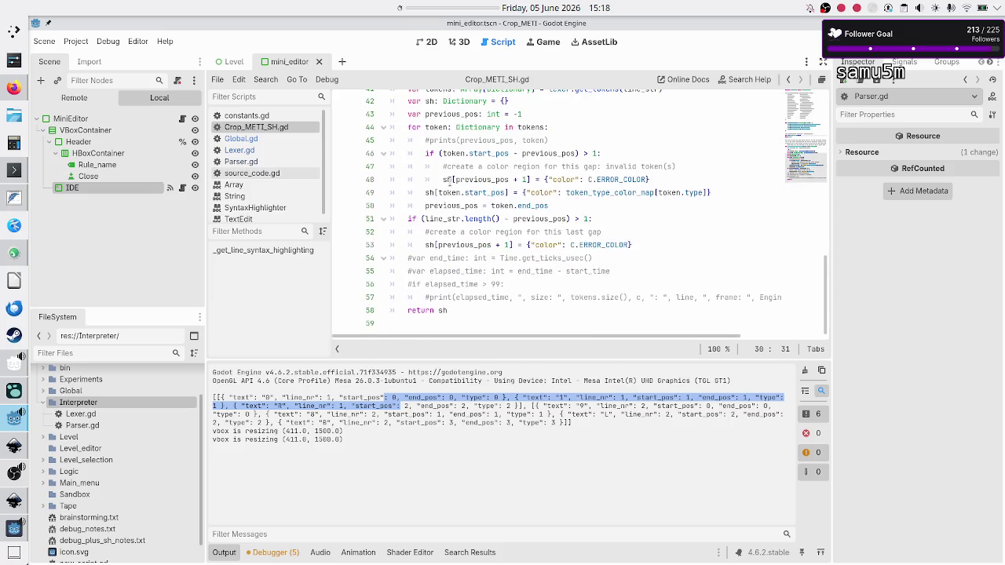
left_click(249, 139)
left_click(418, 401)
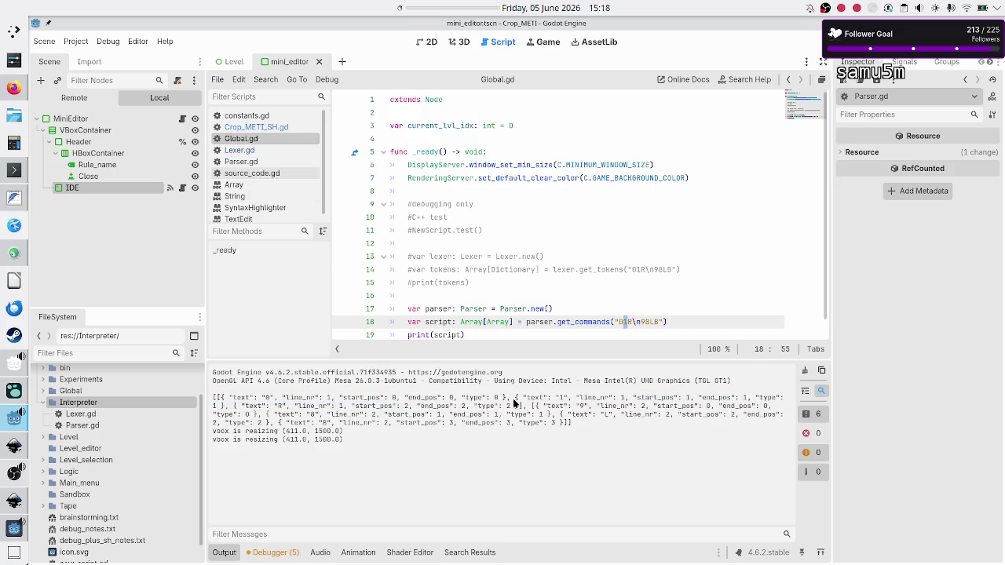
Step: Highlight the first line's token fields in Output, including the R token's line number and positions
left_click_drag(519, 398, 591, 398)
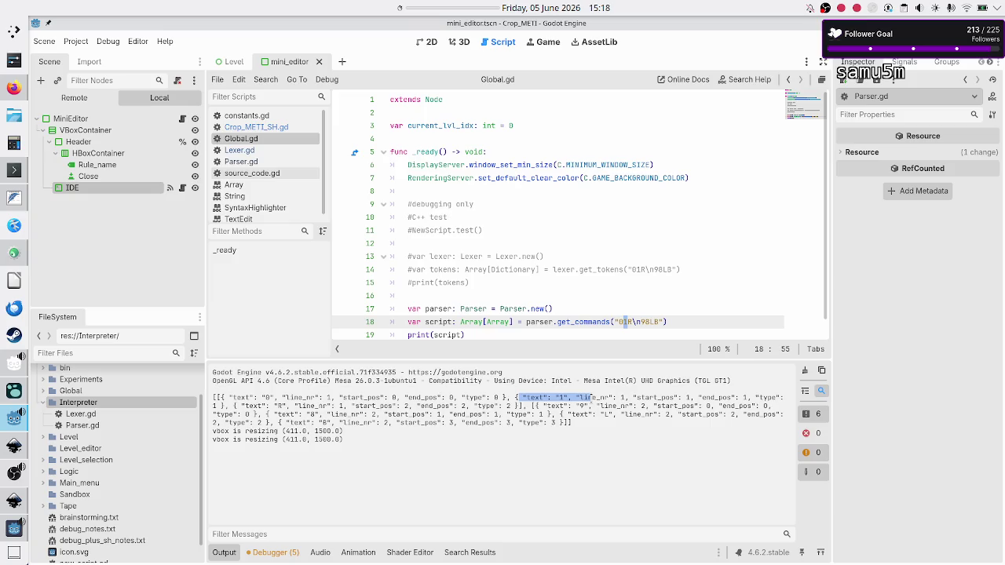
mouse_move(593, 398)
left_mouse_down()
mouse_move(738, 408)
mouse_move(780, 397)
left_mouse_up()
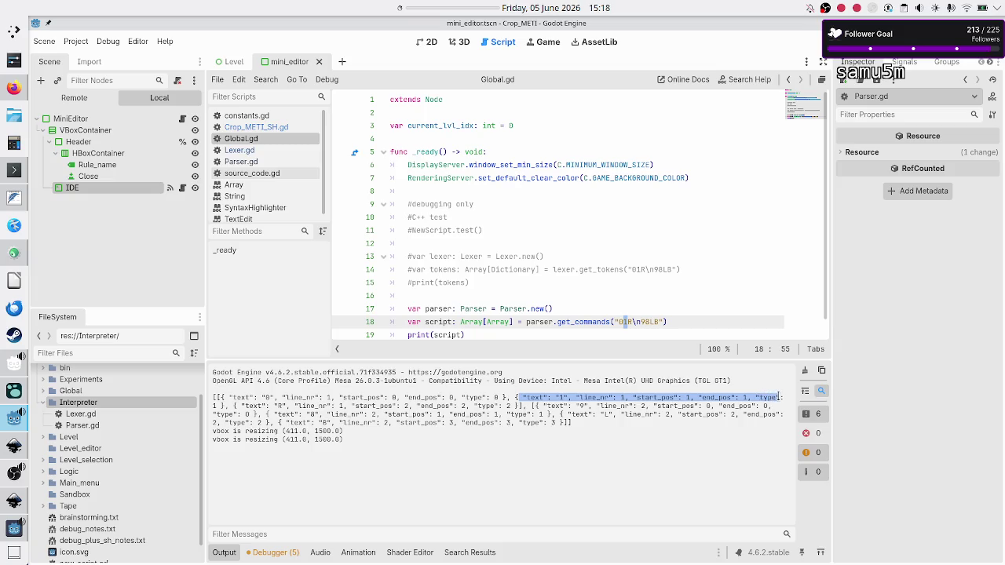
left_click(273, 406)
left_click(285, 398, "shift")
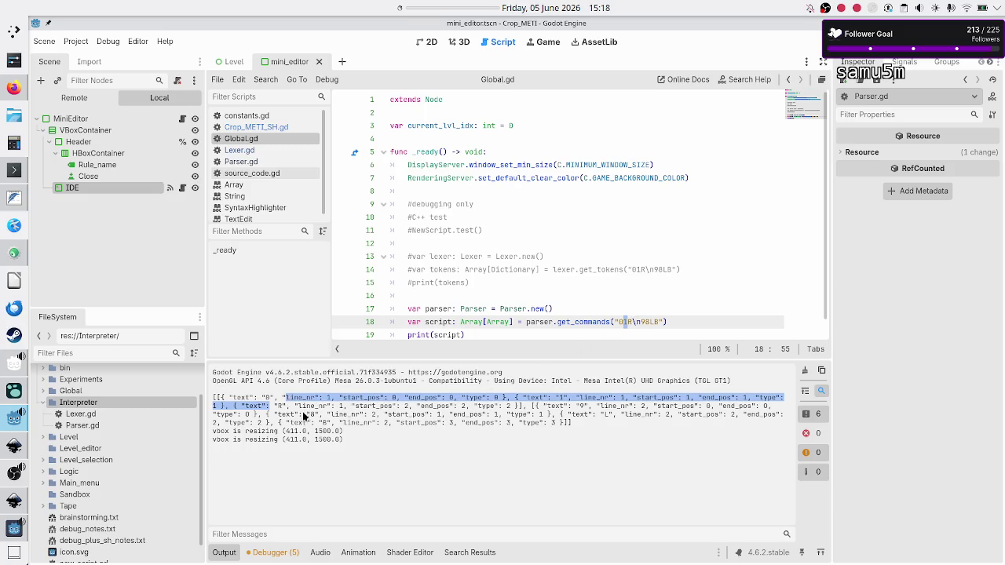
mouse_move(301, 406)
left_mouse_down()
mouse_move(360, 398)
mouse_move(340, 407)
mouse_move(409, 406)
left_mouse_up()
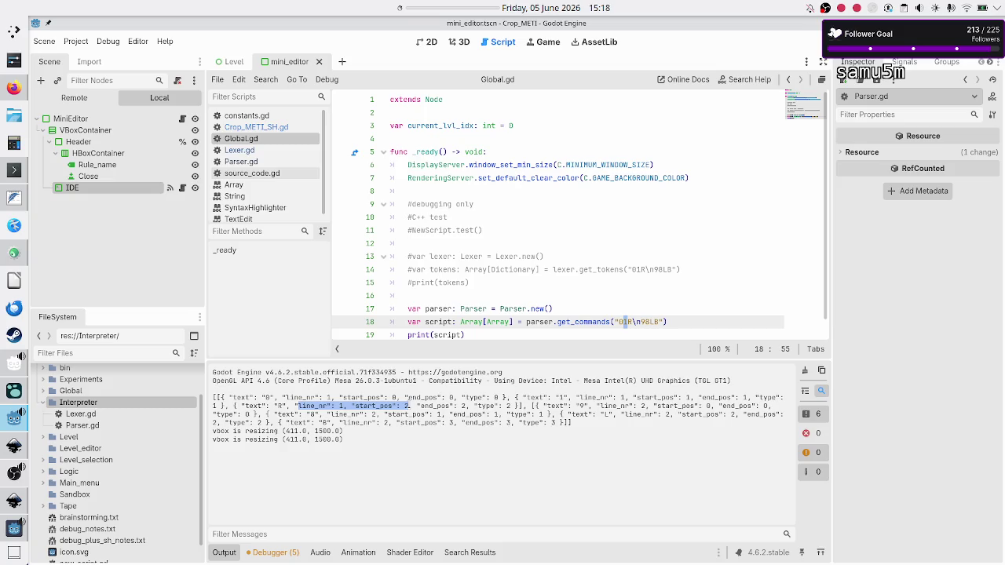
left_click_drag(409, 406, 509, 404)
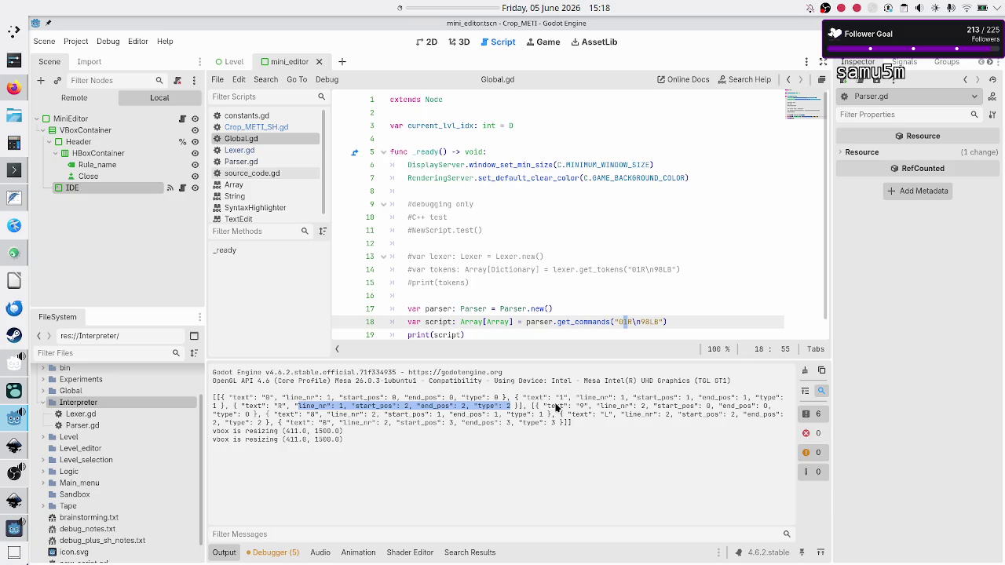
Step: Highlight the 9 token's text, line number, positions and type values
double_click(557, 406)
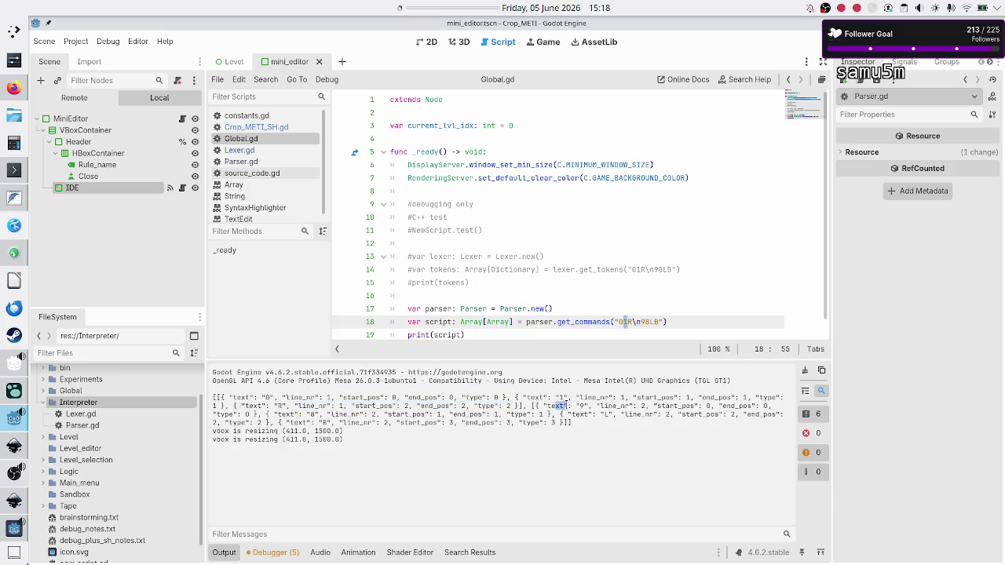
left_click(526, 407)
left_click(531, 408)
double_click(580, 406)
left_click_drag(625, 407, 764, 406)
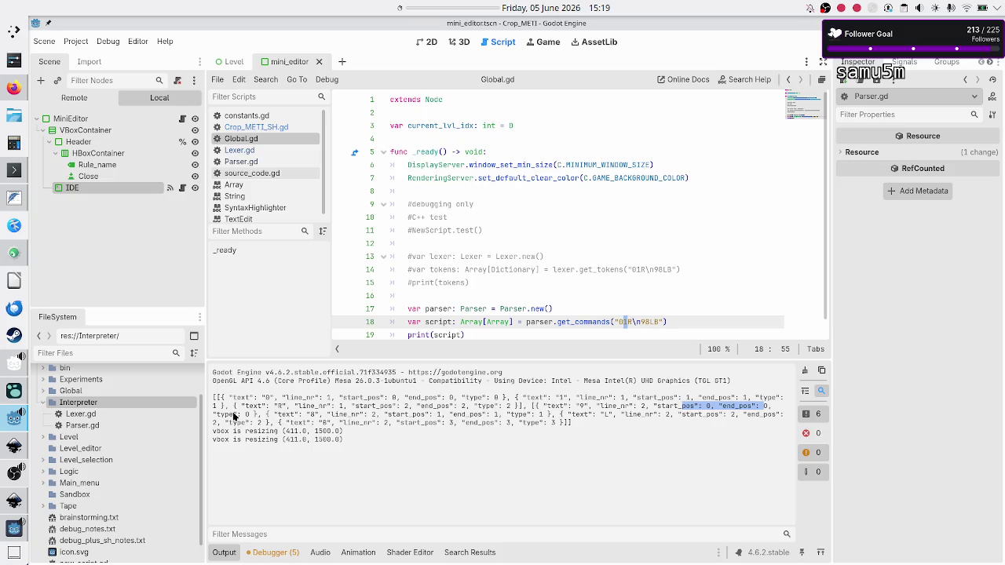
left_click_drag(228, 414, 258, 413)
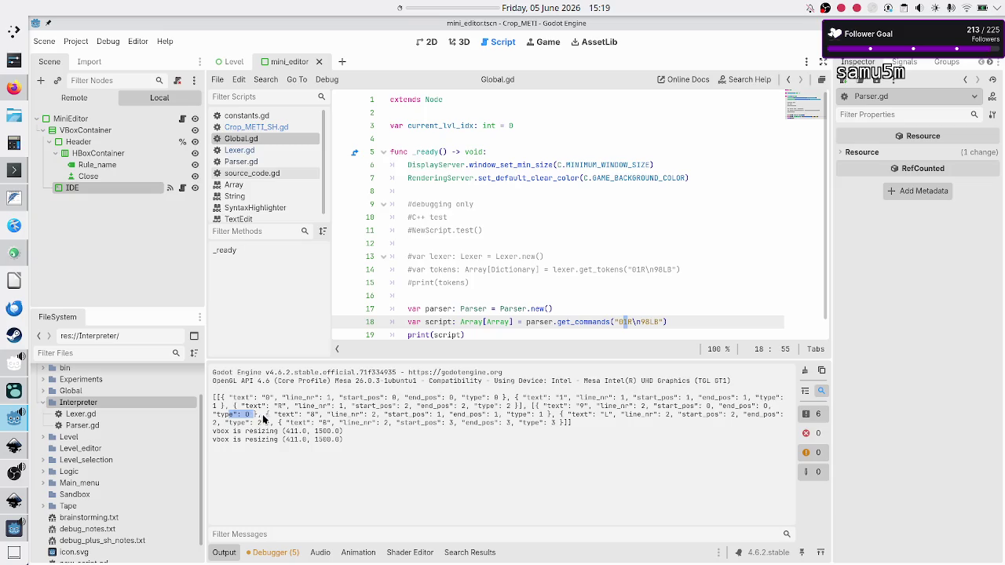
Step: Highlight the 8 and L token entries of the second line in the Output
left_click_drag(274, 414, 324, 414)
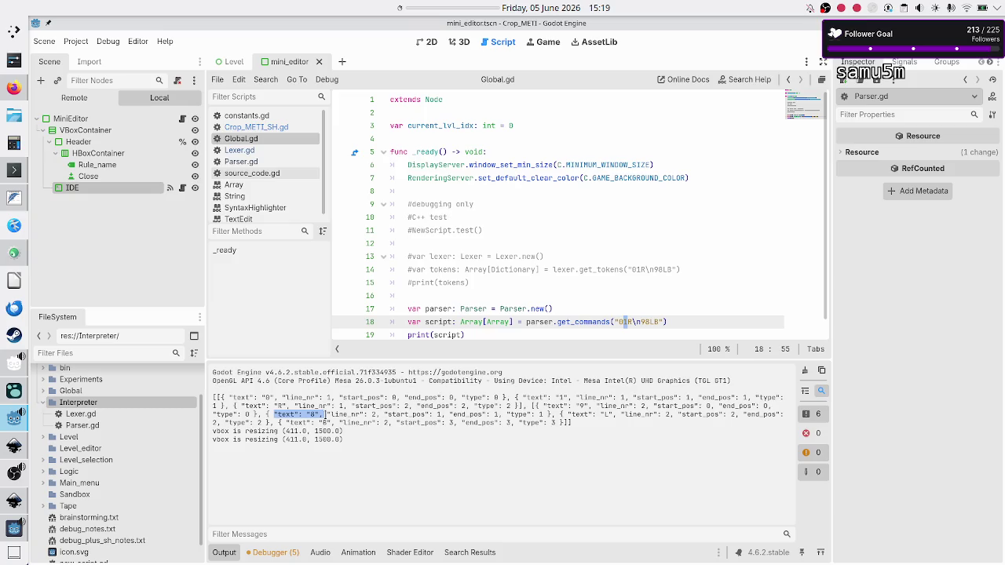
left_click_drag(324, 414, 613, 416)
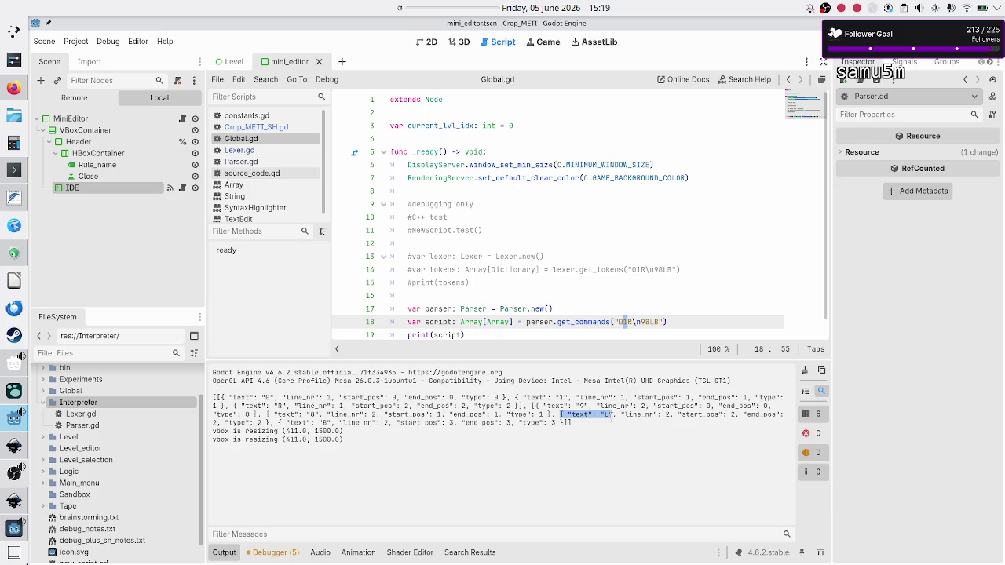
mouse_move(612, 416)
left_mouse_down()
mouse_move(662, 424)
mouse_move(662, 415)
mouse_move(781, 414)
left_mouse_up()
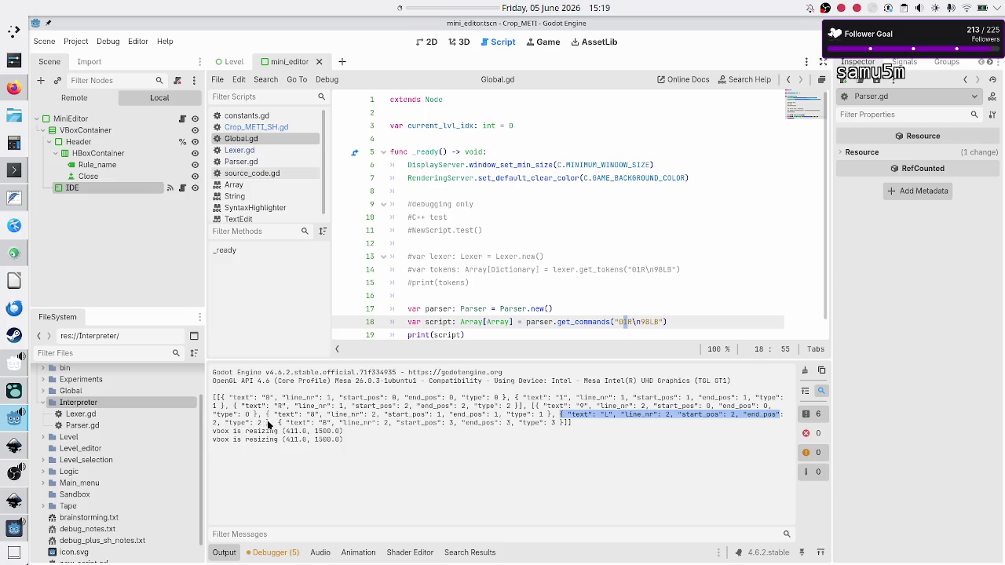
left_click_drag(281, 424, 503, 423)
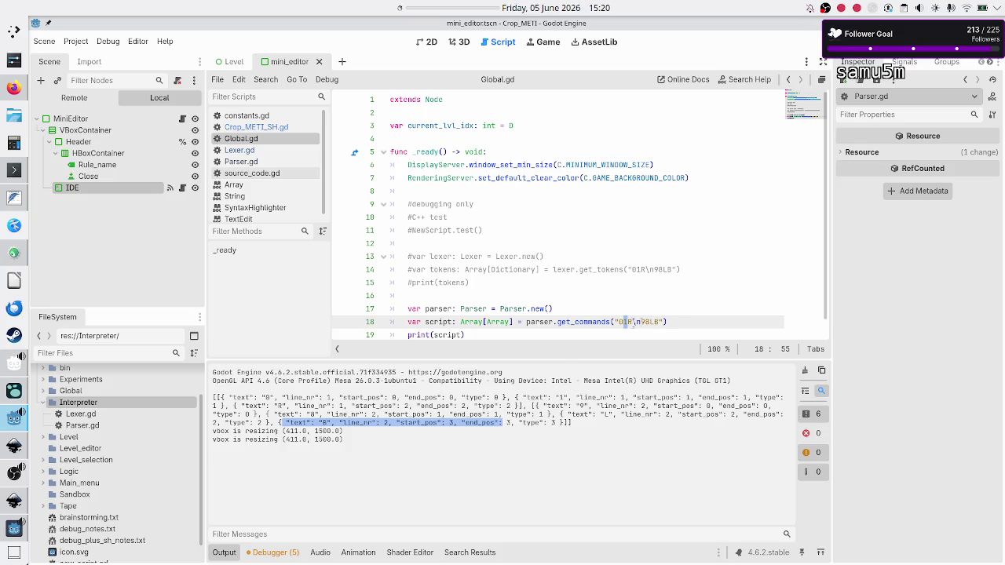
mouse_move(522, 422)
left_mouse_down()
mouse_move(569, 422)
mouse_move(393, 406)
mouse_move(330, 381)
mouse_move(214, 397)
left_mouse_up()
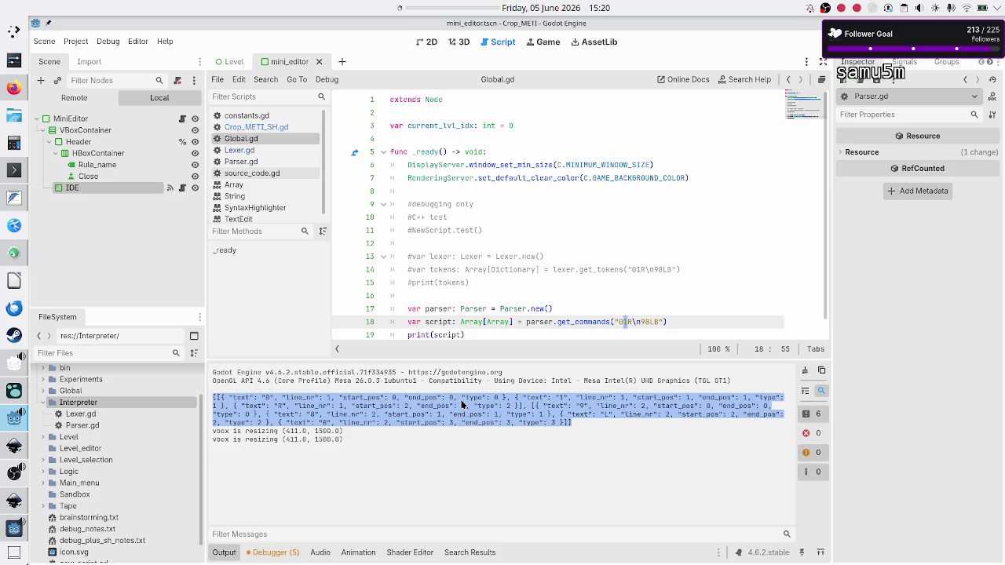
left_click(402, 401)
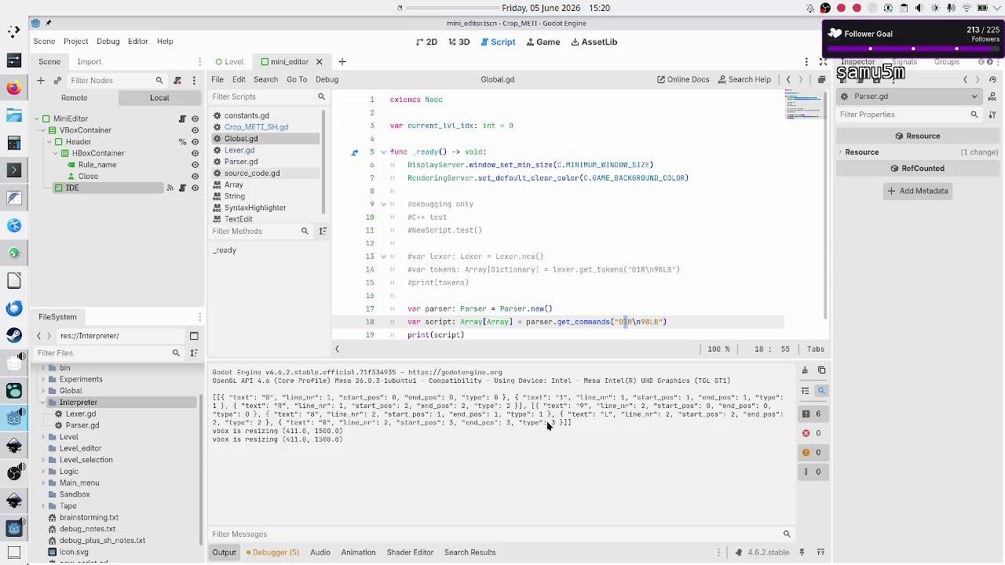
Step: Inspect the parser line 17 in Global.gd, open Parser.gd, and switch to the untitled notes
left_click(508, 308)
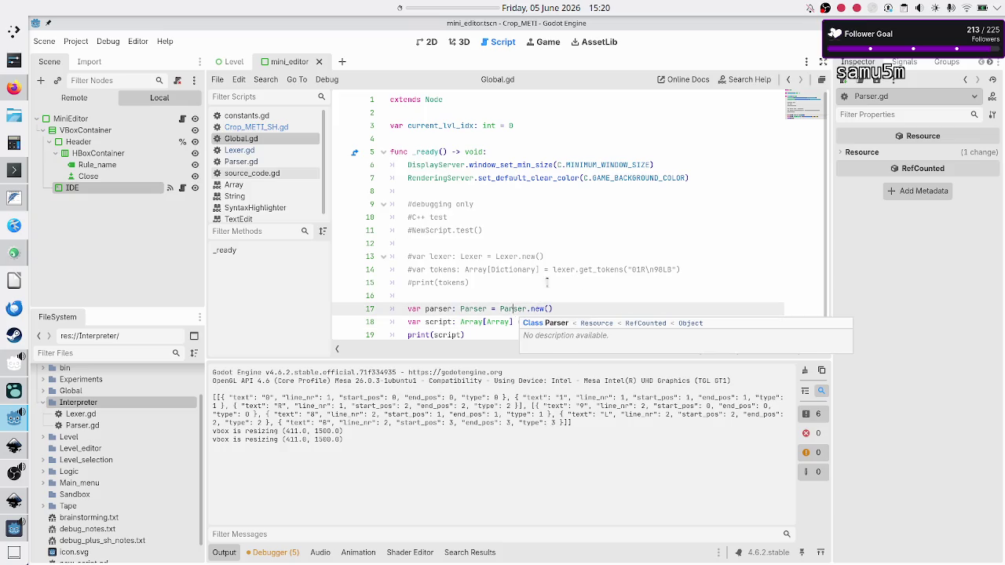
scroll(562, 278, "down", 1)
left_click(600, 294)
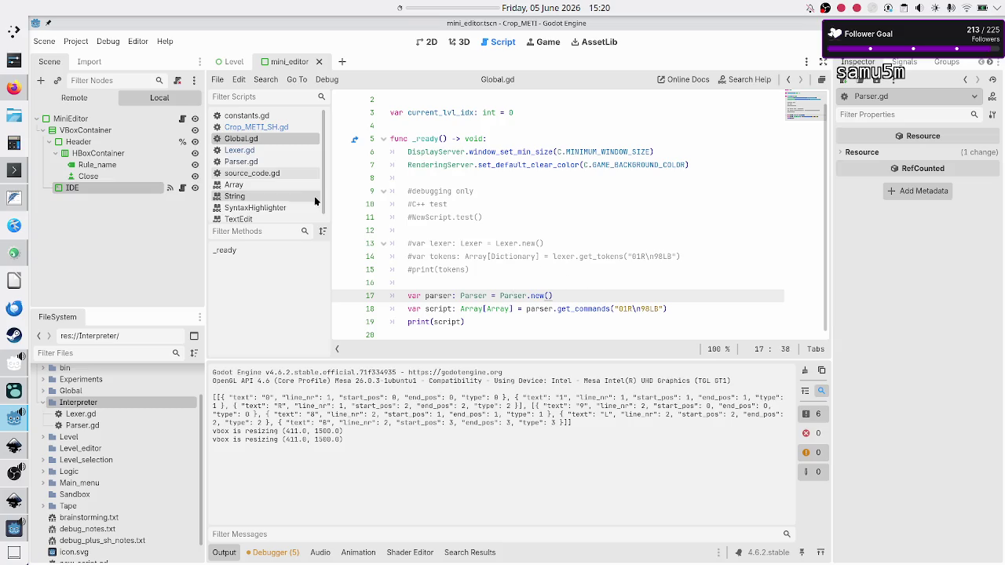
left_click(266, 162)
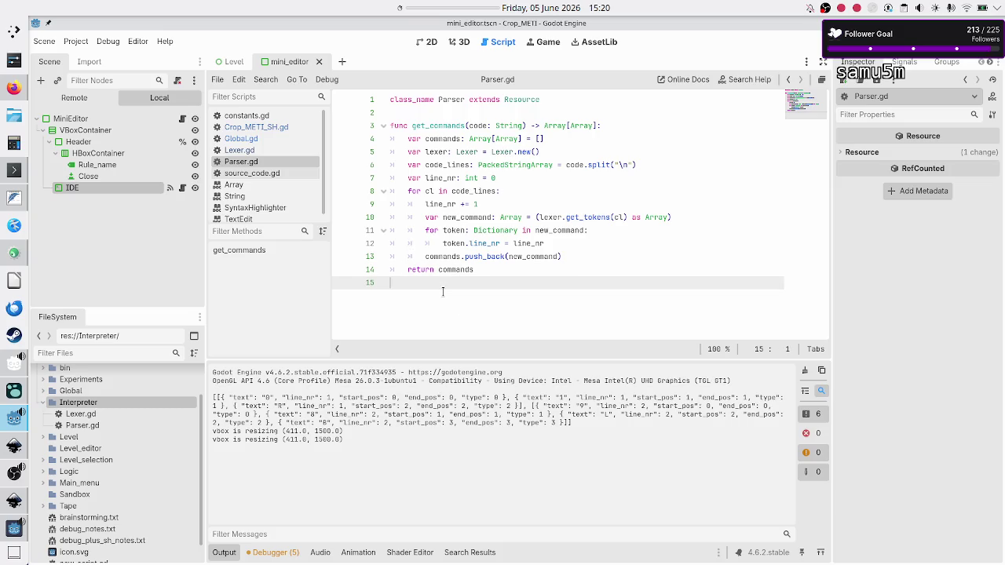
left_click(14, 201)
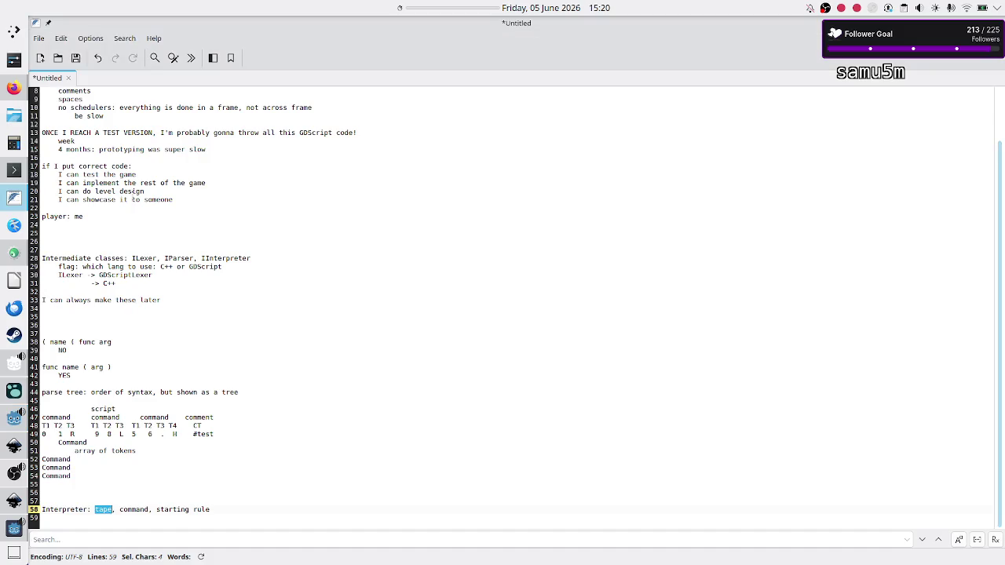
Step: Review the first eleven lines of the lexer/parser/interpreter notes, then return to Godot
left_click_drag(139, 174, 48, 92)
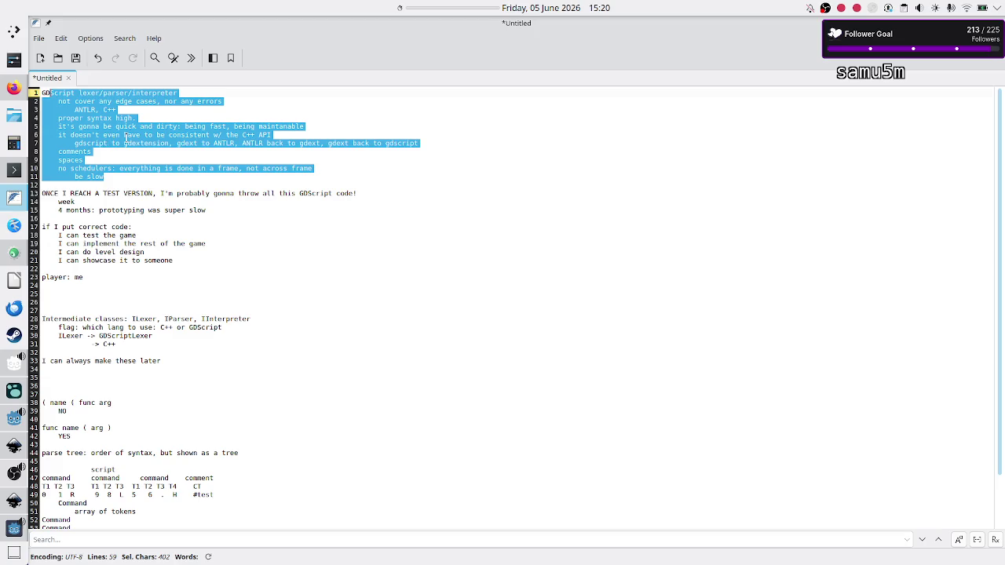
left_click(126, 138)
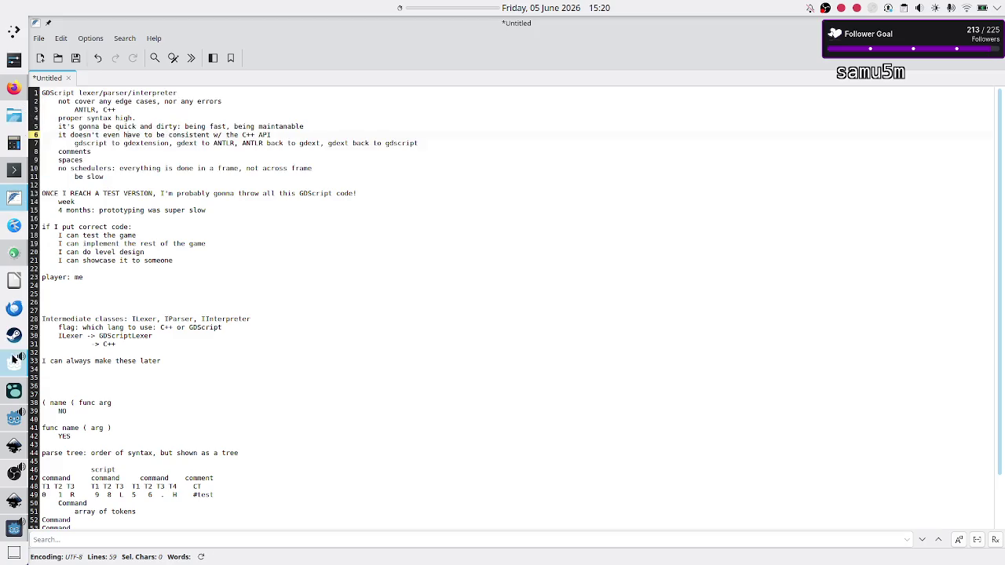
mouse_move(17, 400)
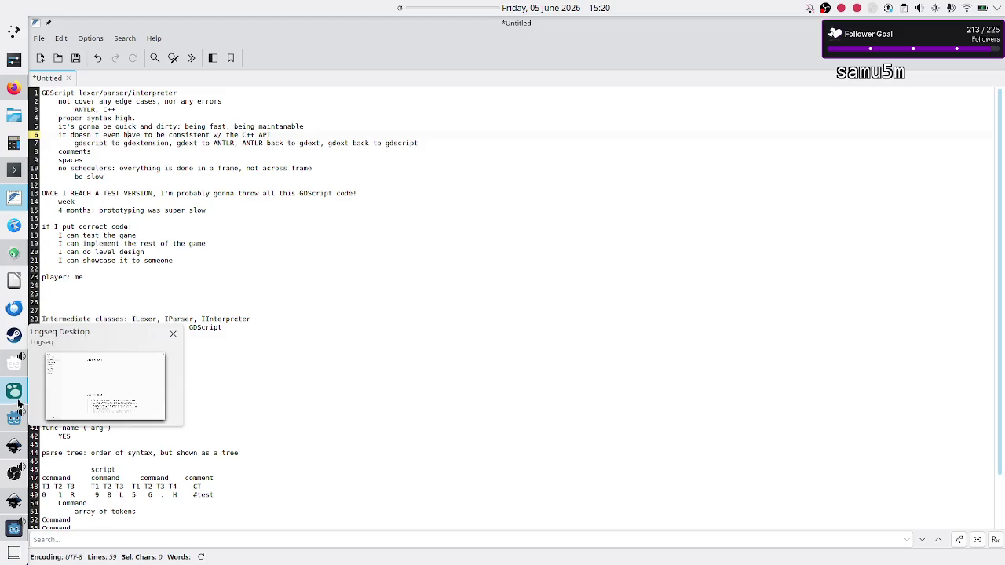
left_click(14, 419)
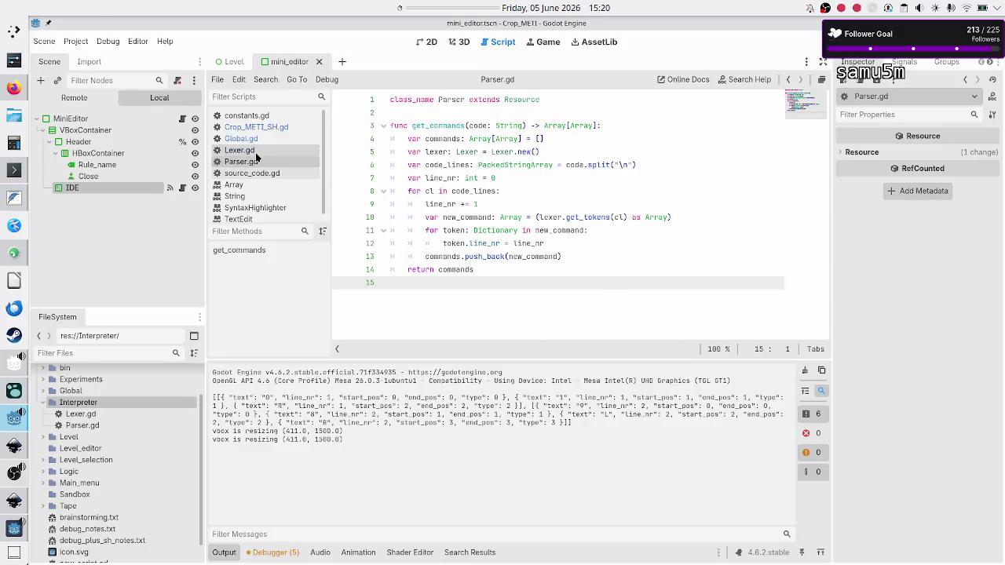
Step: In Global.gd, comment out the two parser test lines and print(script) with #
left_click(276, 138)
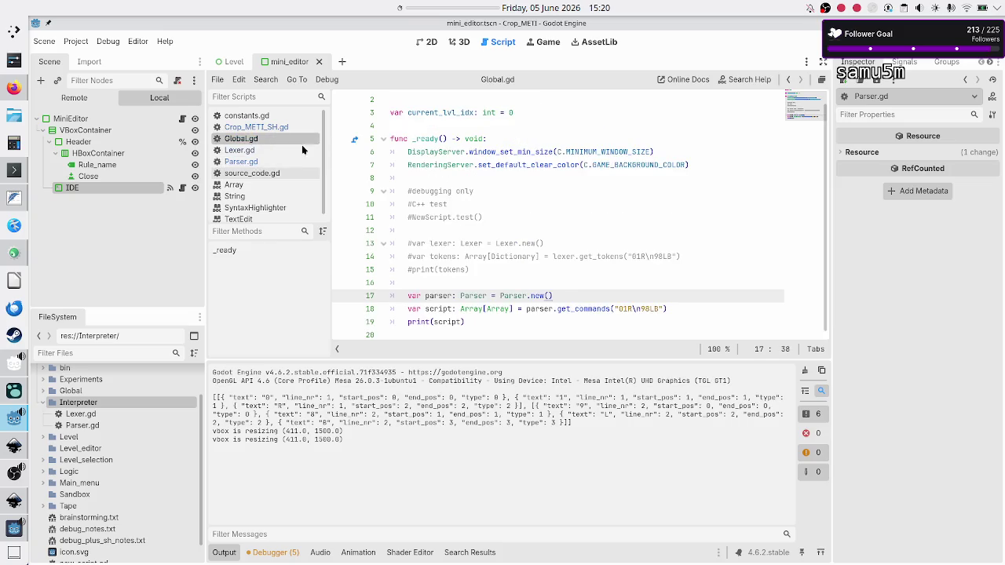
left_click(406, 295)
type("#")
key("Down")
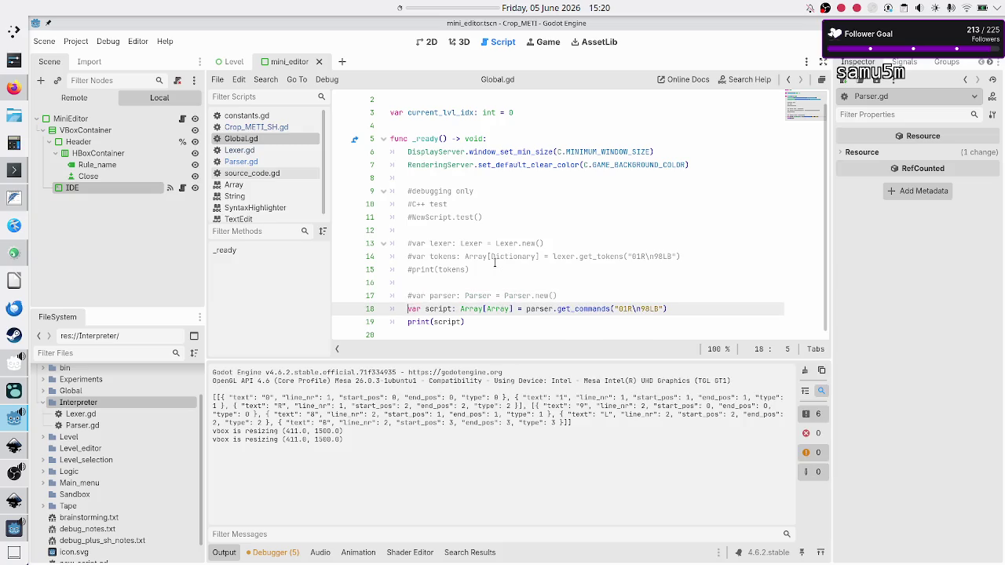
type("#")
key("Down")
type("#")
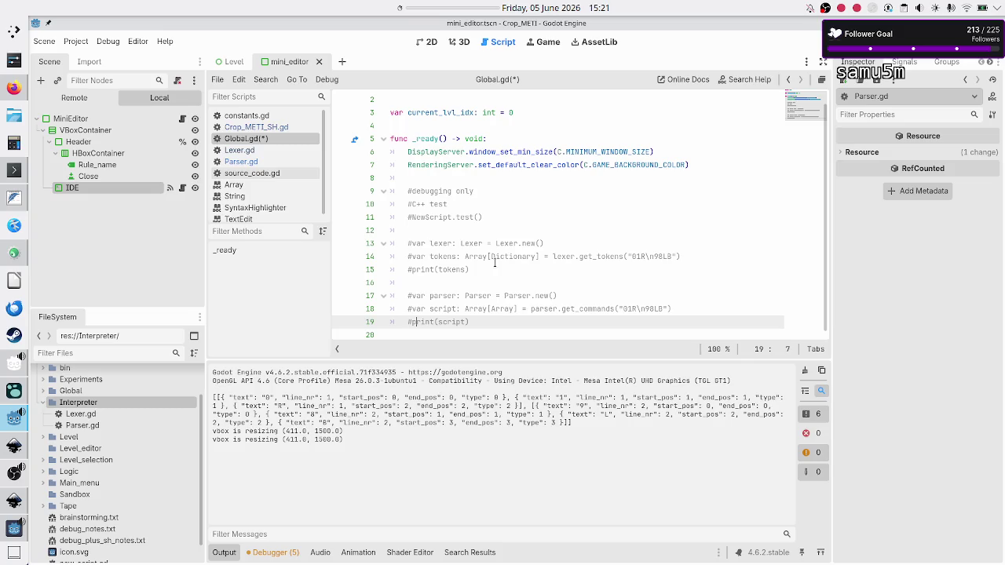
Step: Add test lines var tape: Tape = Tape.new() and print(tape) below the parser tests
key("Down")
key("Return")
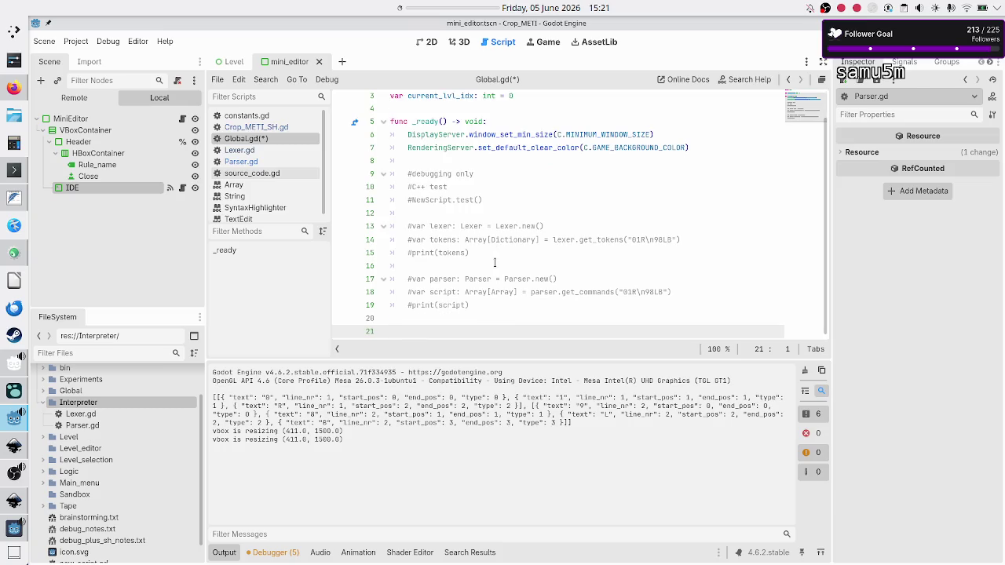
type("ar tape: ")
type("Tape")
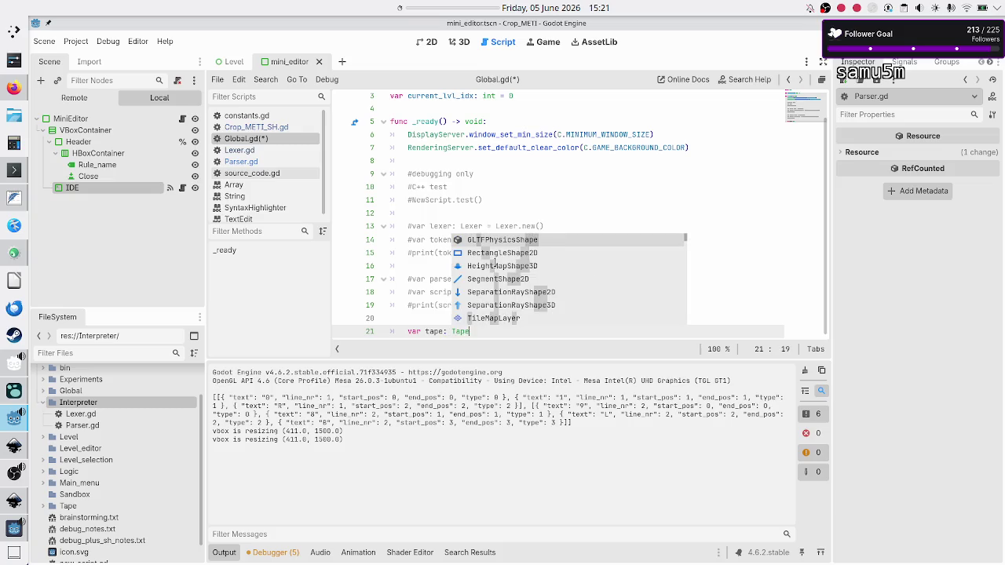
type(" = Tape")
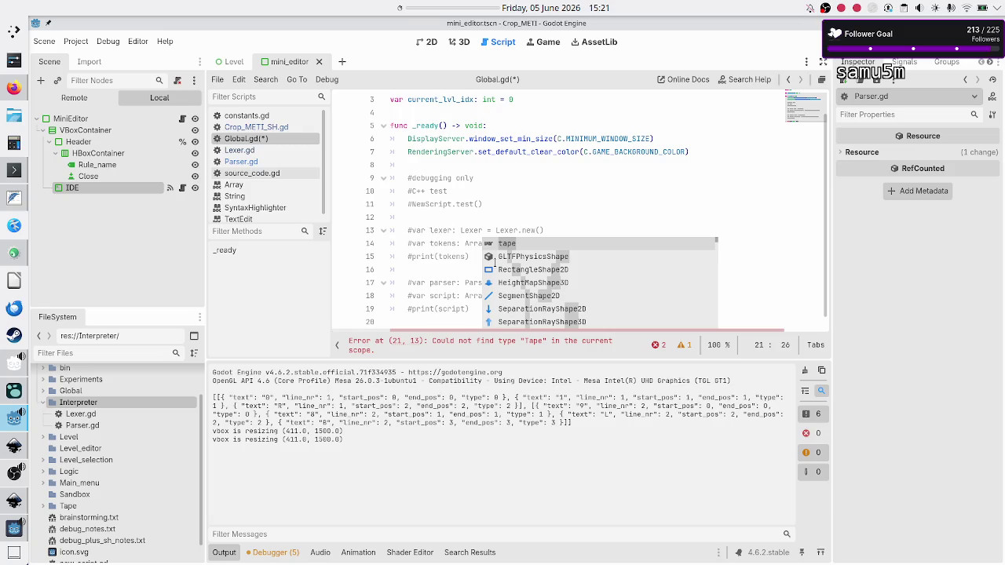
type(".new()")
key("Return")
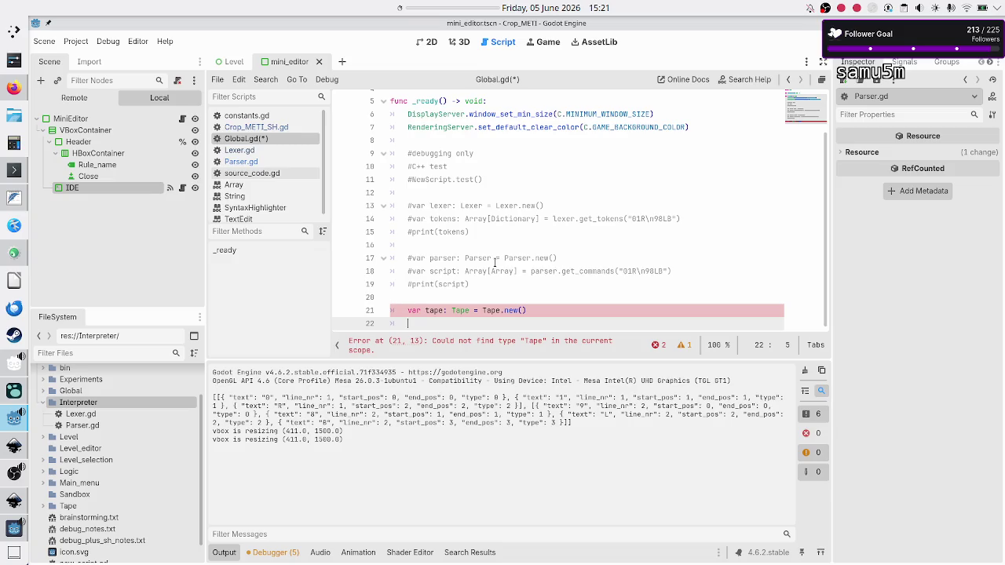
type("?")
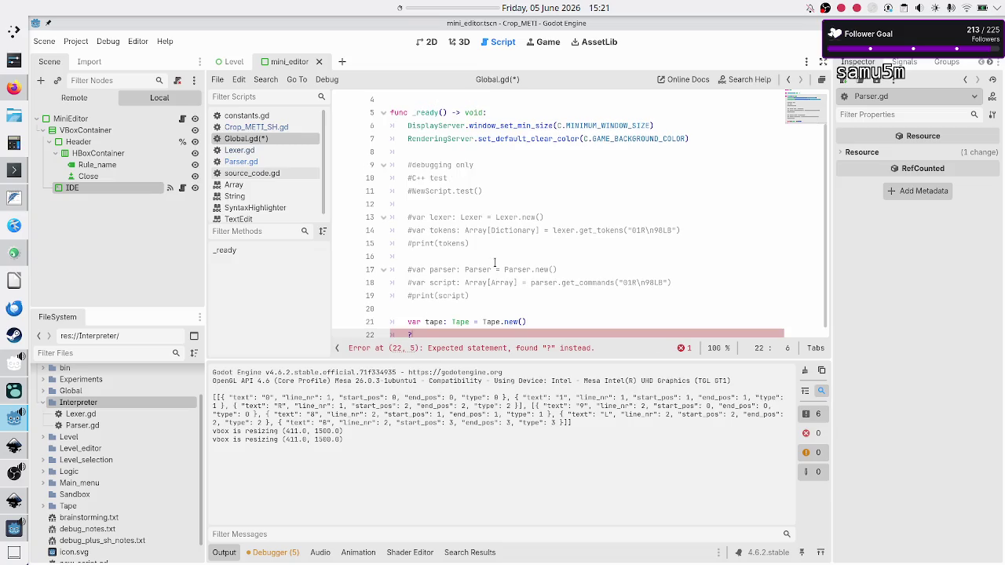
key("BackSpace")
type("print(tap")
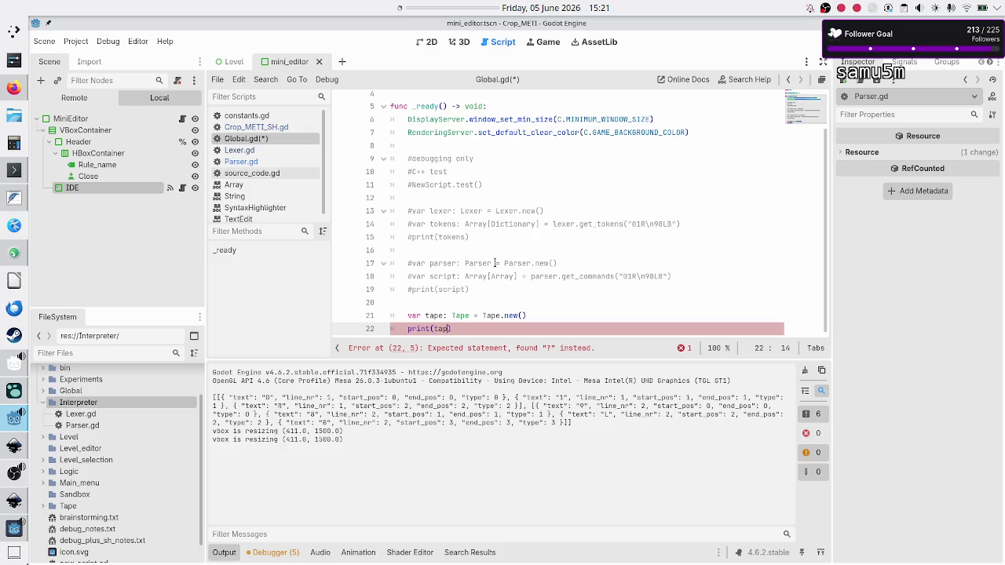
type("e")
key("Escape")
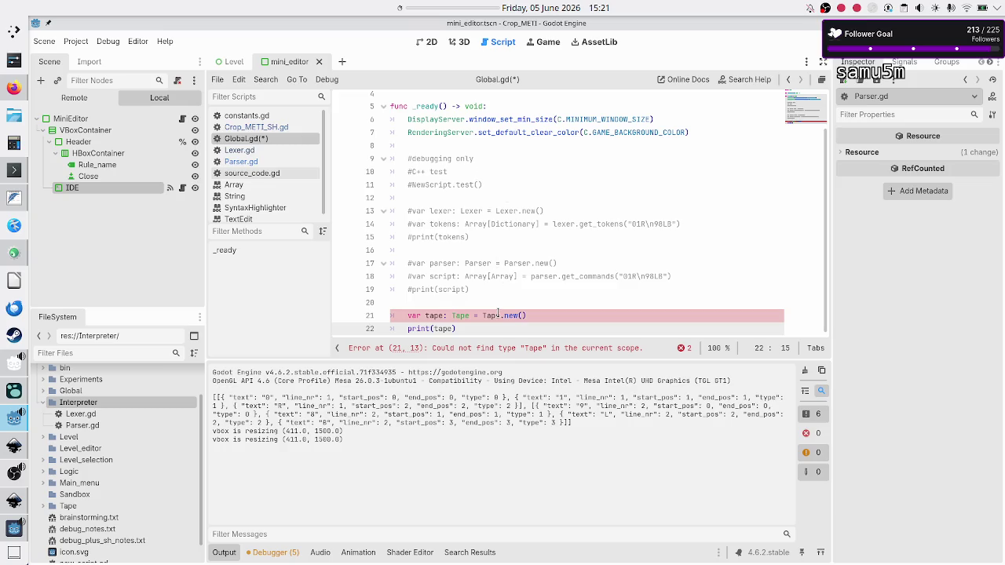
Step: Comment out the tape creation and print(tape) lines with Ctrl+K
key("Up")
key("Up")
key("Down")
key("ctrl+k")
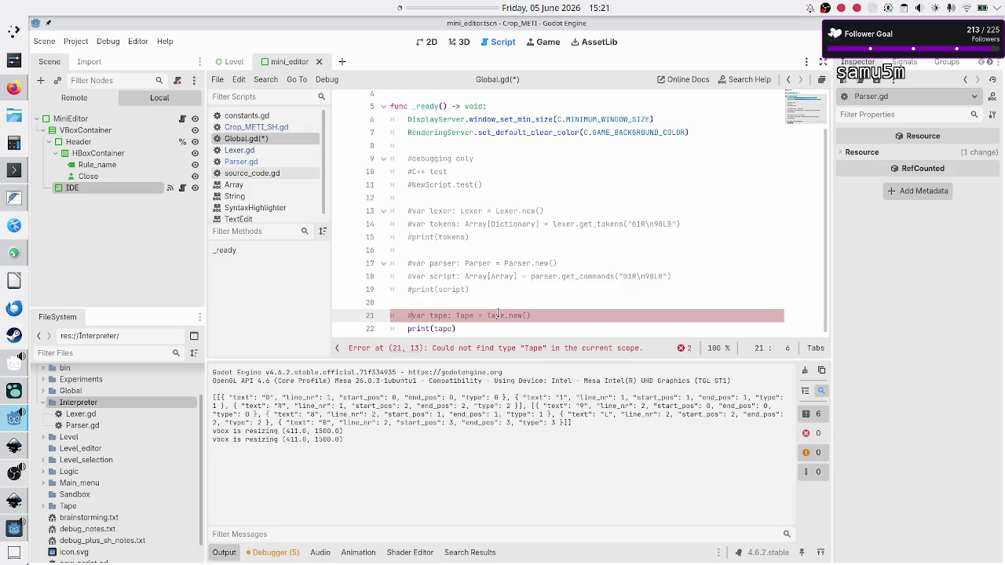
key("Down")
key("ctrl+k")
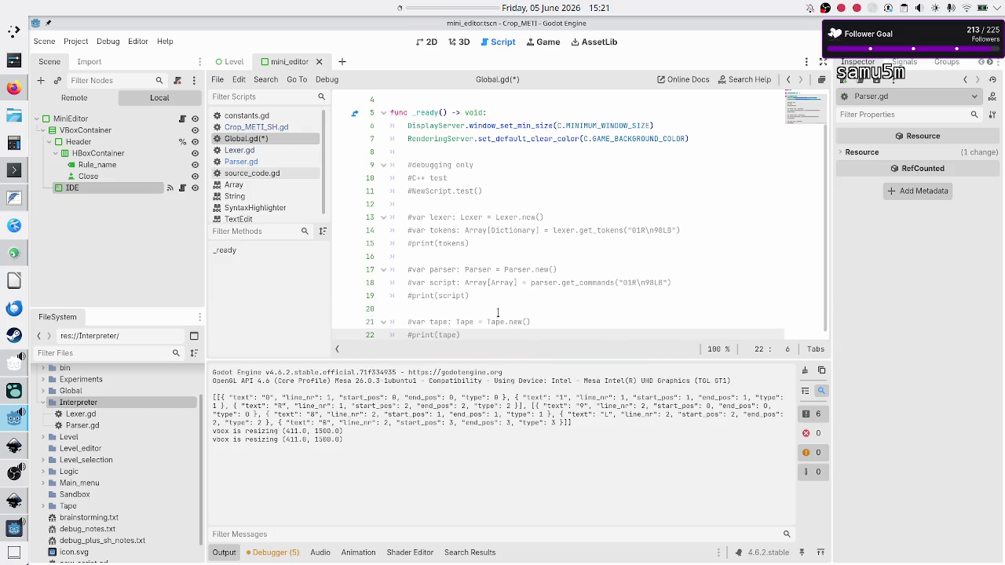
Step: Start a new line declaring var interpreter: Interpreter = Interpreter.new()
key("End")
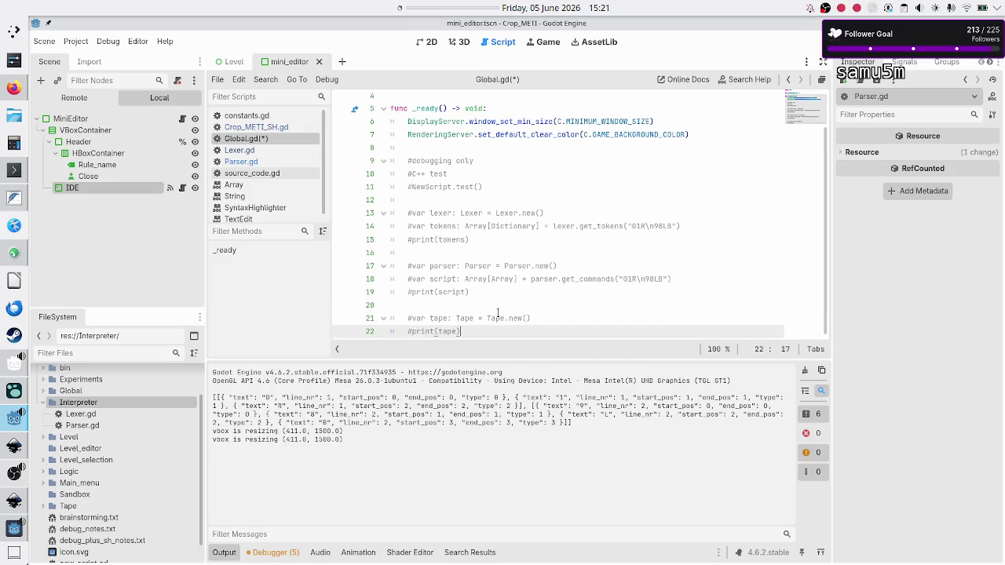
key("Return")
key("Return")
type("var ")
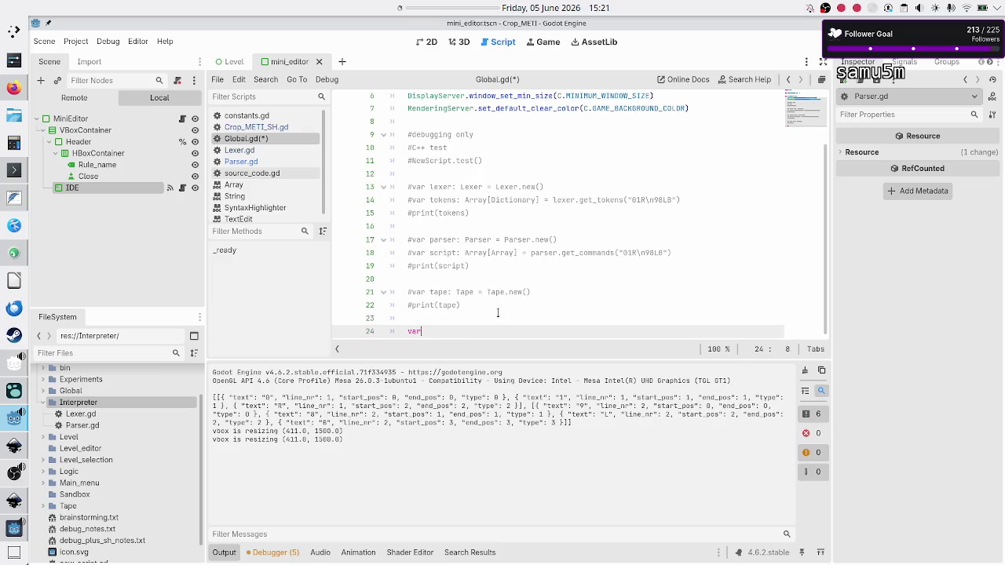
type("interpreter:")
type(" Interpreter")
type(" = Interpreter.new()")
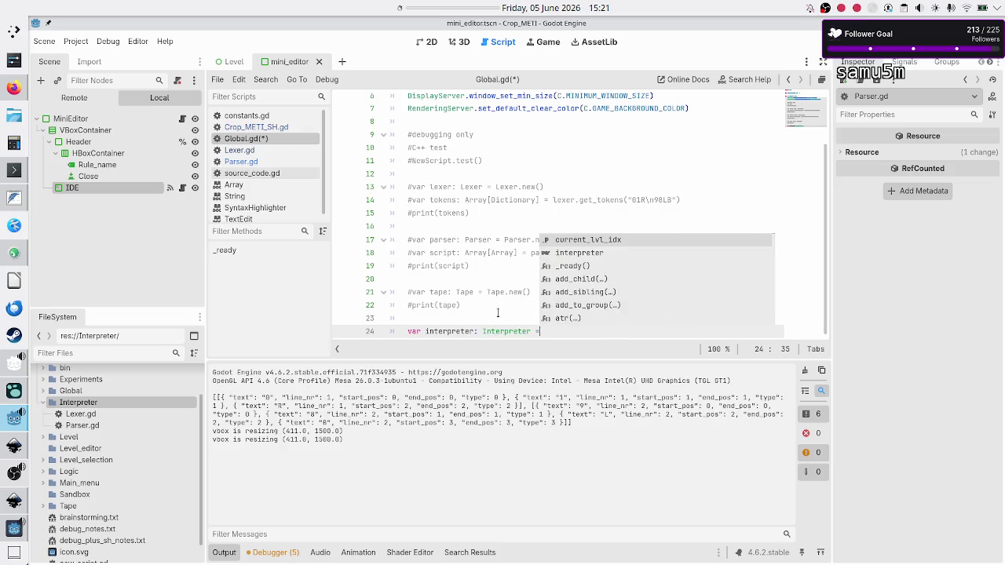
Step: Add an interpreter.execute_command( call on the line below the Interpreter declaration
key("Return")
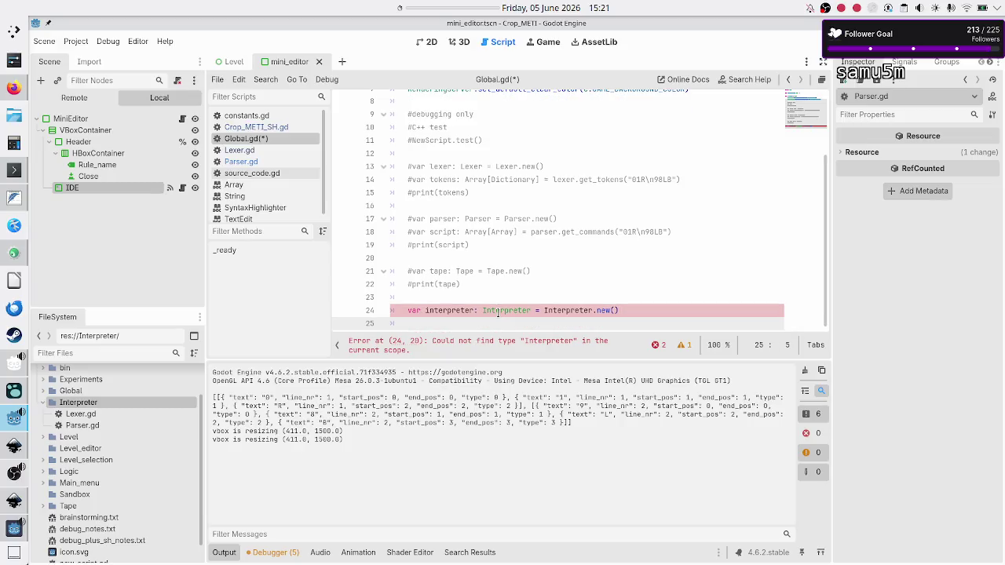
type("v")
key("BackSpace")
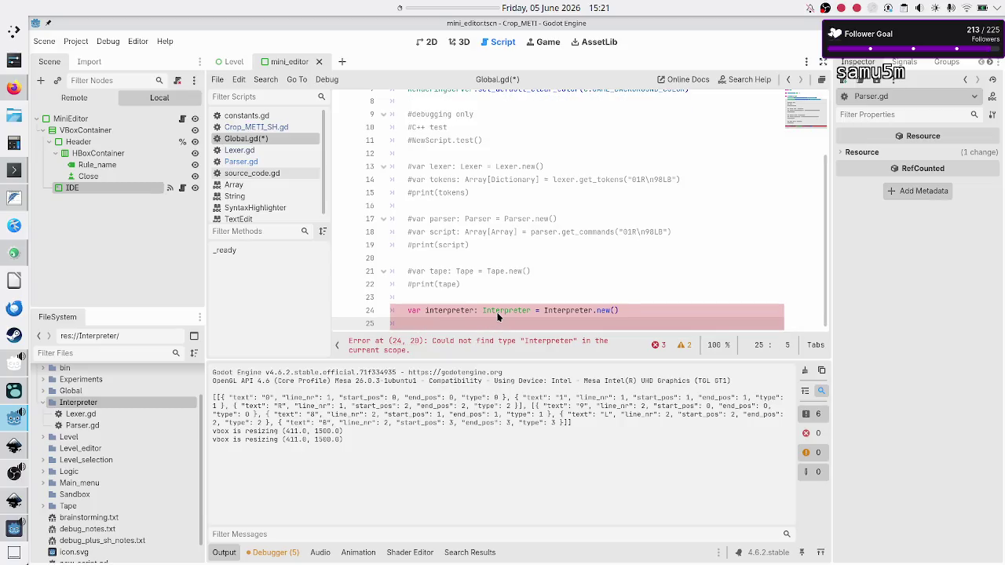
type("inter")
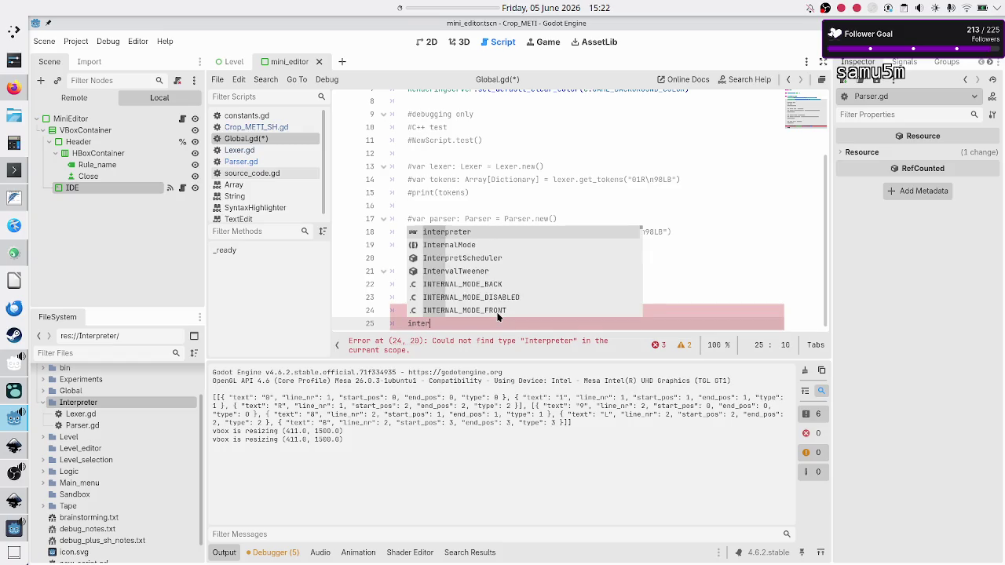
key("Return")
type(".")
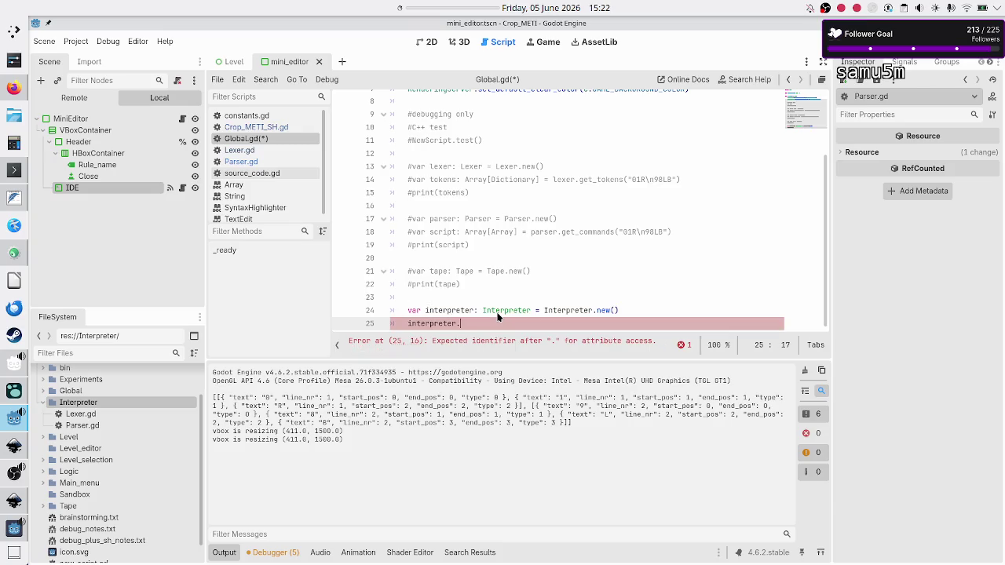
left_click(497, 314)
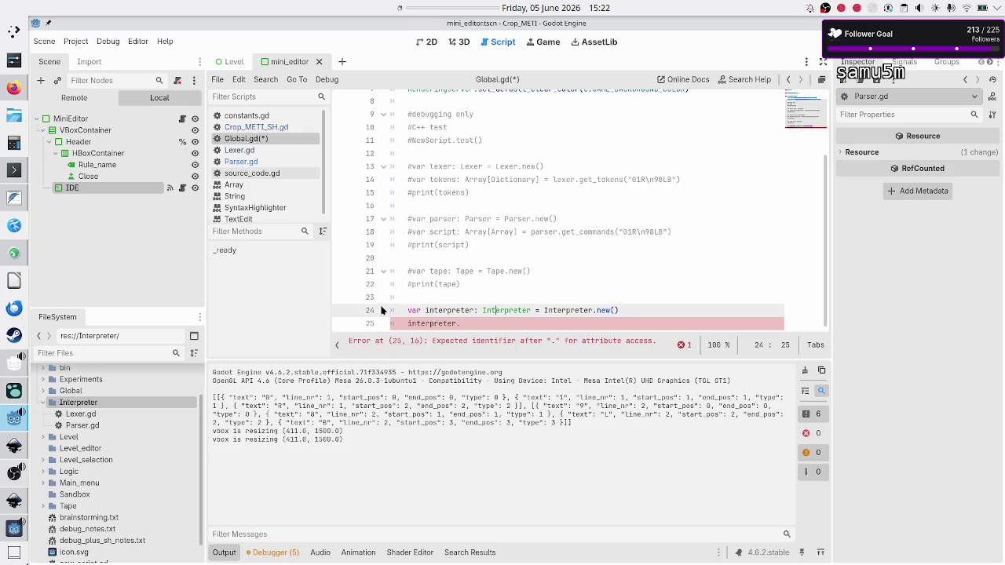
left_click(482, 323)
type("execute_command")
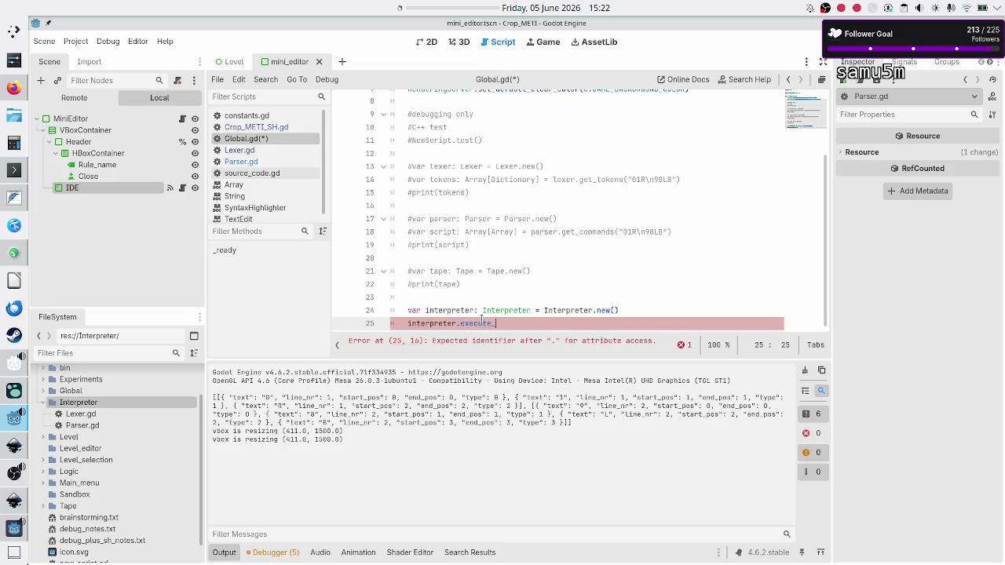
type("(")
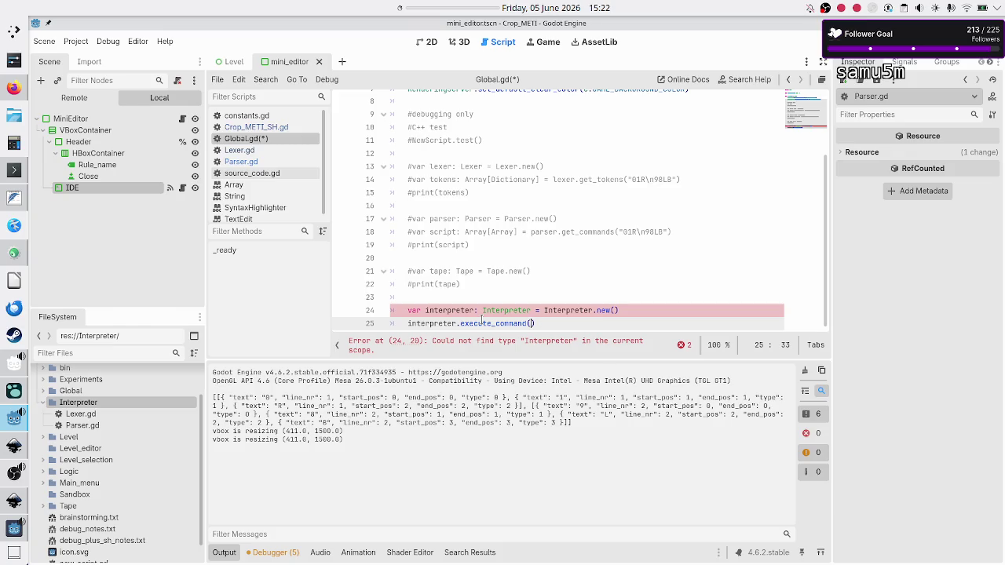
key("alt+Tab")
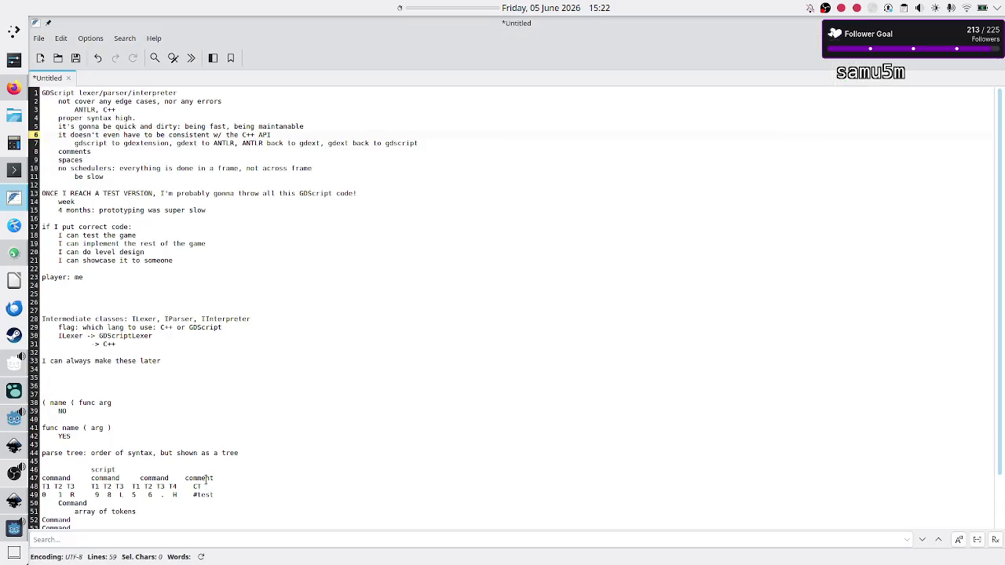
Step: Copy 'tape, command, starting rule' from the notes' Interpreter line into execute_command()
scroll(207, 452, "down", 3)
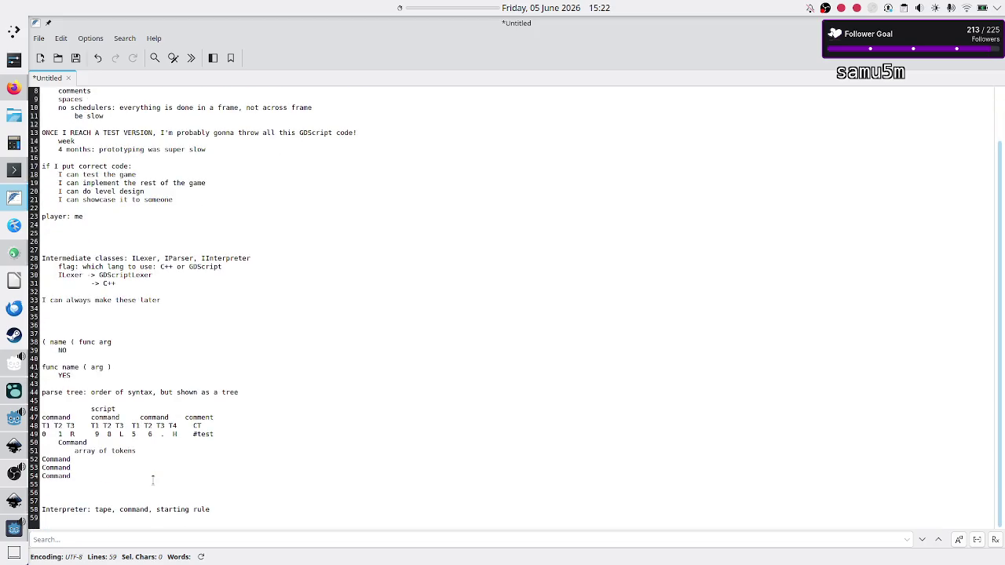
left_click(222, 505)
key("shift+Left")
key("shift+Left")
key("shift+Left")
key("shift+Left")
key("shift+Left")
key("shift+Left")
key("ctrl+c")
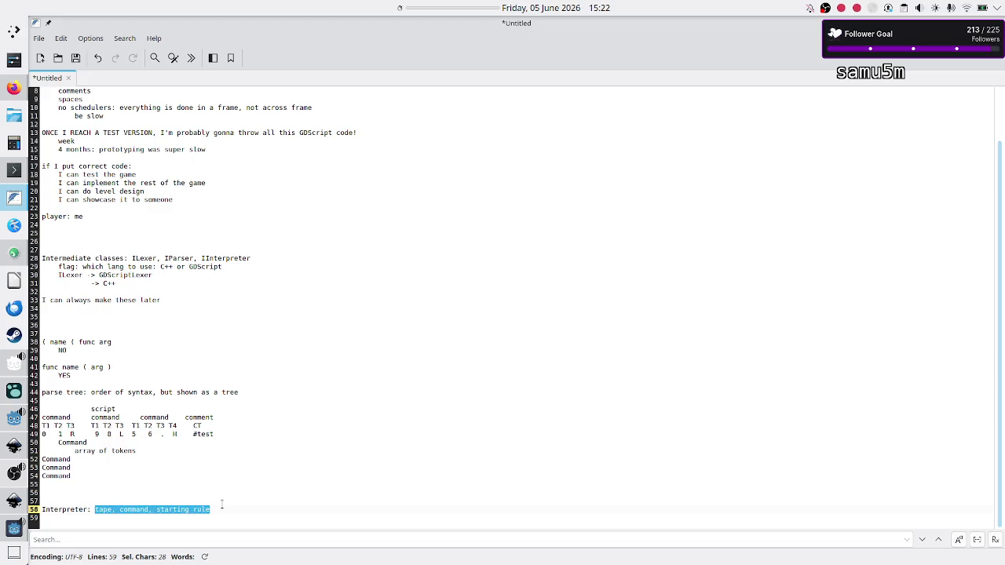
key("alt+Tab")
key("ctrl+v")
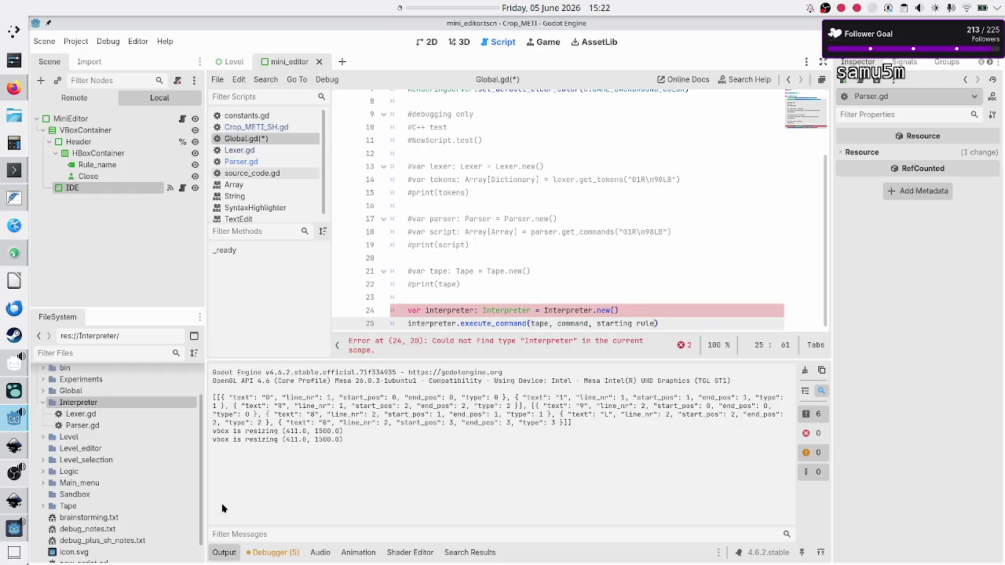
Step: Comment out the interpreter declaration and execute_command lines in Global.gd
key("Up")
key("Up")
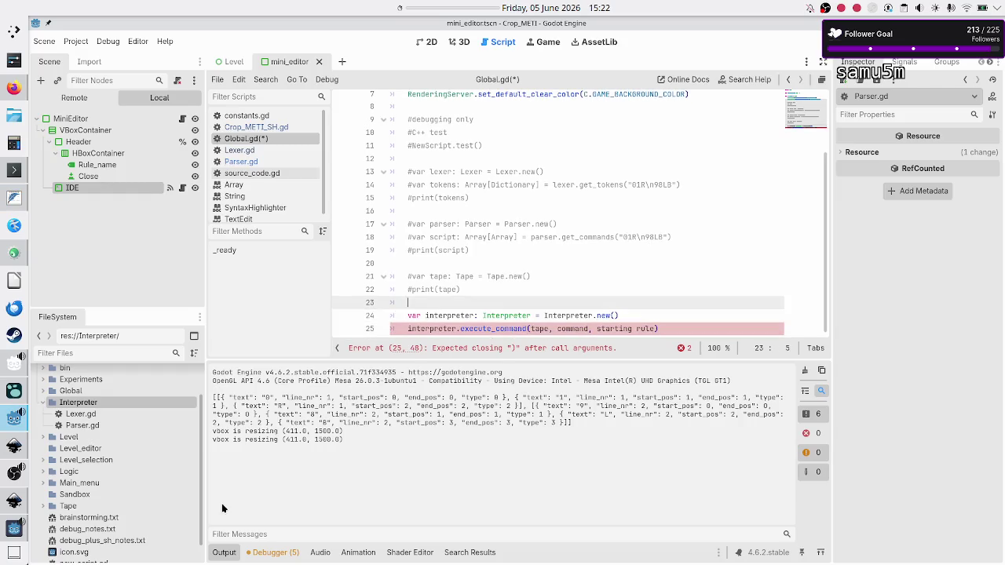
key("Down")
key("ctrl+k")
key("Down")
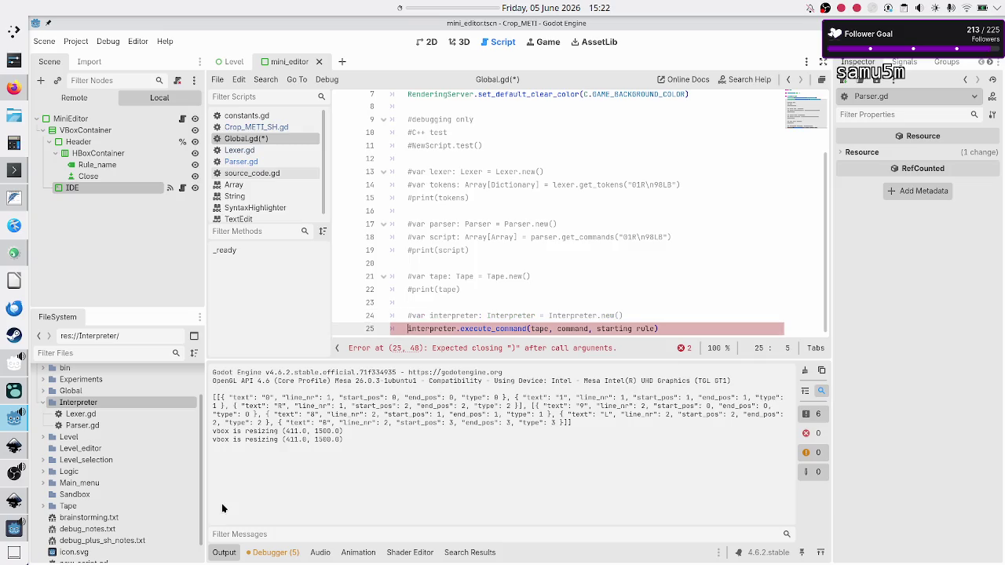
key("ctrl+k")
Step: Add blank spacing lines around the commented tests and save Global.gd
key("Up")
key("Up")
key("Up")
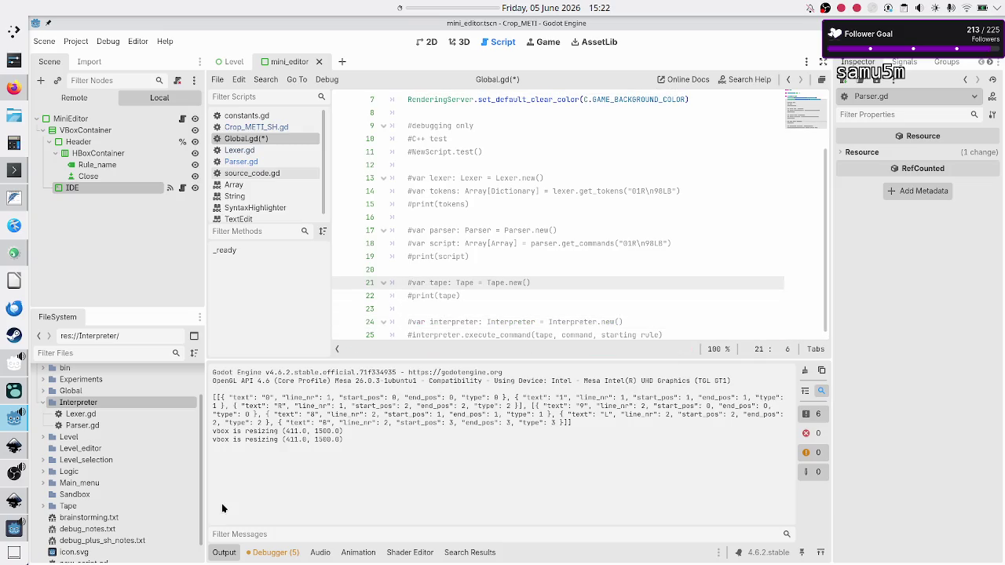
key("ctrl+shift+Return")
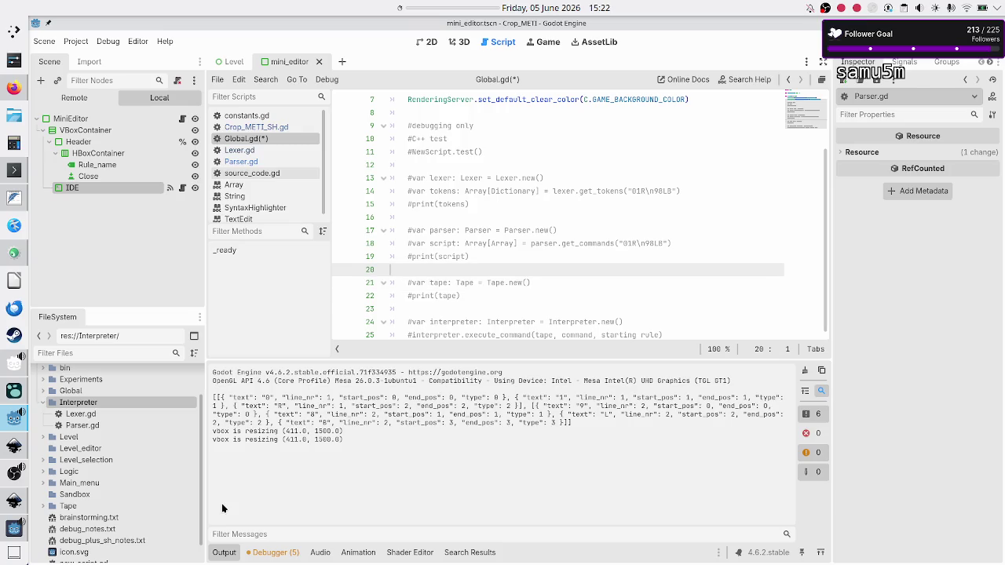
key("Return")
key("Down")
key("Down")
key("Down")
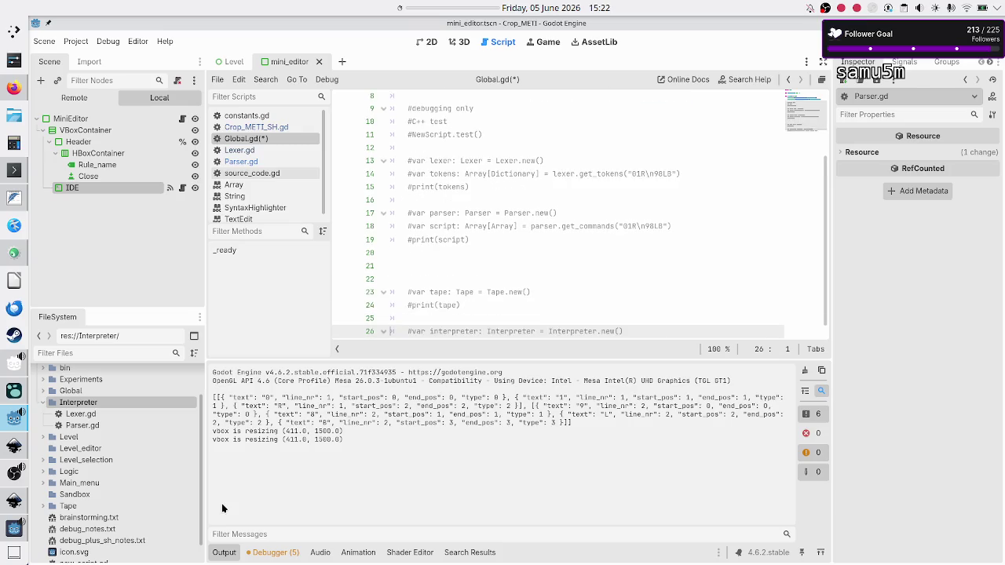
key("End")
key("Return")
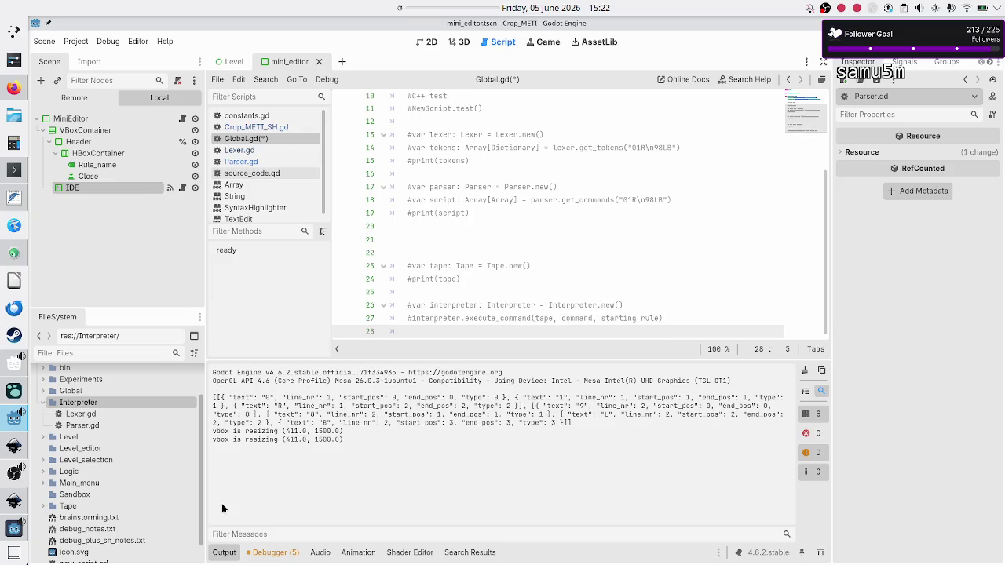
key("ctrl+s")
Step: Open Parser.gd with its get_commands function, then bring up the Inkscape mockup
key("Up")
key("Up")
key("Up")
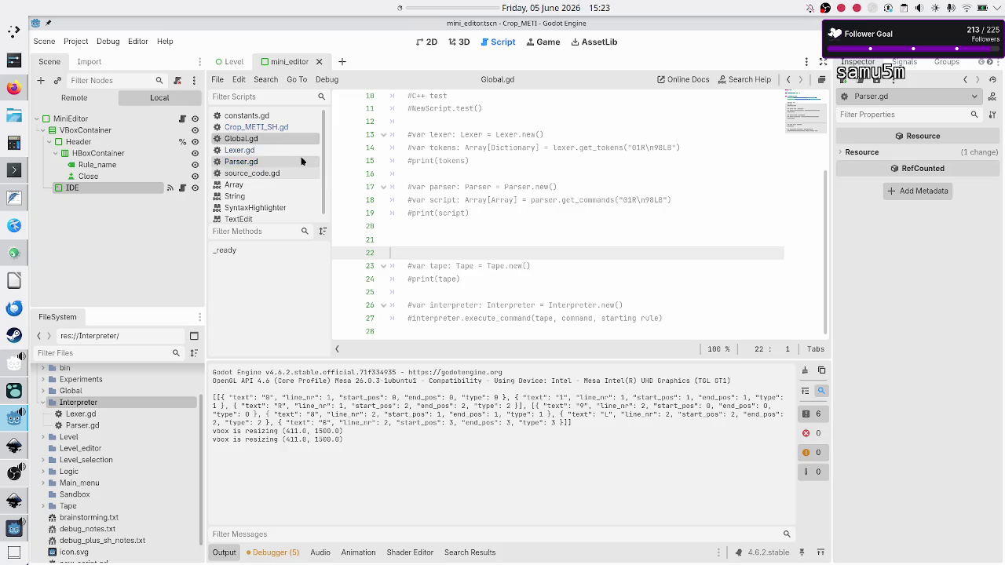
left_click(342, 135)
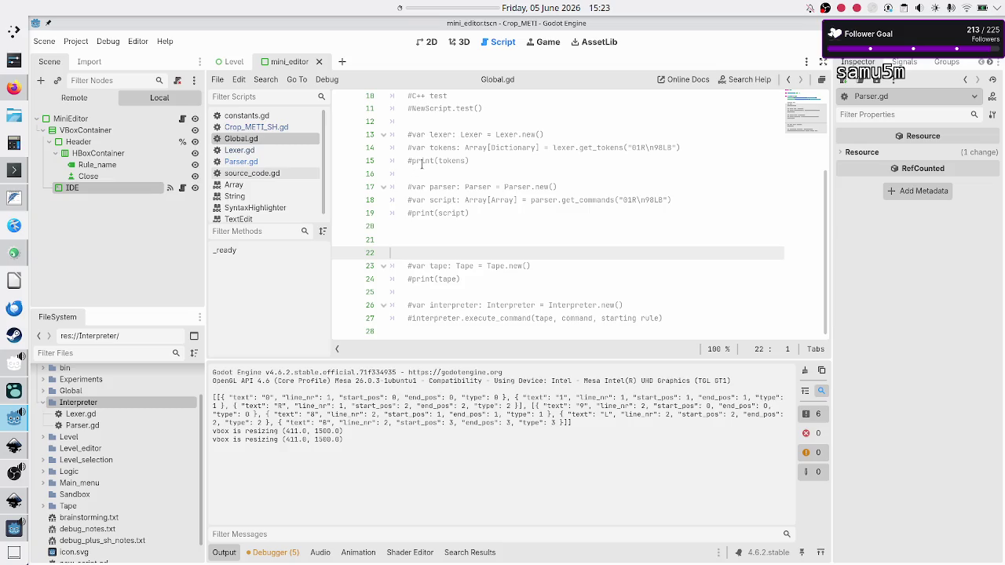
double_click(512, 319)
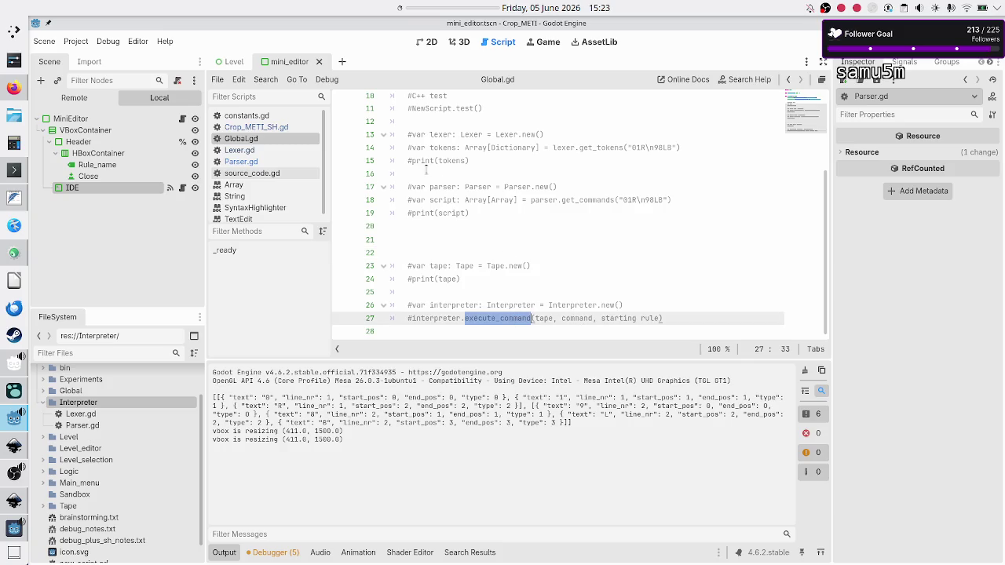
left_click(267, 161)
mouse_move(512, 130)
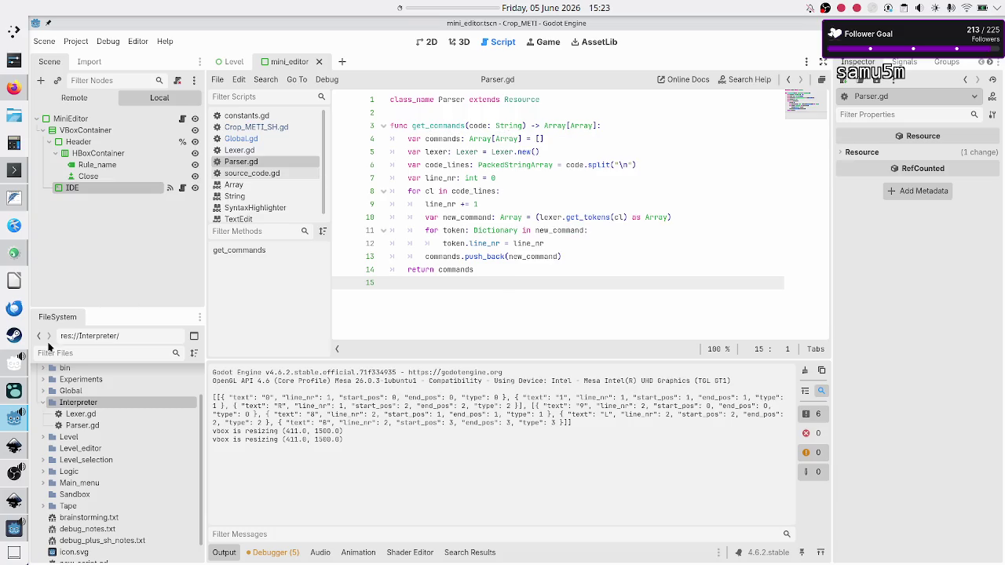
left_click(14, 501)
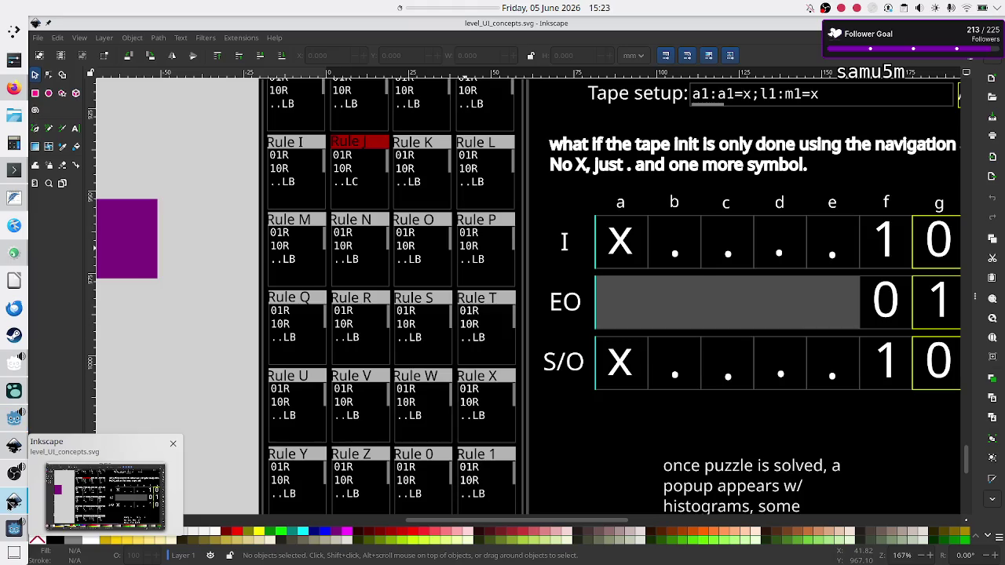
Step: Scroll the level_UI_concepts.svg canvas up to show the Rule grid and tape setup note
scroll(361, 208, "up", 4)
scroll(361, 208, "up", 2)
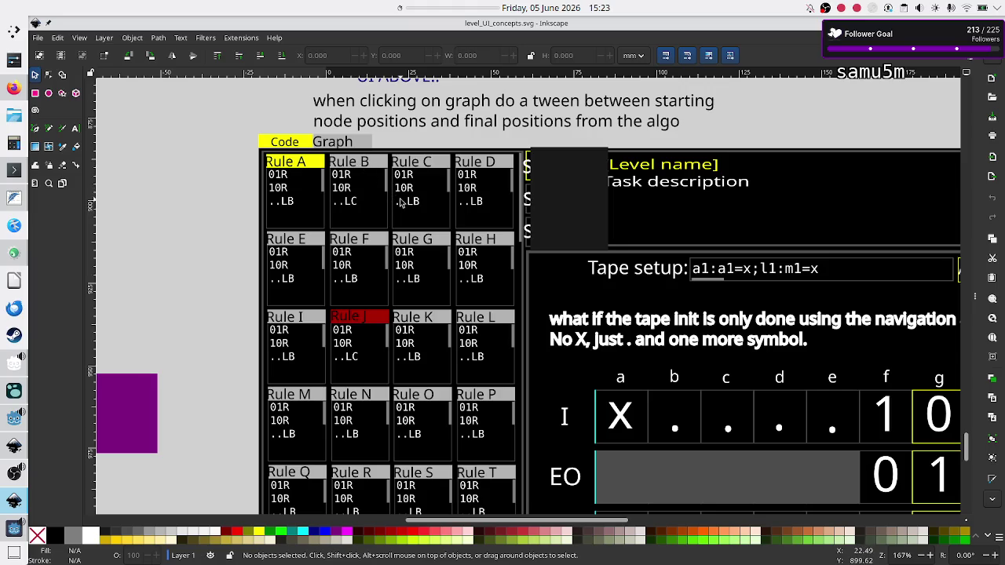
Step: Change the get_commands signature in Parser.gd to (code: String, rule: String)
key("alt+Tab")
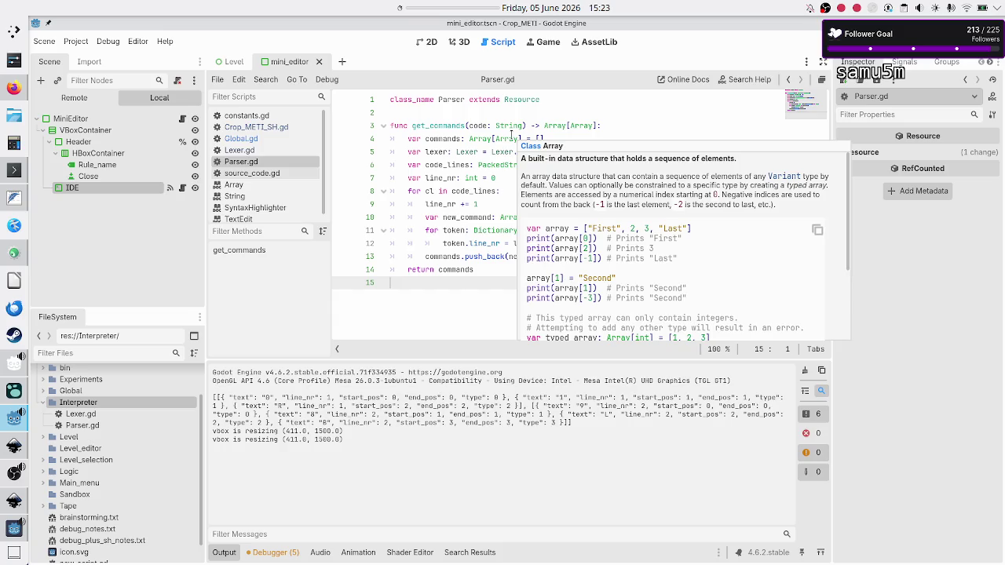
left_click(522, 126)
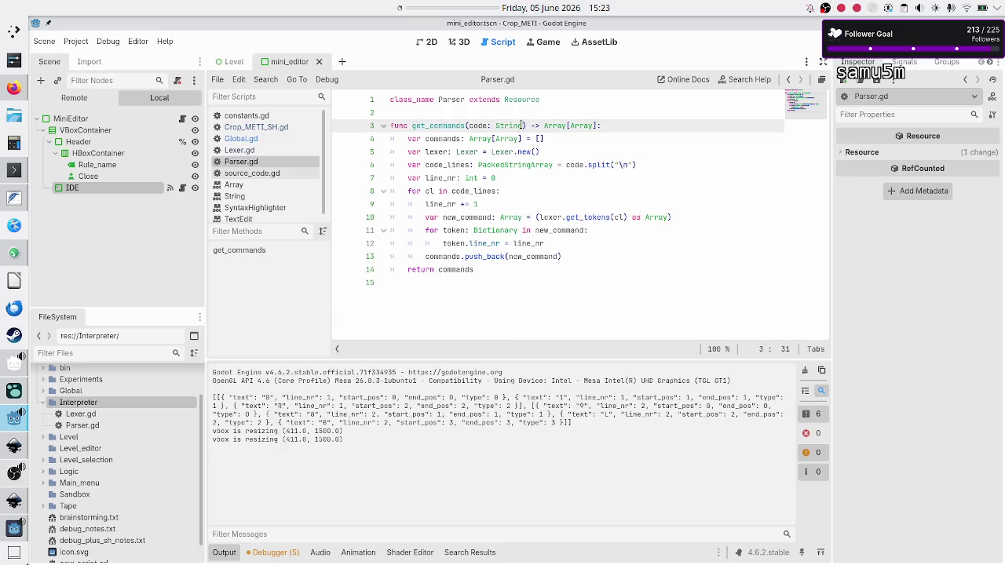
mouse_move(522, 125)
type(", ")
type("rule: ")
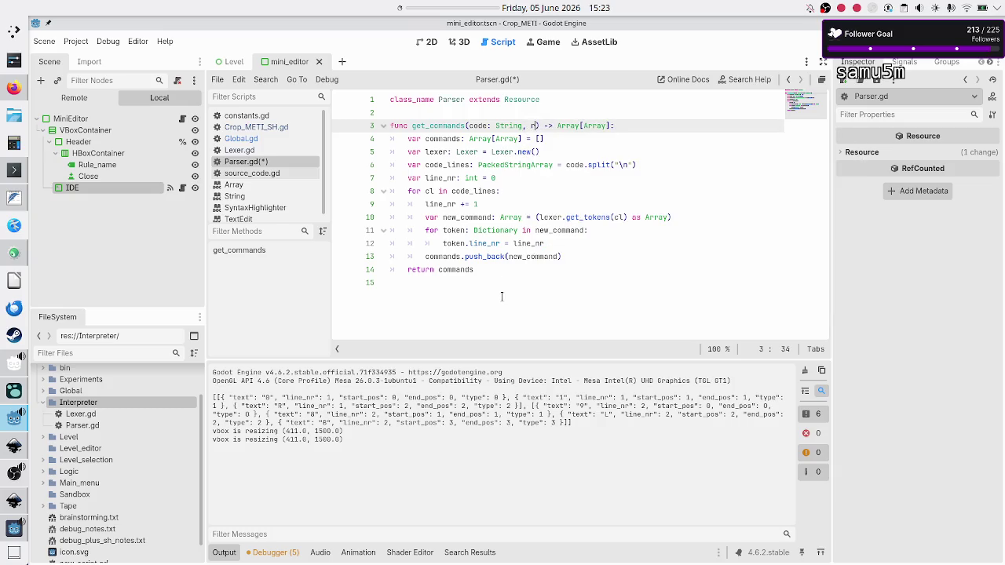
type("String")
key("Escape")
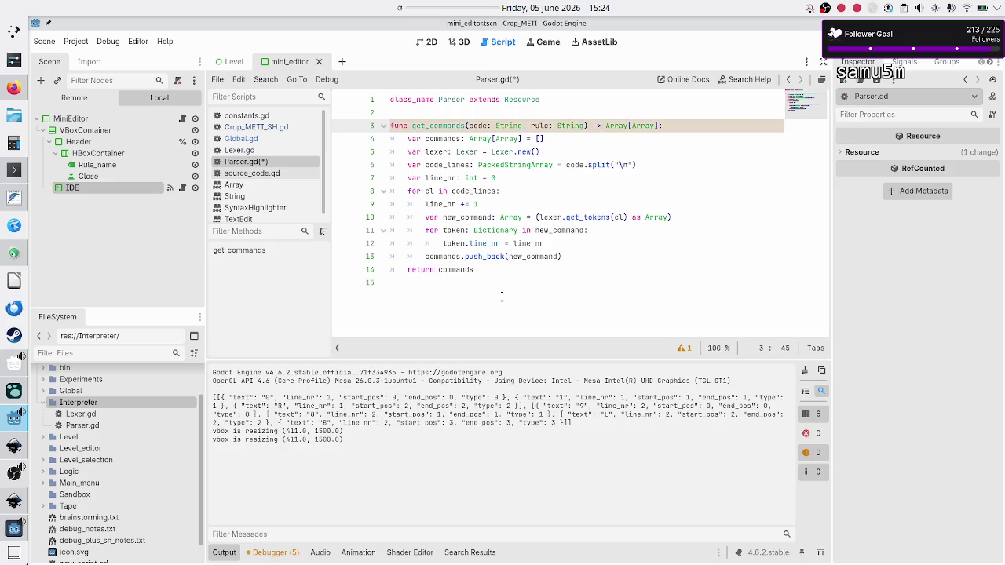
key("Down")
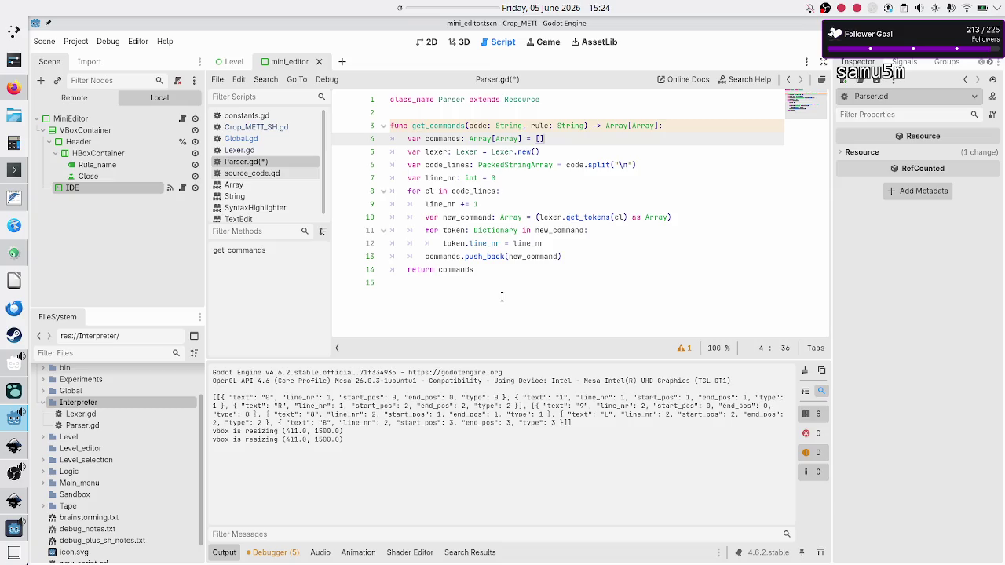
Step: Delete the rule: String parameter and open a line above func get_commands
key("Up")
key("BackSpace")
key("BackSpace")
key("BackSpace")
key("BackSpace")
key("ctrl+shift+Return")
Step: Add three TODO comments asking how commands keep their source rule, then save Parser.gd
type("#TODO")
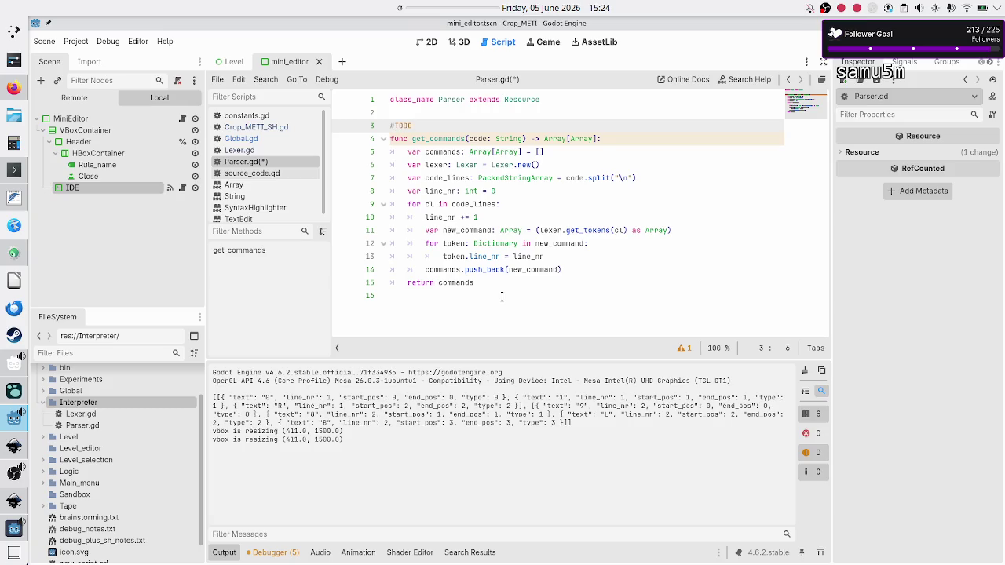
type(": how")
type(" would the interp")
type("reter know fro")
type("m which rul")
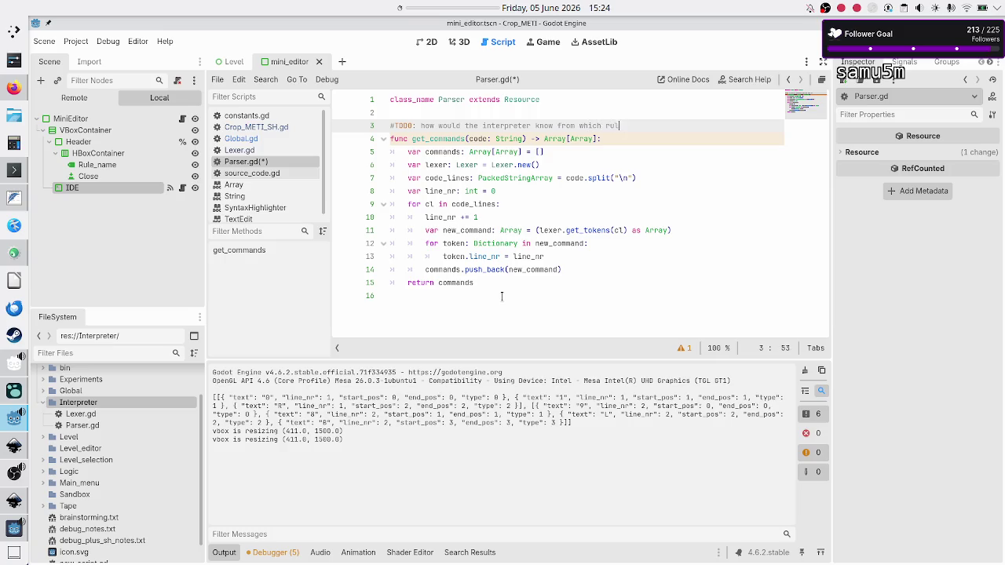
type("e thi")
type("s comm")
type("and came fro")
type("m>")
type("m?")
key("Return")
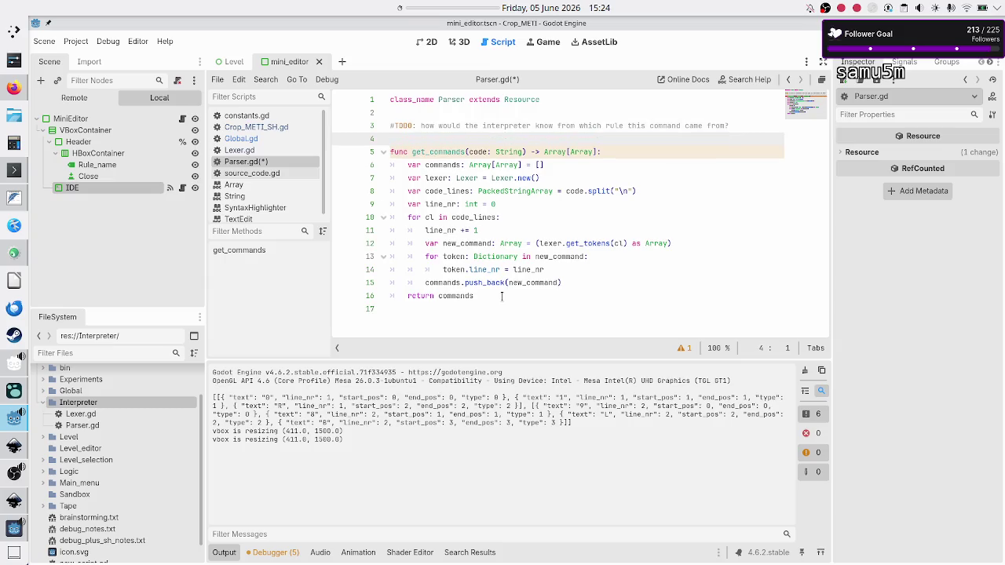
type("#if the comm")
type("and is just an")
type(" array of ")
type("di")
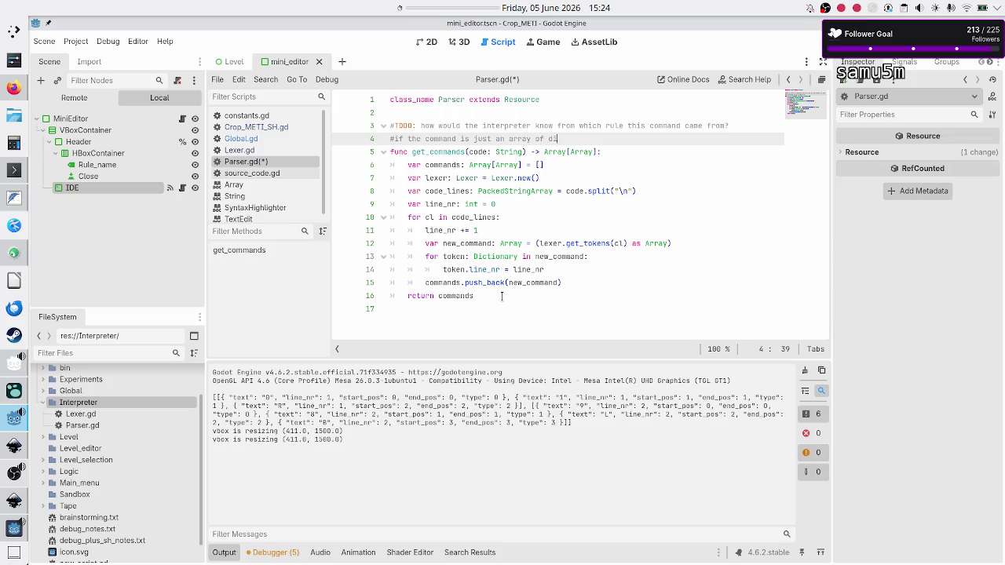
type("ct, ")
type("how do we atta")
type("ch ")
type("the rule info")
type(" to ")
type("it?")
key("Return")
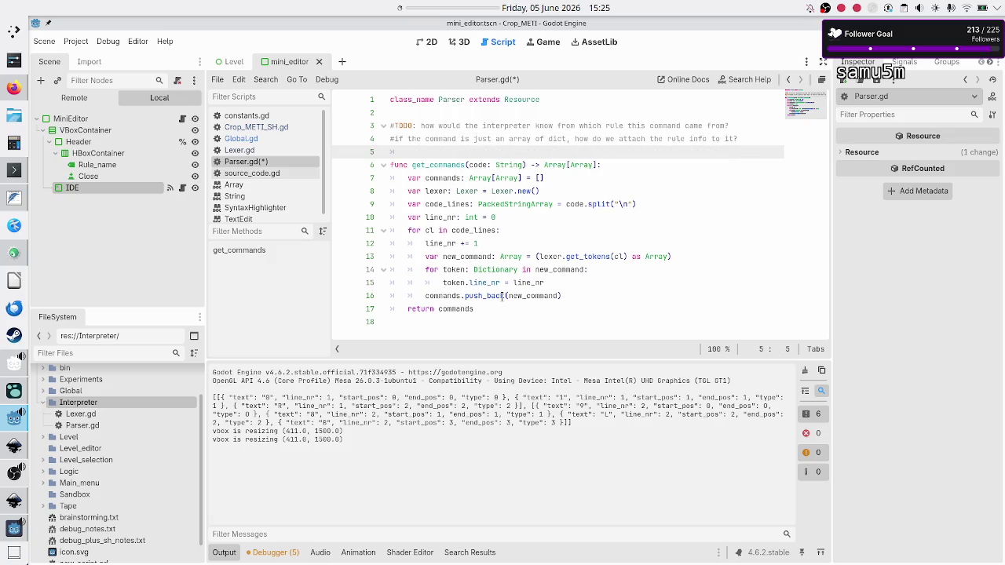
type("#")
type("should I ")
type("make a Comman")
type("d class??")
key("ctrl+s")
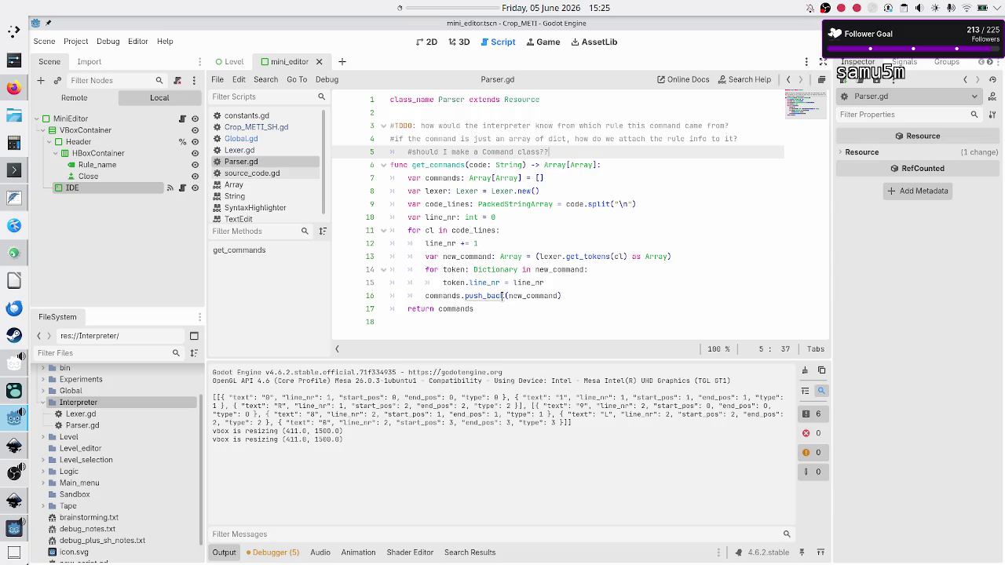
Step: Review the new comments and add an extra '?' to the Command class question
key("Down")
key("Down")
key("Down")
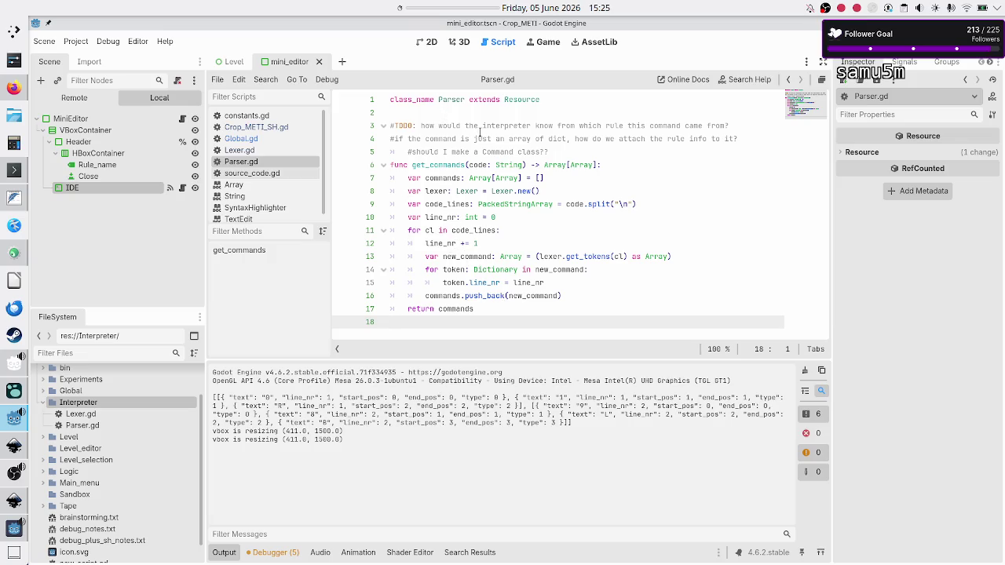
left_click(512, 114)
key("Down")
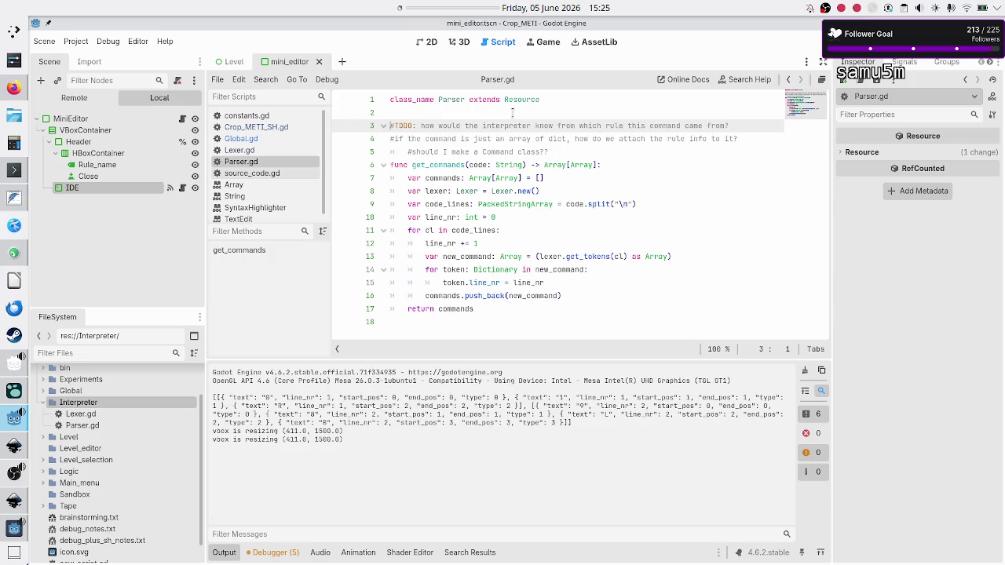
key("Down")
key("Down")
key("Down")
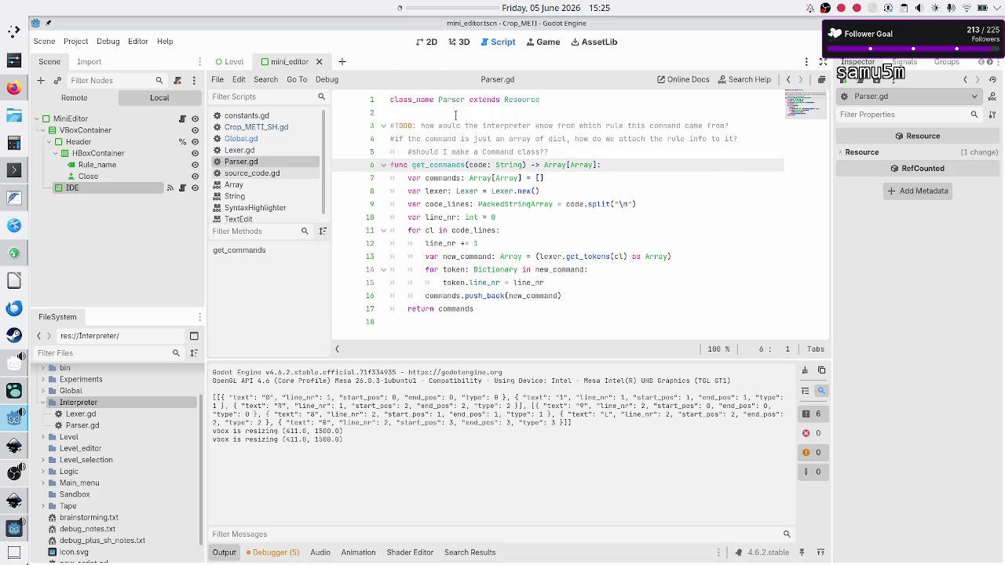
left_click(618, 140)
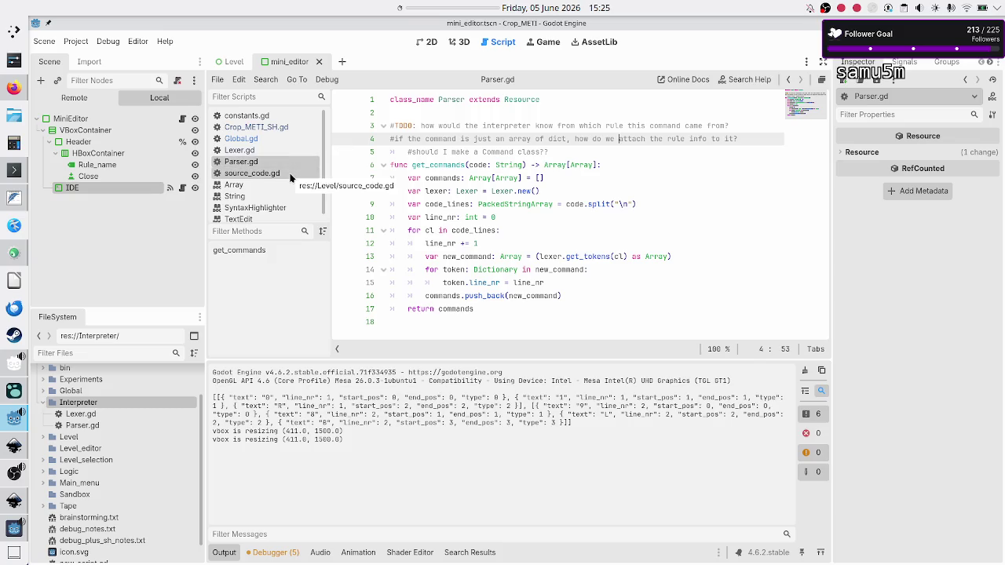
left_click(477, 139)
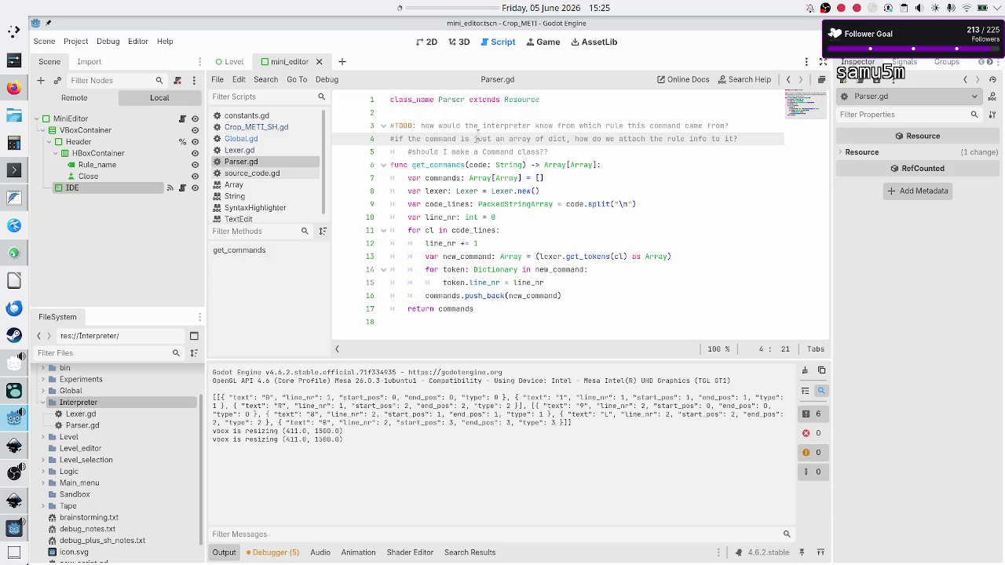
left_click(547, 152)
type("?")
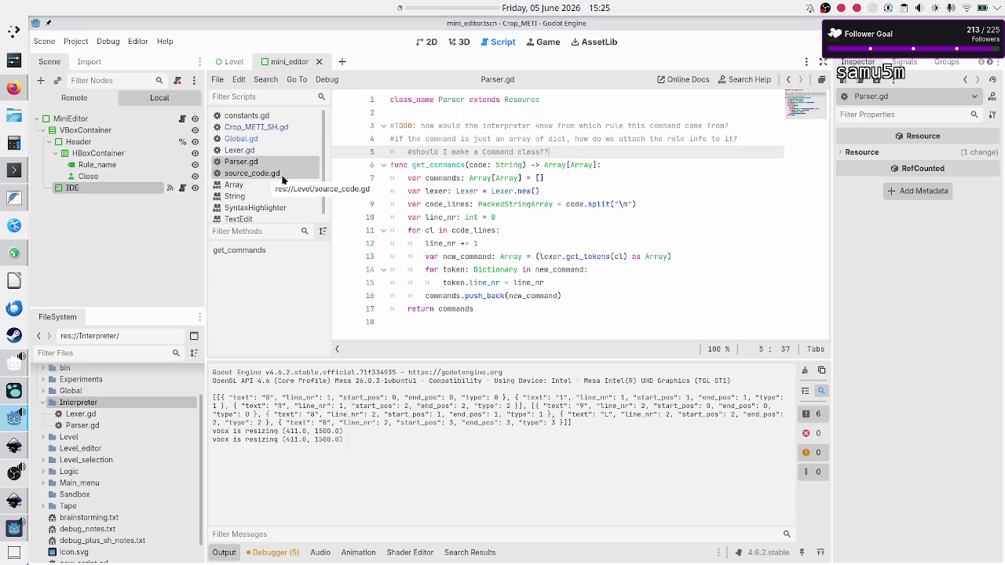
Step: Begin creating a new script named 'tape' in the Interpreter folder, then cancel the dialog
right_click(98, 402)
mouse_move(167, 382)
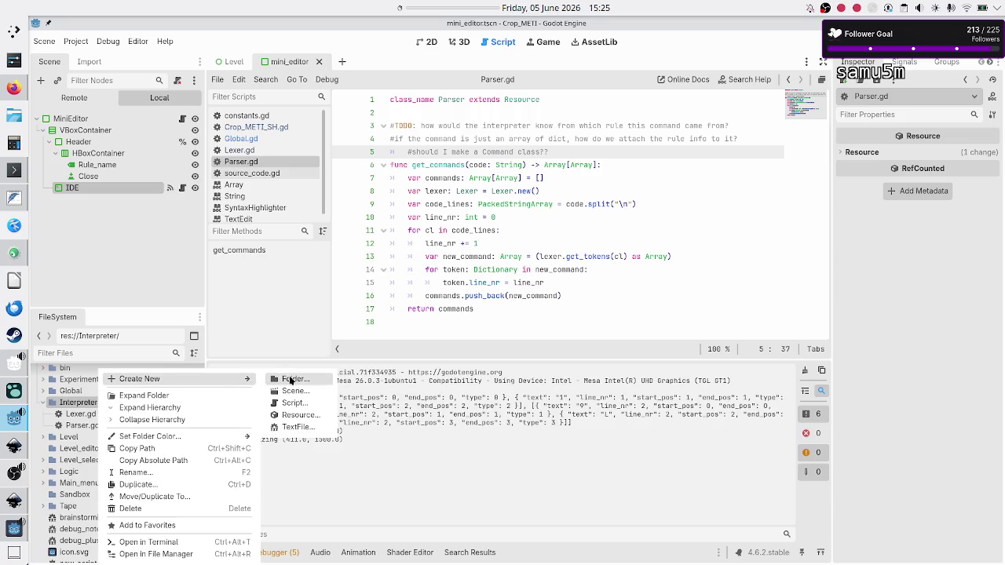
left_click(292, 404)
type("tape")
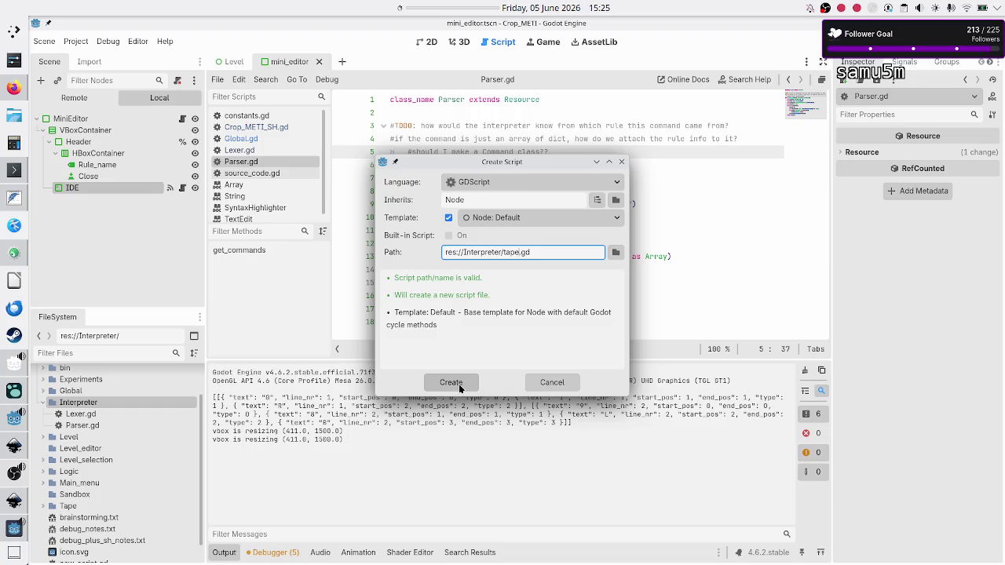
left_click(563, 388)
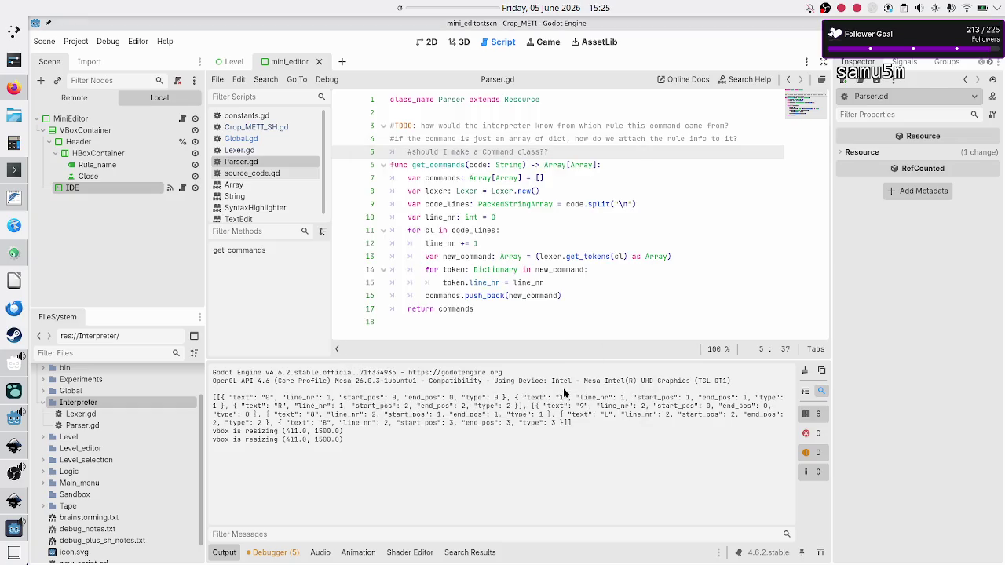
Step: Expand the Tape and Cell folders in FileSystem and open Tape_UI.gd
left_click(43, 507)
scroll(90, 487, "down", 2)
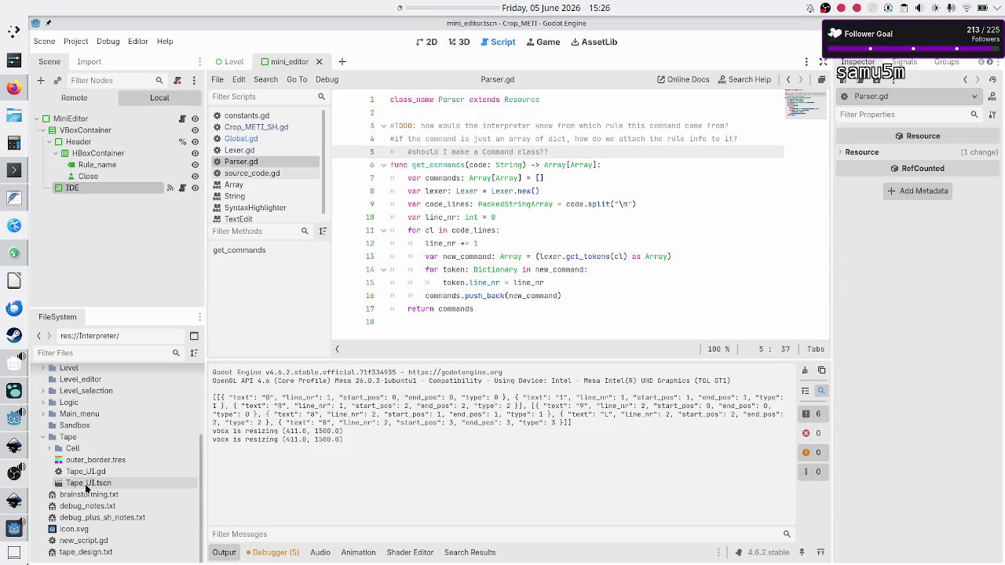
left_click(91, 473)
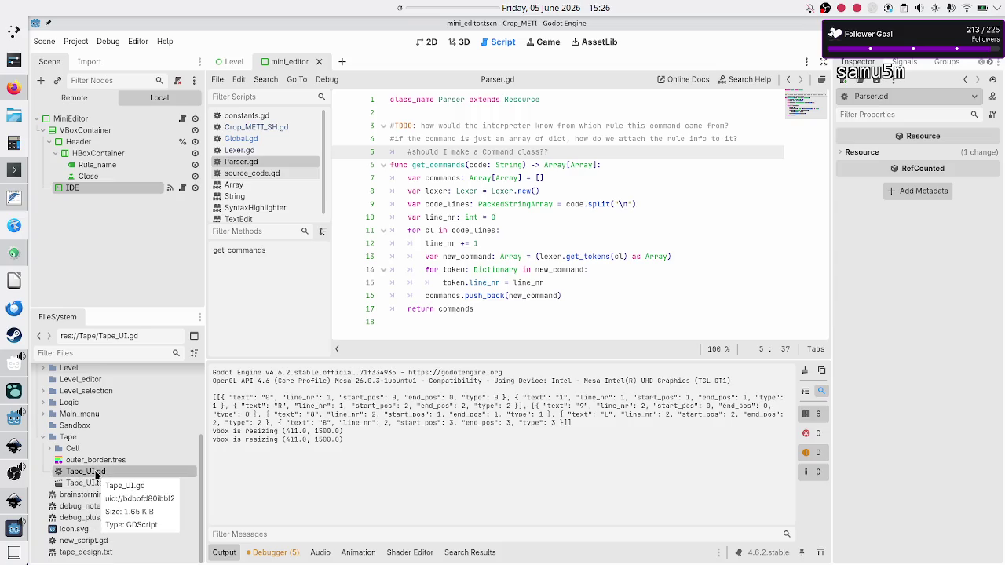
left_click(49, 450)
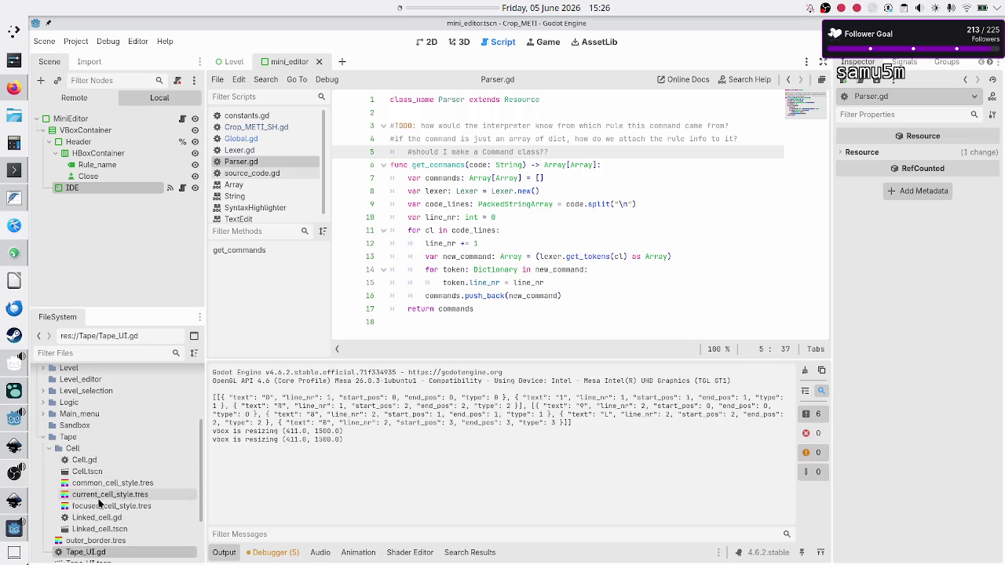
scroll(99, 505, "down", 2)
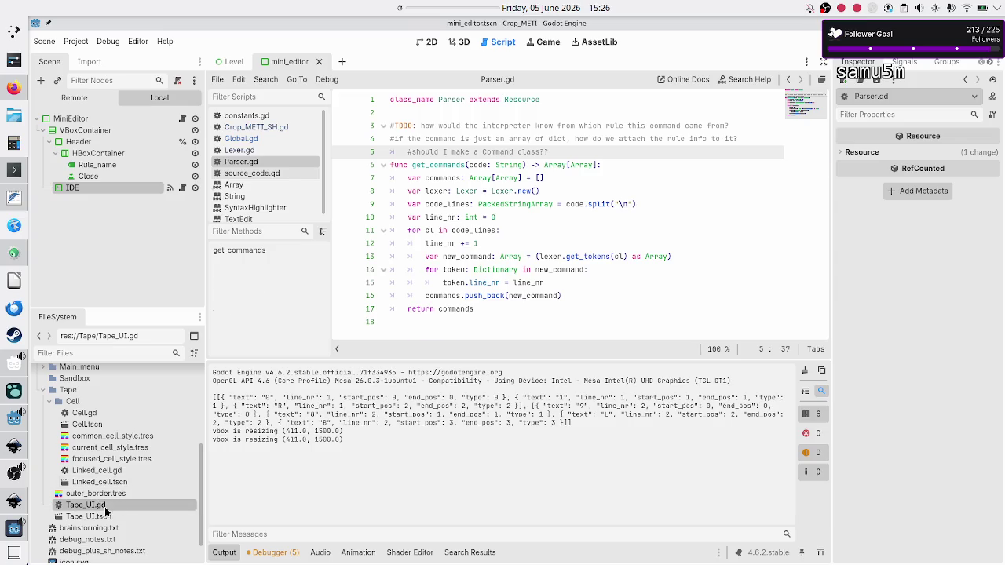
double_click(105, 509)
Step: Open Cell.gd and drag the Output panel splitter down to give the code more height
double_click(97, 414)
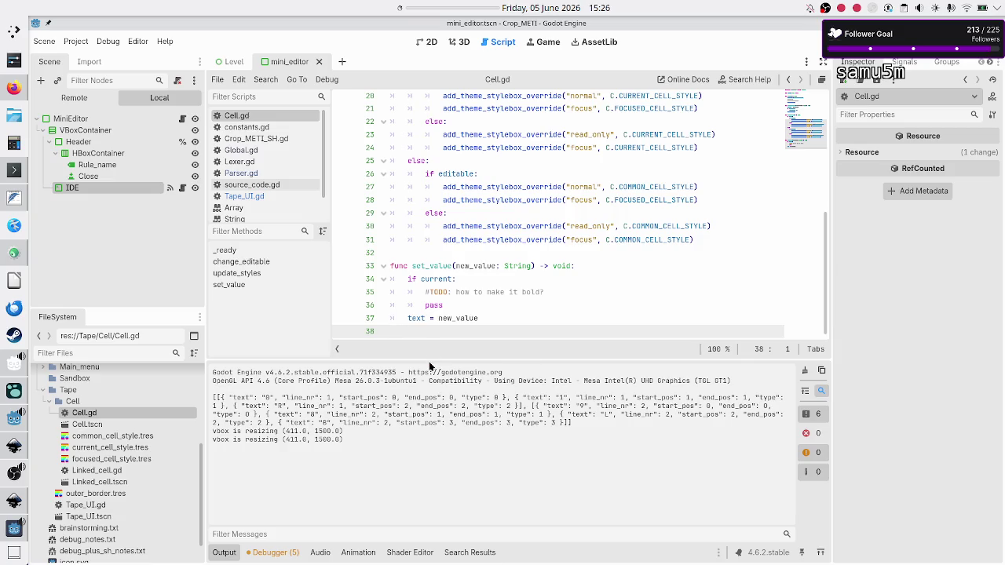
left_click_drag(429, 361, 415, 441)
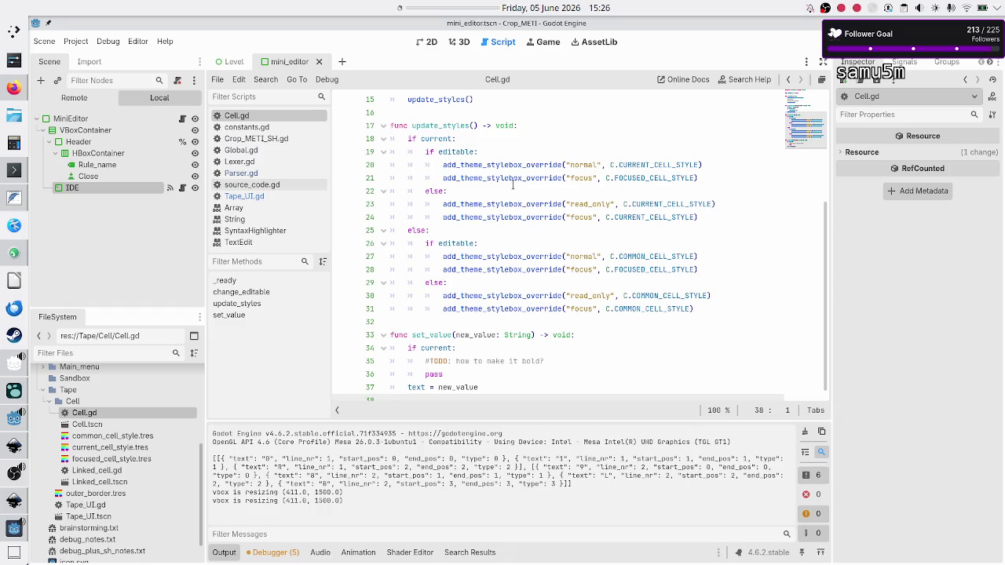
scroll(512, 185, "up", 5)
Step: Step through Cell.gd, reviewing change_editable, update_styles and set_value
left_click(613, 112)
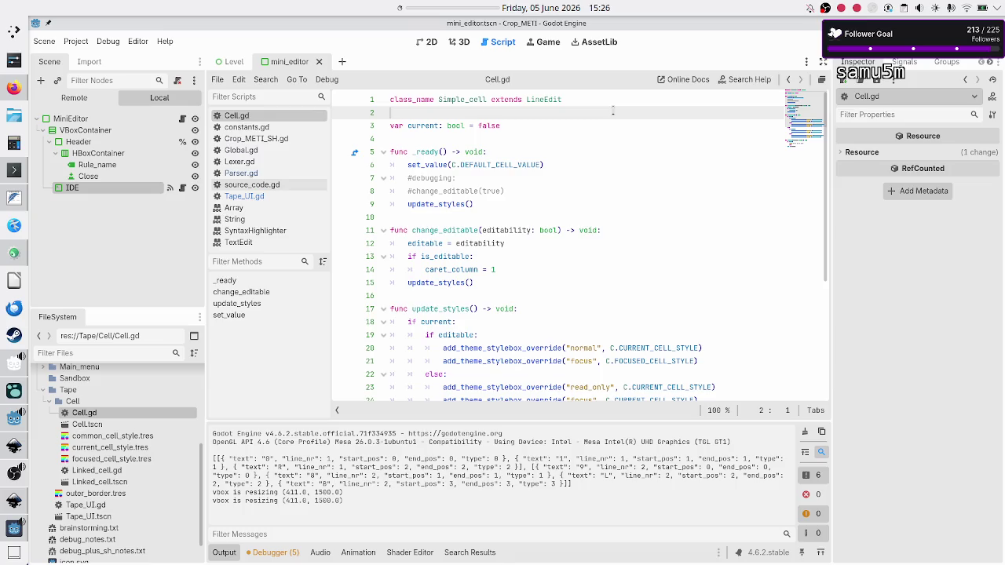
key("Down")
key("Down")
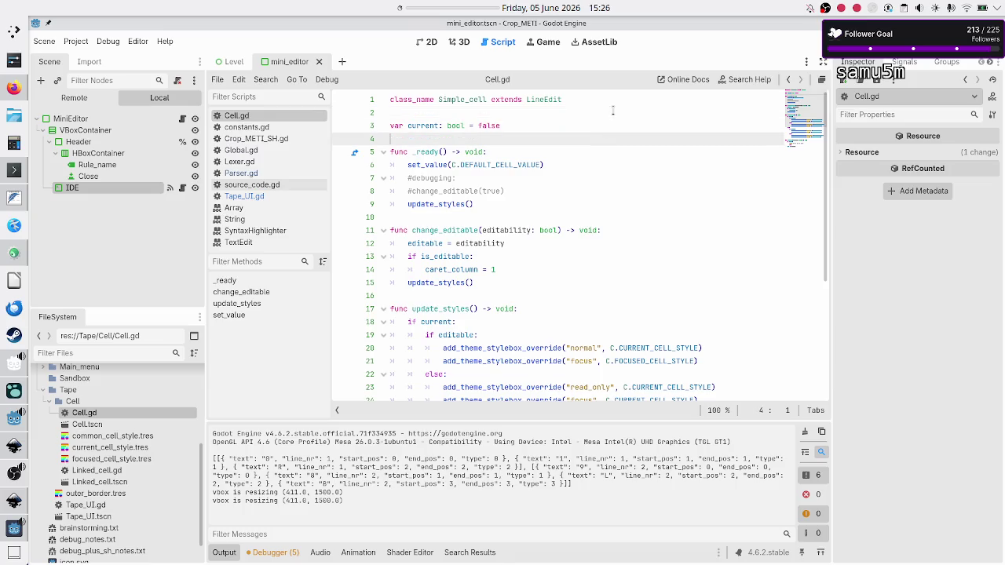
left_click(614, 112)
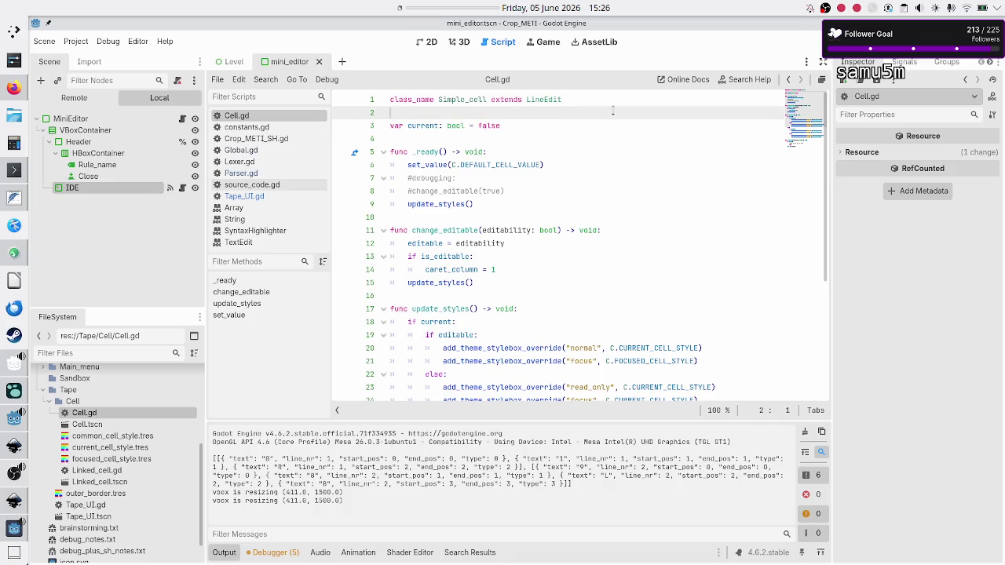
key("Down")
key("Down")
key("Down")
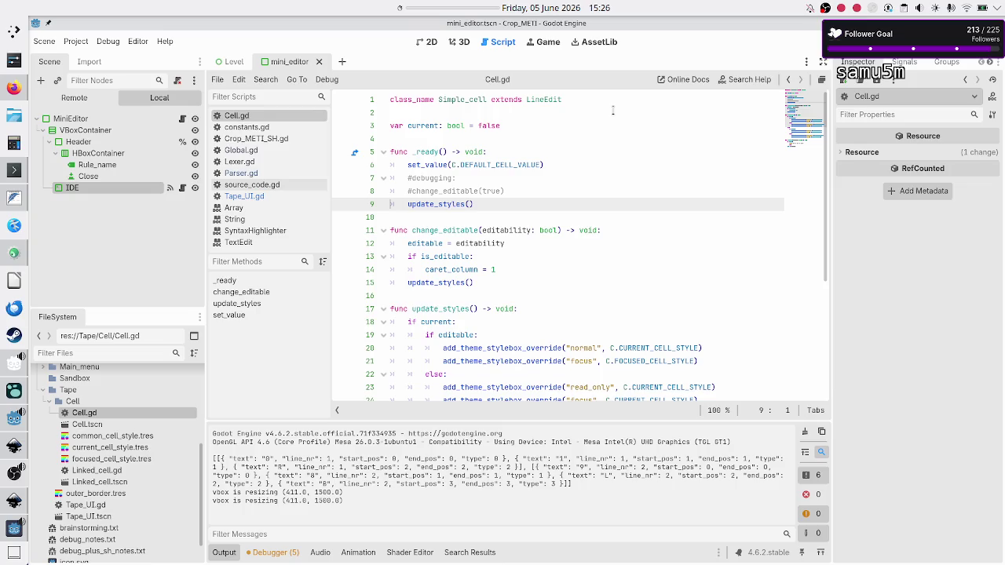
key("Down")
key("Down")
key("Up")
key("Up")
key("Down")
key("Down")
key("Up")
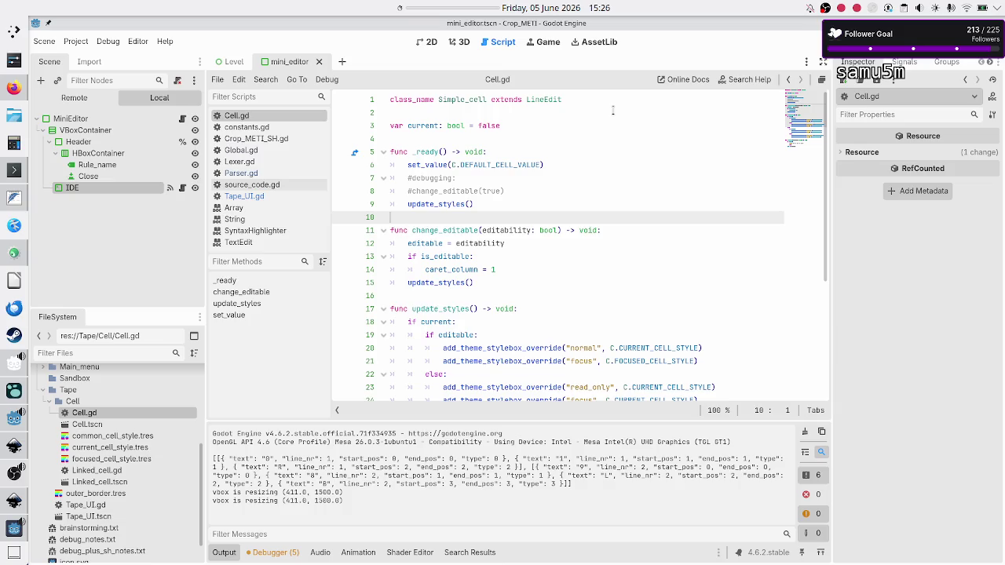
key("Down")
key("Up")
key("Up")
key("Up")
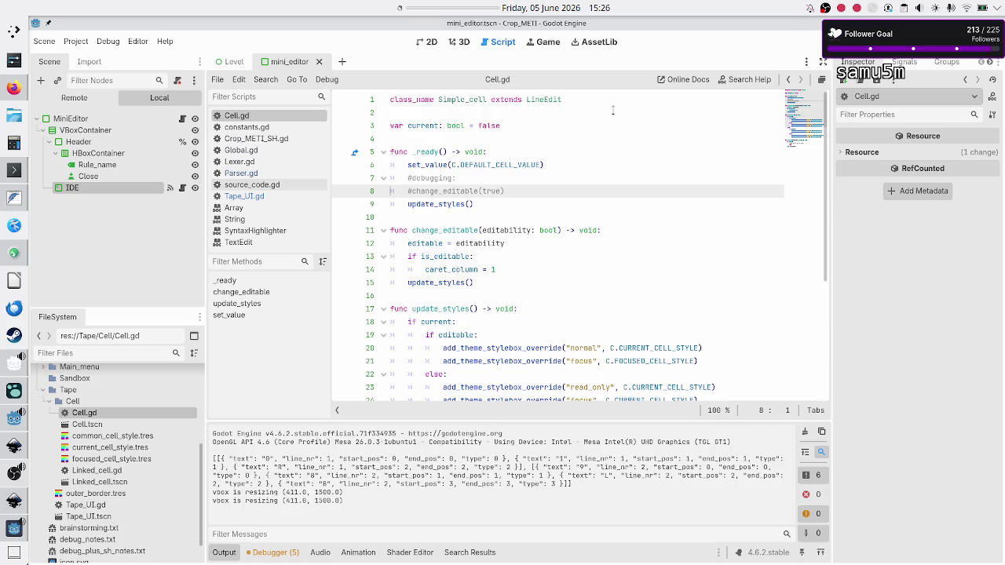
key("Down")
key("Down")
key("Down")
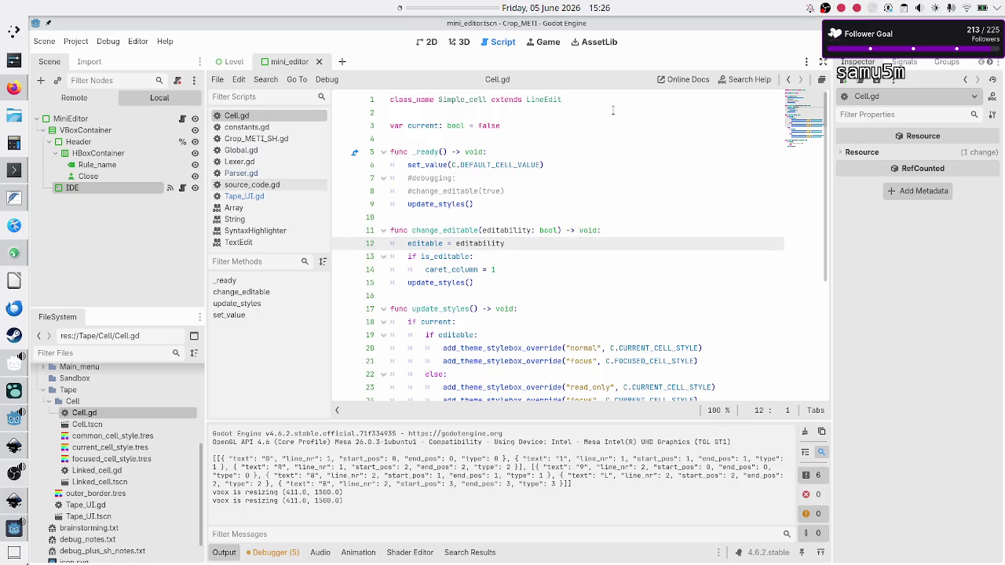
key("Down")
key("Down")
key("Down")
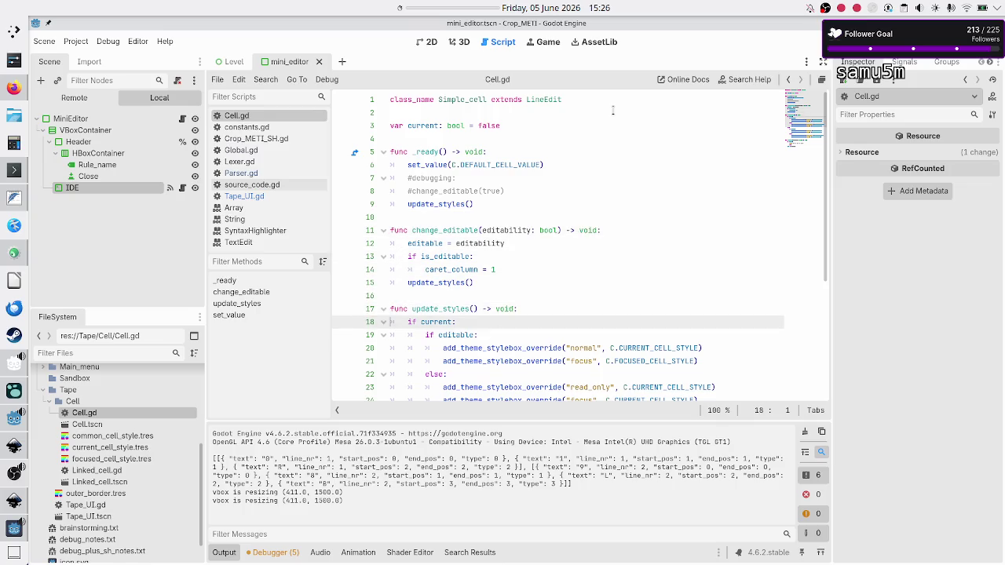
key("Up")
key("Up")
key("Up")
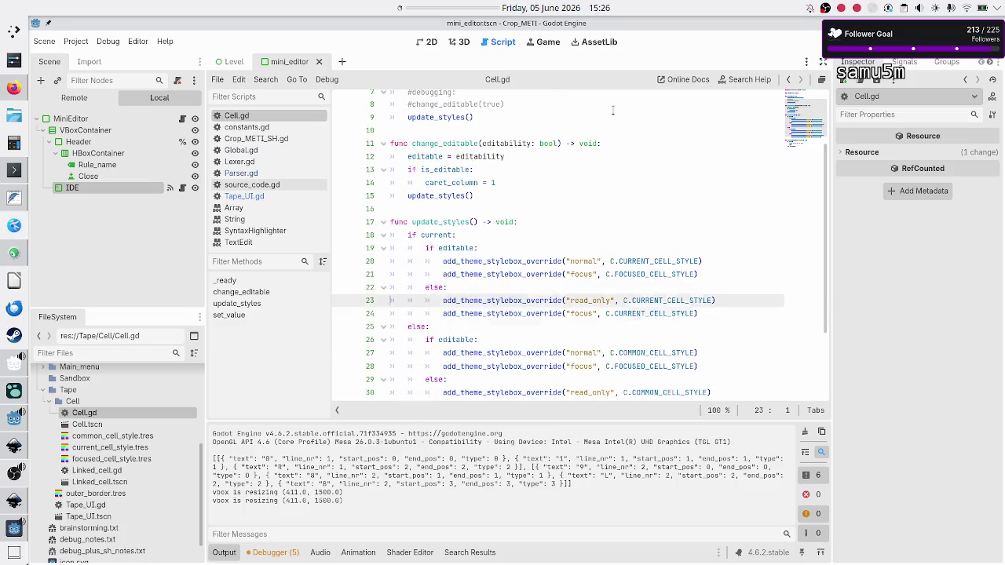
key("Down")
key("Down")
key("Down")
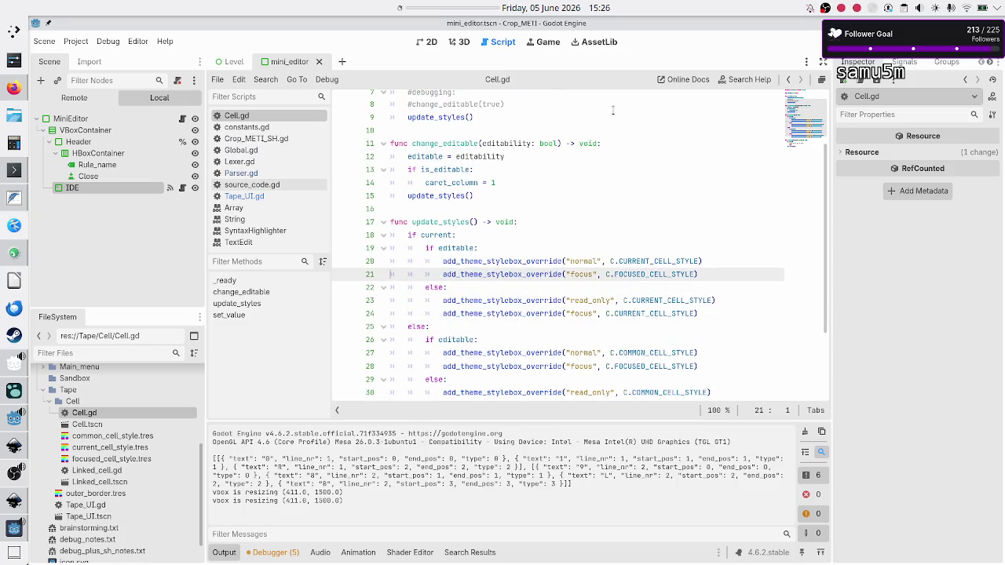
key("Up")
key("Up")
key("Up")
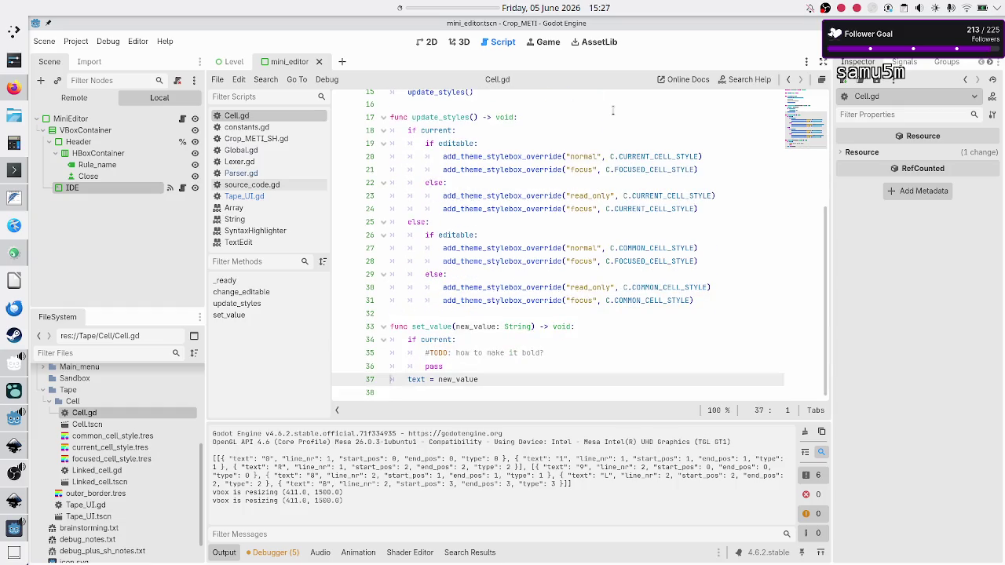
key("Down")
key("Down")
key("Down")
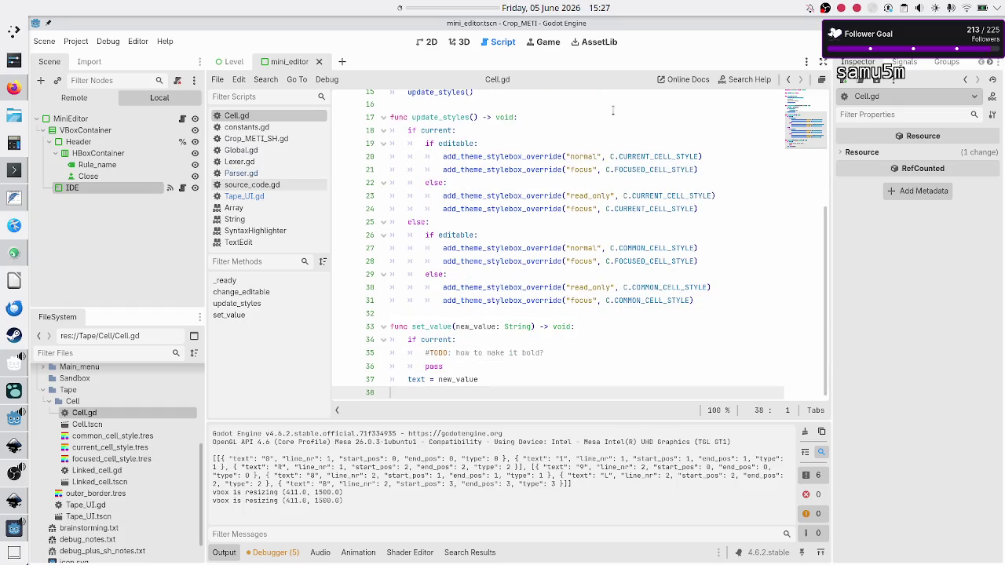
Step: Close Cell.gd and select the orientation variable declaration on line 8 of Tape_UI.gd
middle_click(284, 114)
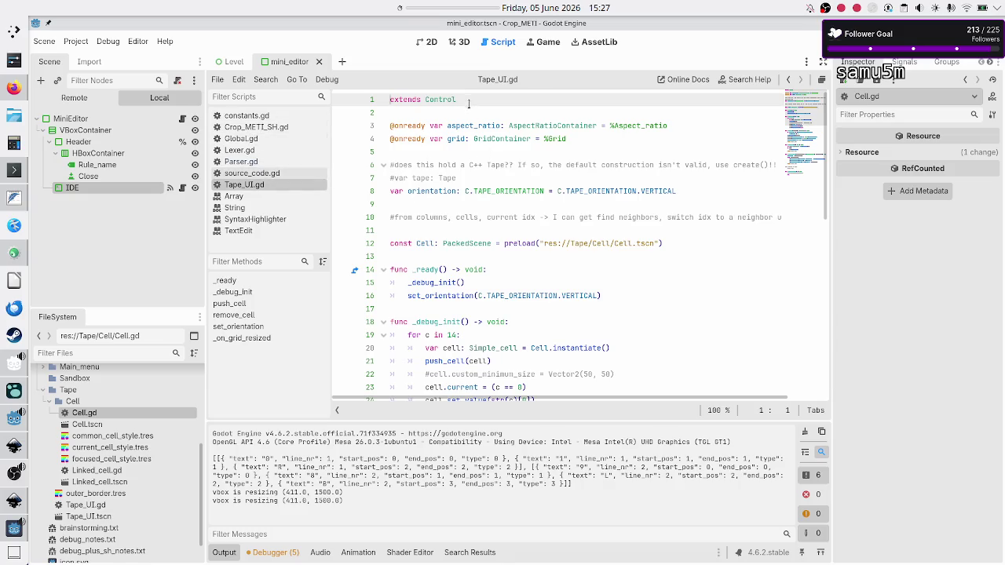
left_click(467, 113)
key("Down")
key("Down")
key("Down")
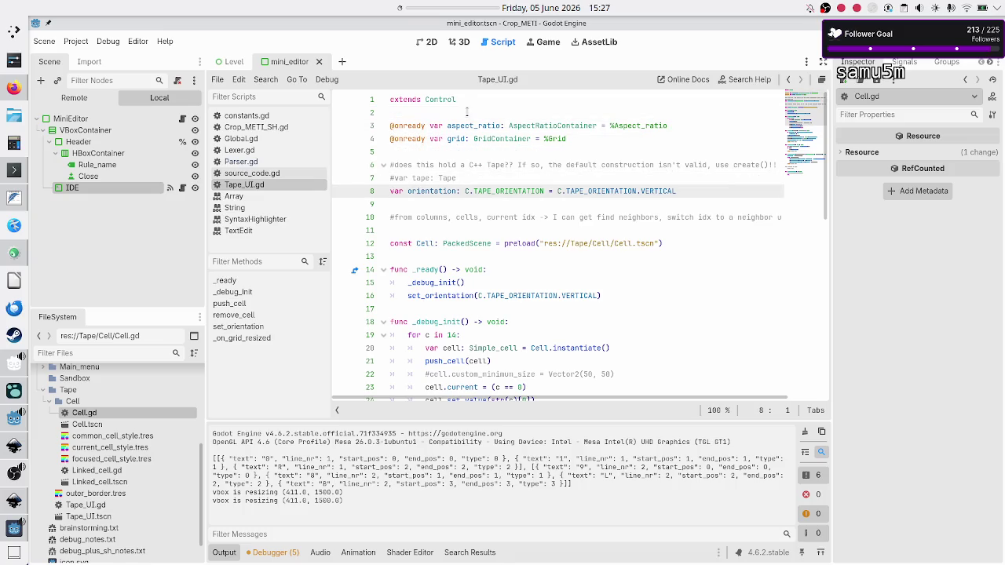
key("shift+End")
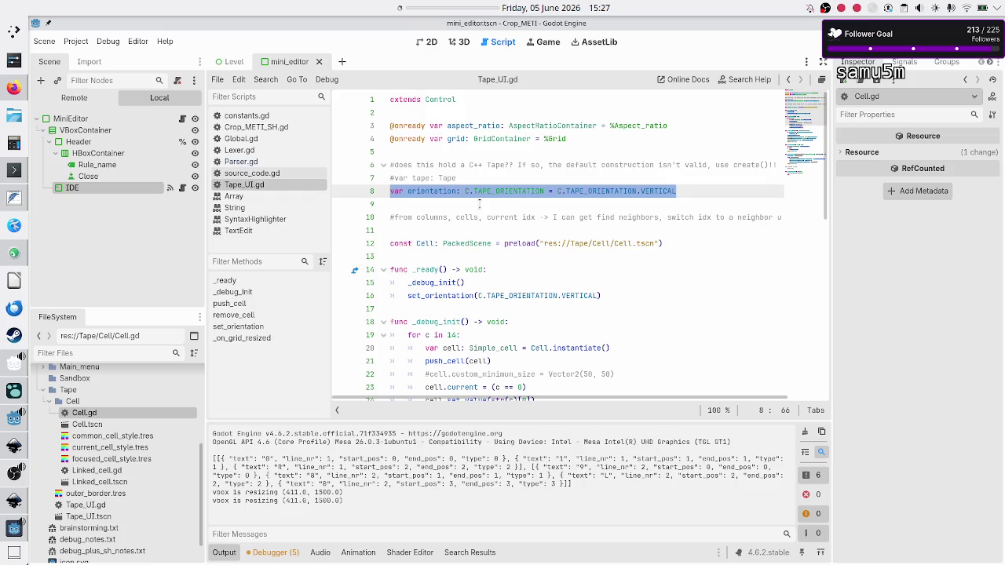
Step: Scroll Tape_UI.gd down through push_cell and remove_cell to set_orientation
scroll(558, 249, "down", 2)
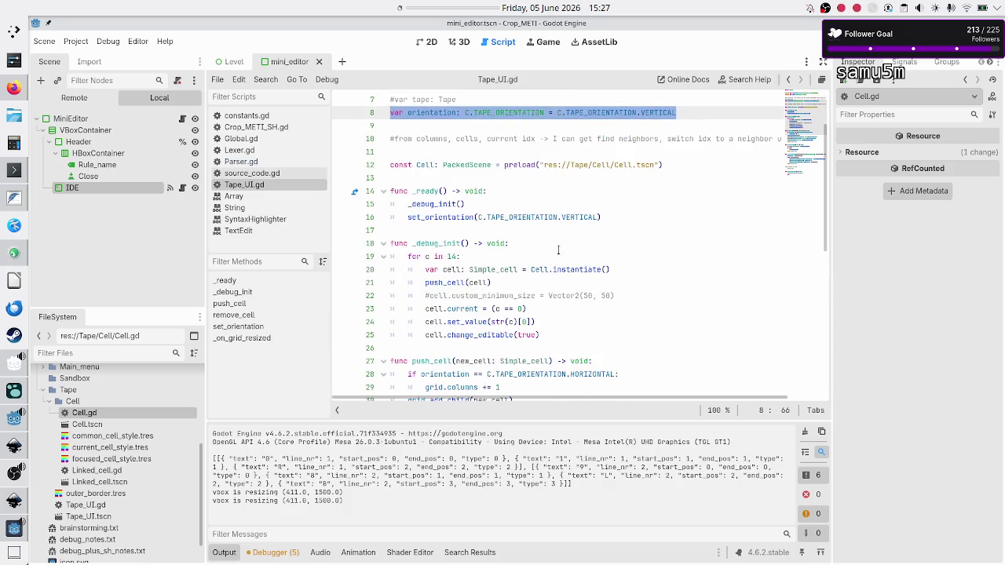
scroll(558, 249, "down", 1)
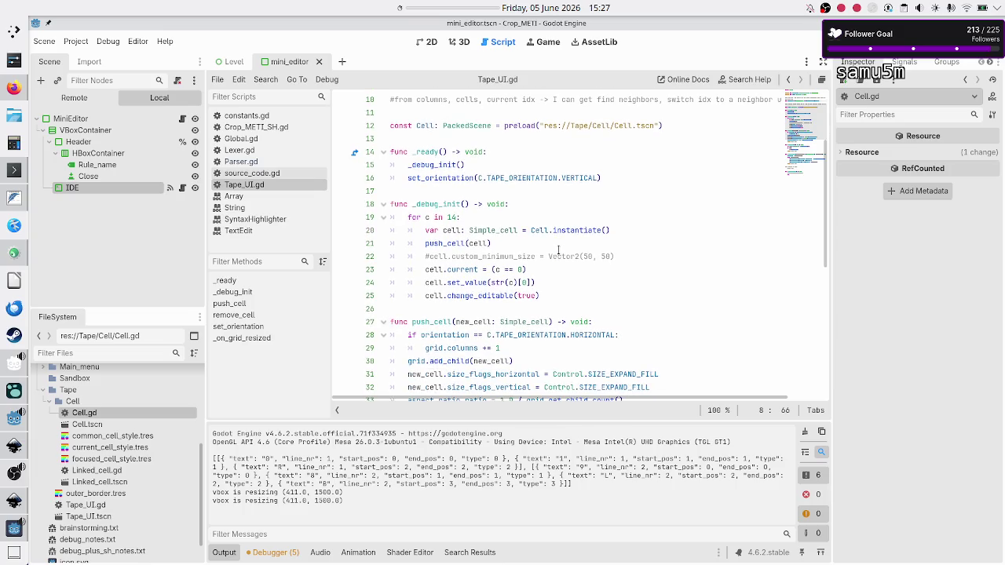
scroll(558, 250, "down", 1)
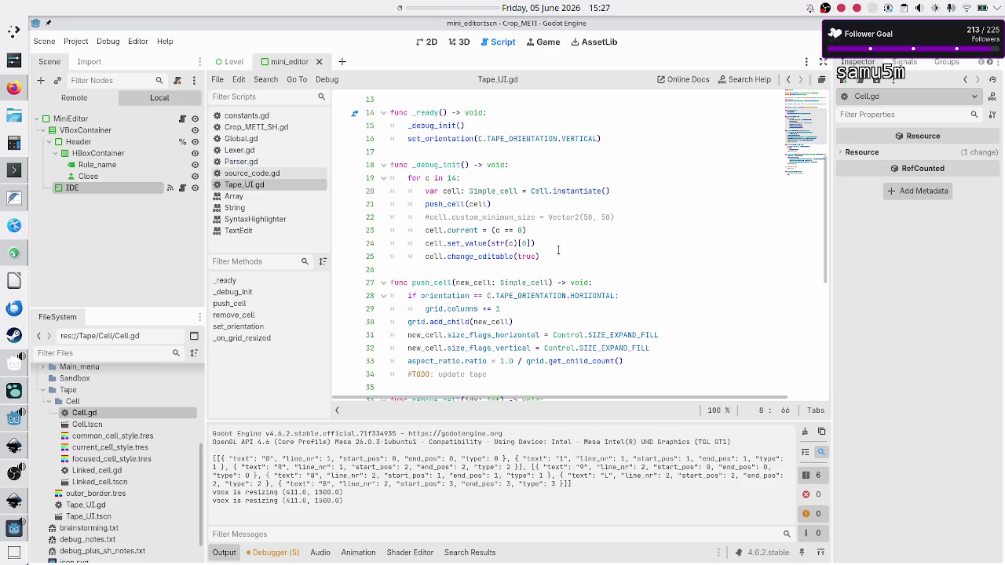
scroll(558, 249, "down", 3)
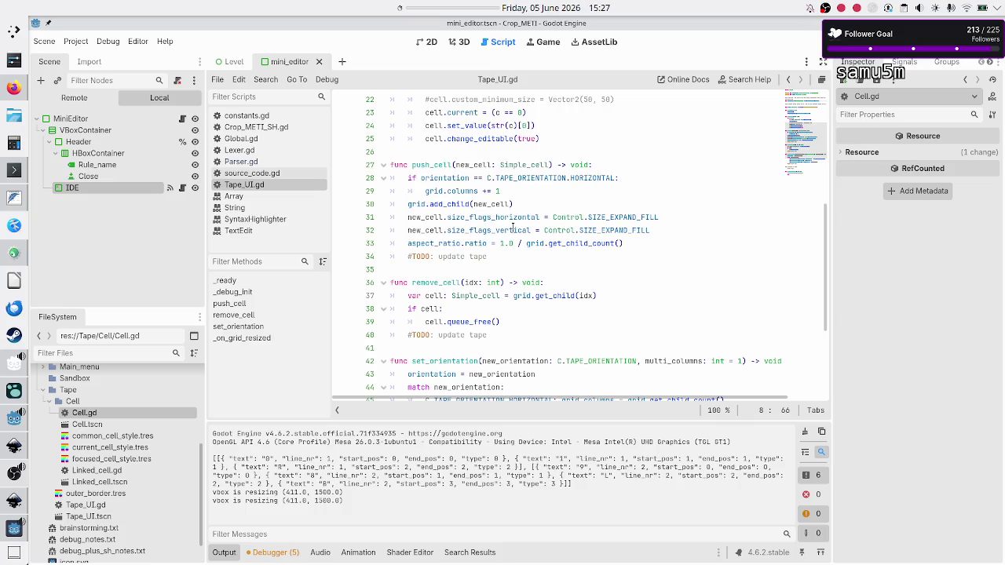
scroll(623, 243, "down", 4)
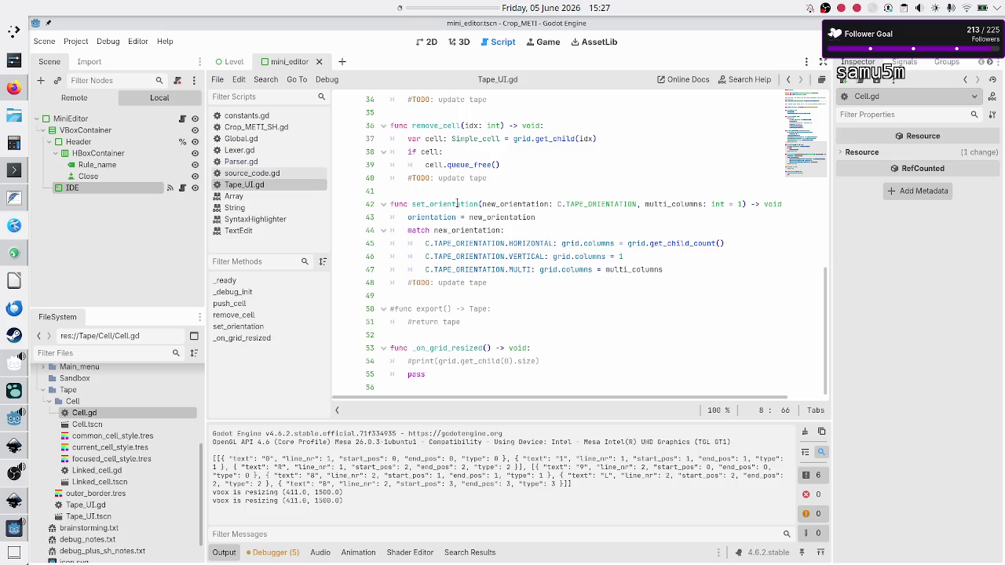
double_click(457, 204)
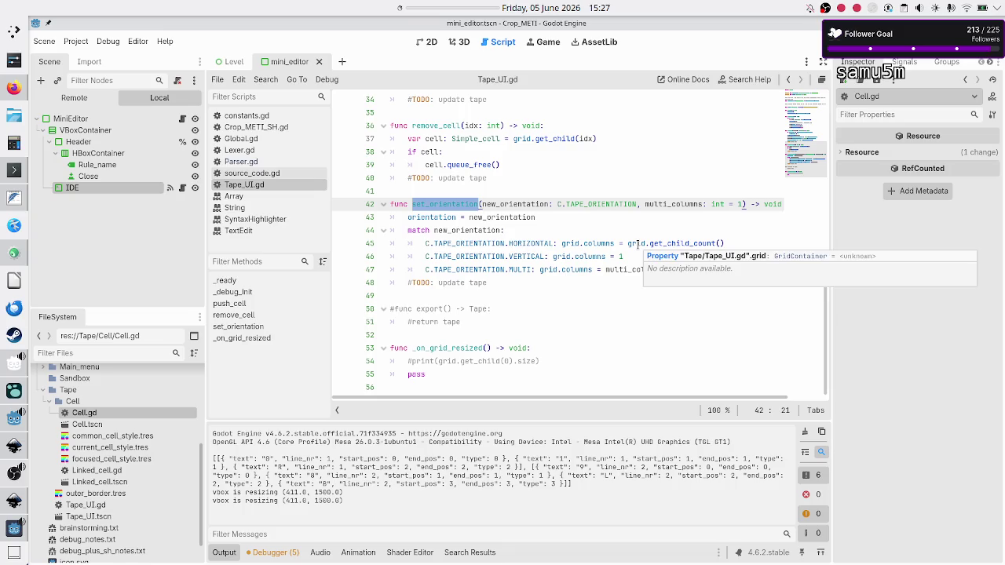
double_click(638, 244)
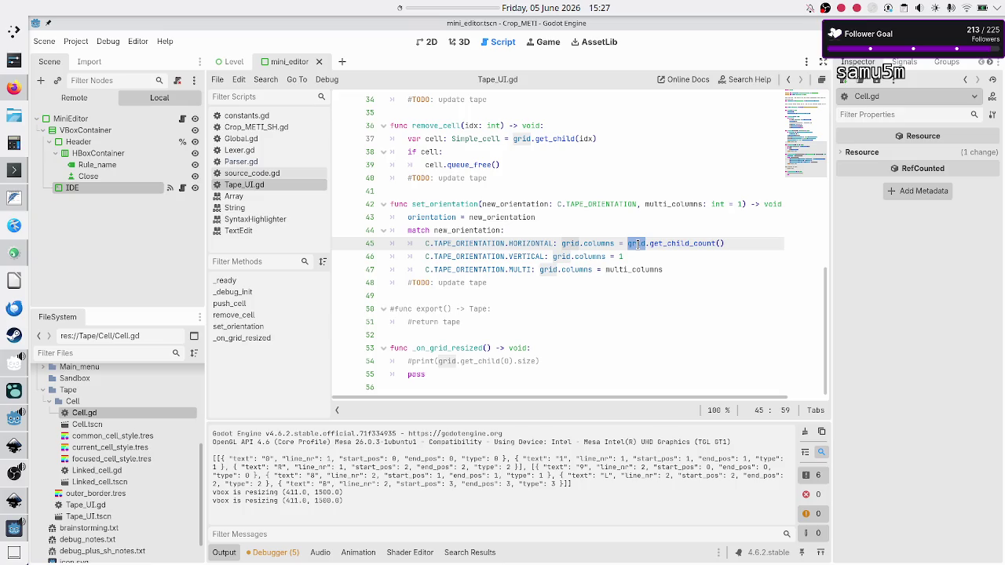
double_click(592, 242)
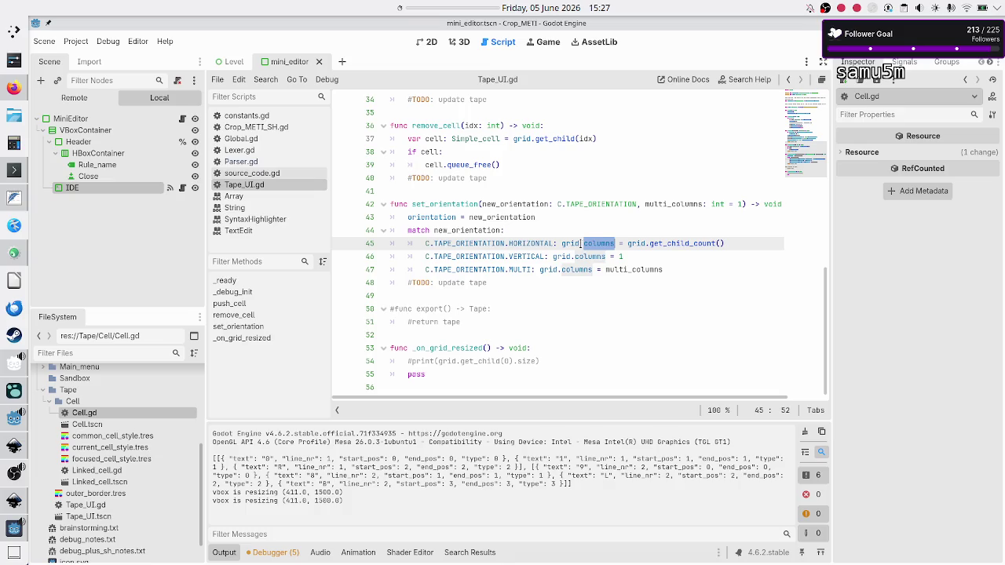
double_click(571, 243)
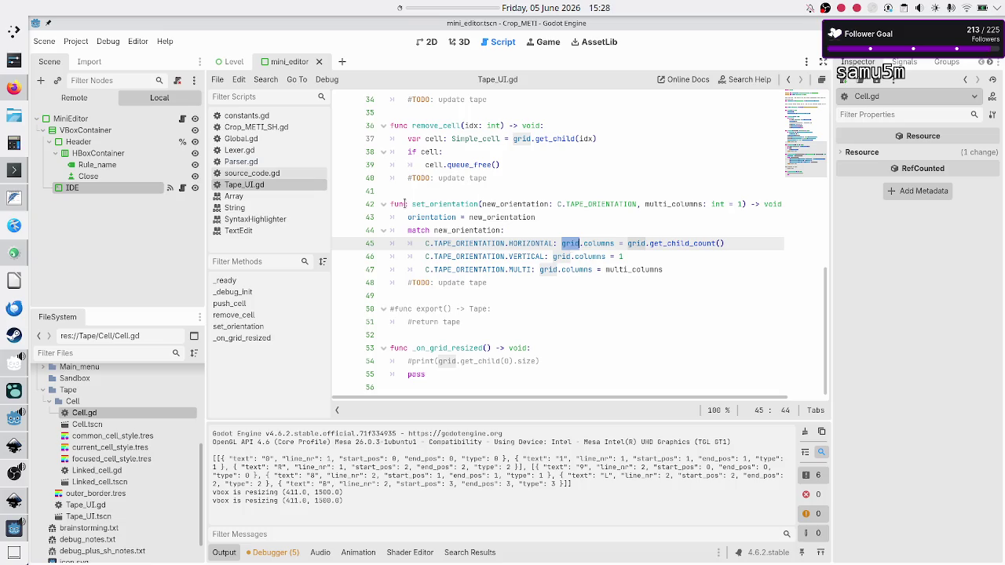
mouse_move(391, 207)
left_mouse_down()
mouse_move(565, 250)
mouse_move(526, 271)
mouse_move(529, 284)
left_mouse_up()
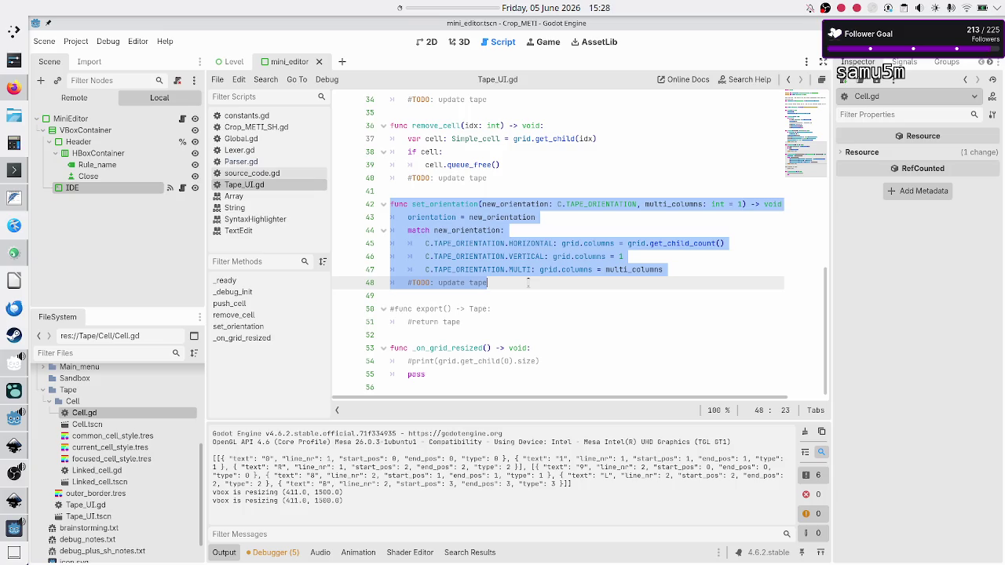
left_click(14, 87)
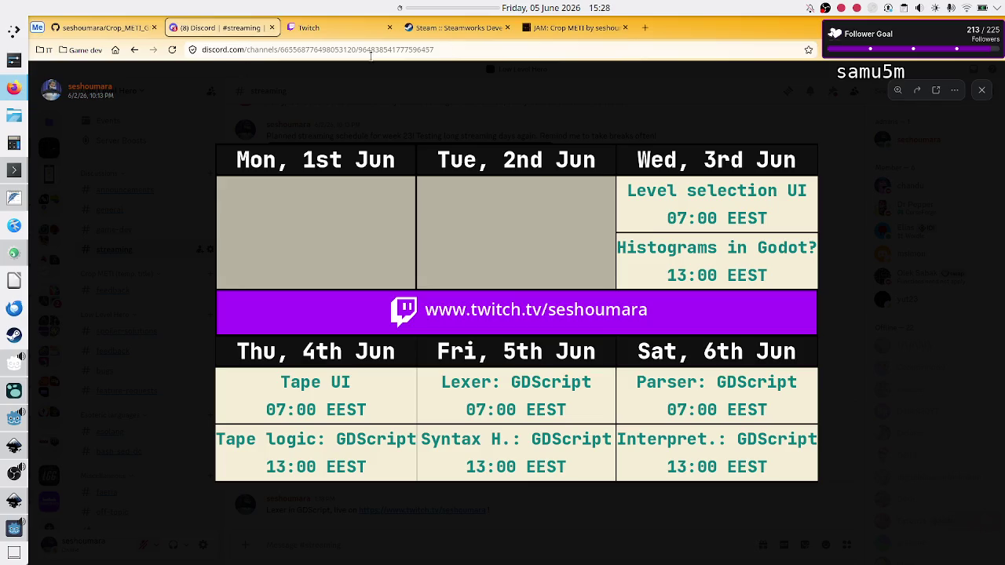
Step: Search DuckDuckGo for 'malbolge programming language' in a new tab and switch to image results
left_click(645, 28)
type("m")
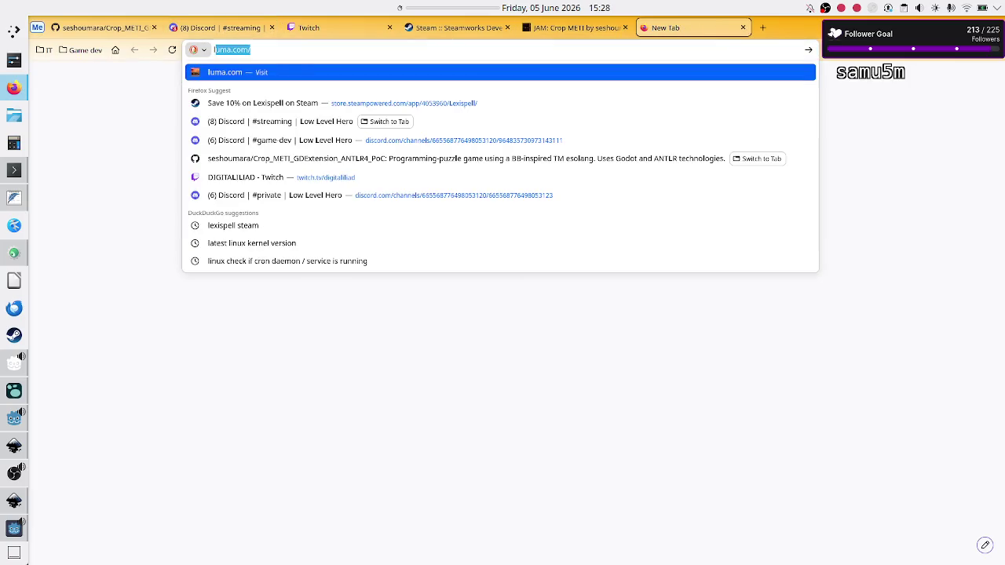
type("albo")
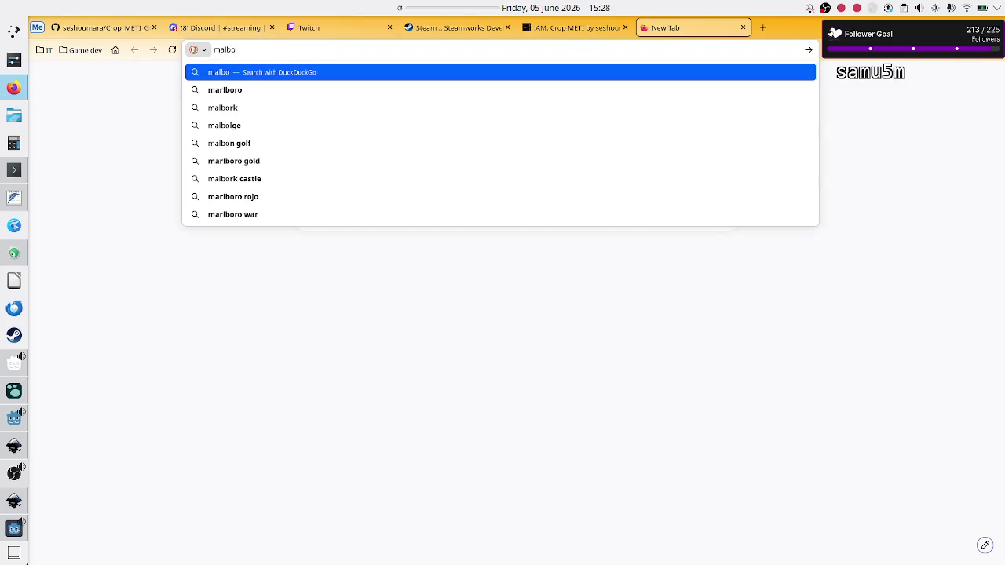
type("lge")
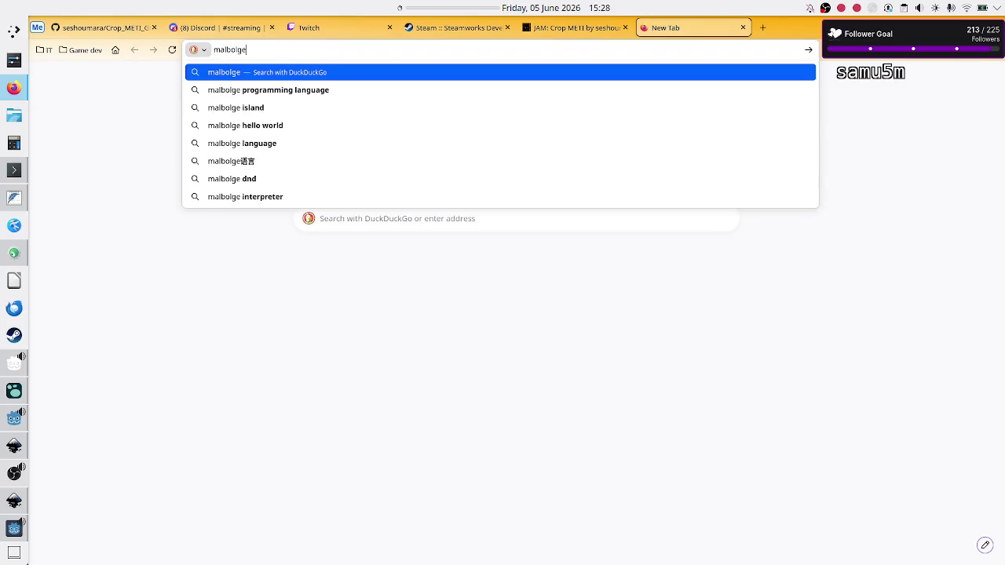
key("Down")
key("Return")
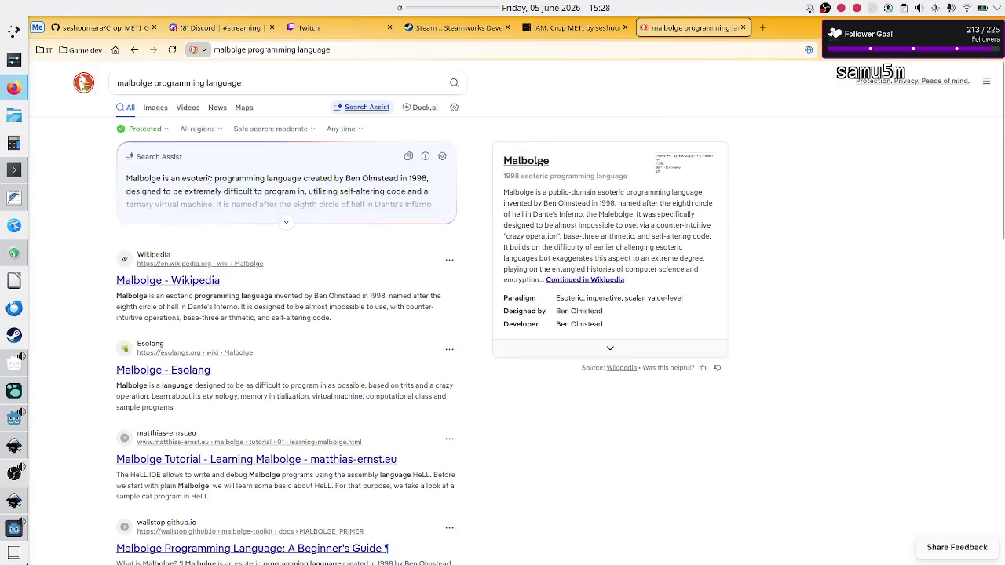
left_click(153, 107)
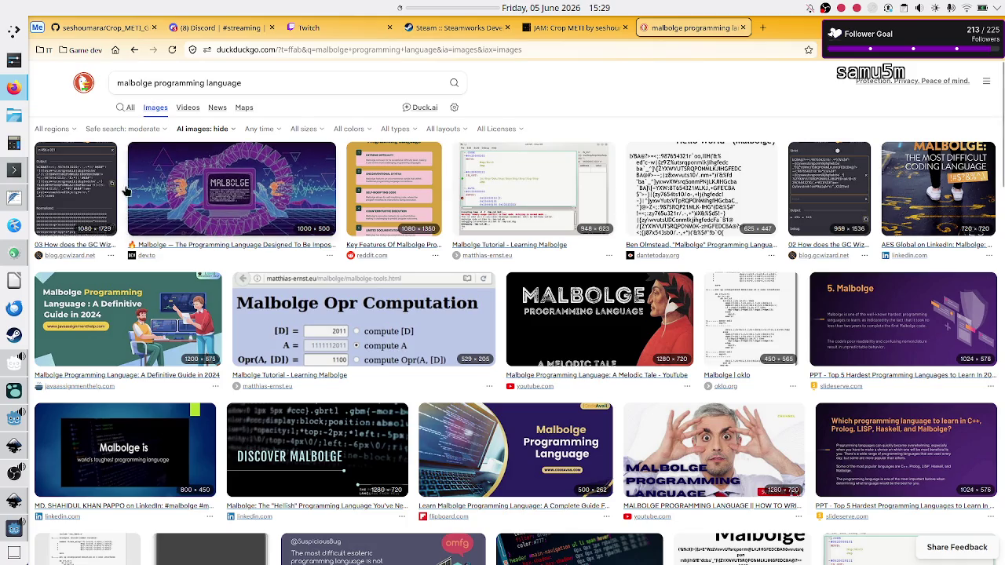
Step: Preview Malbolge image results, including the Hello World Malbolge image
left_click(83, 182)
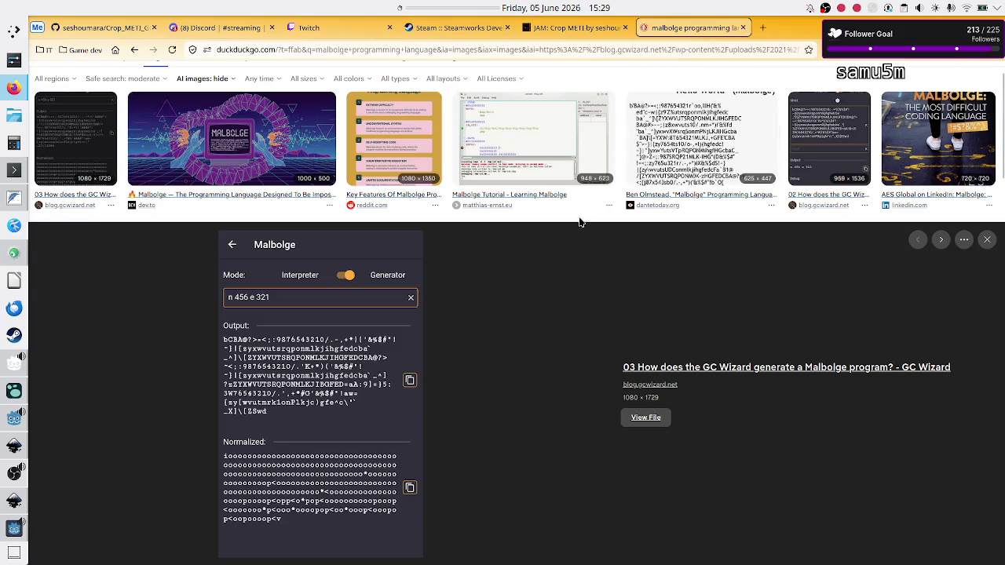
scroll(570, 282, "up", 1)
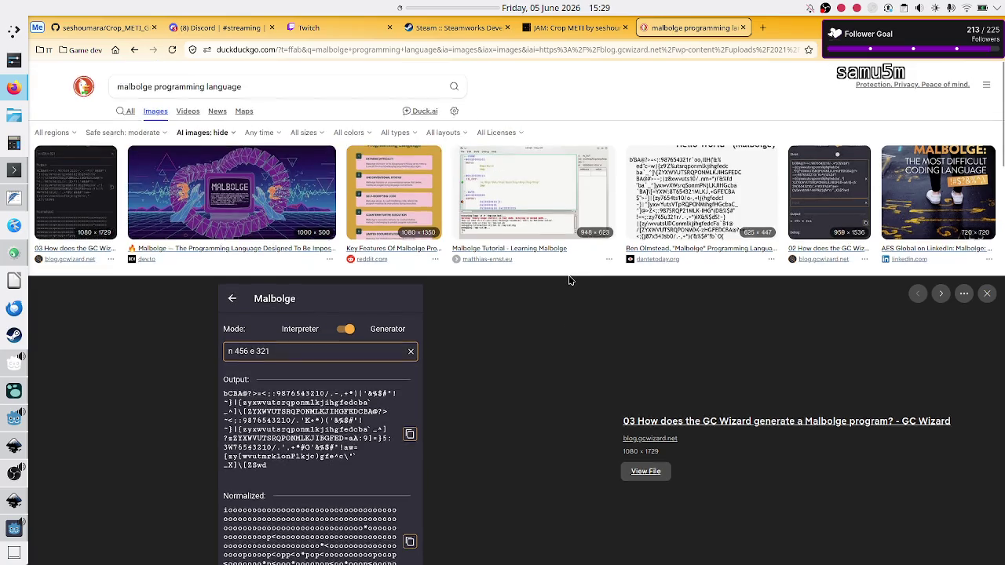
left_click(650, 196)
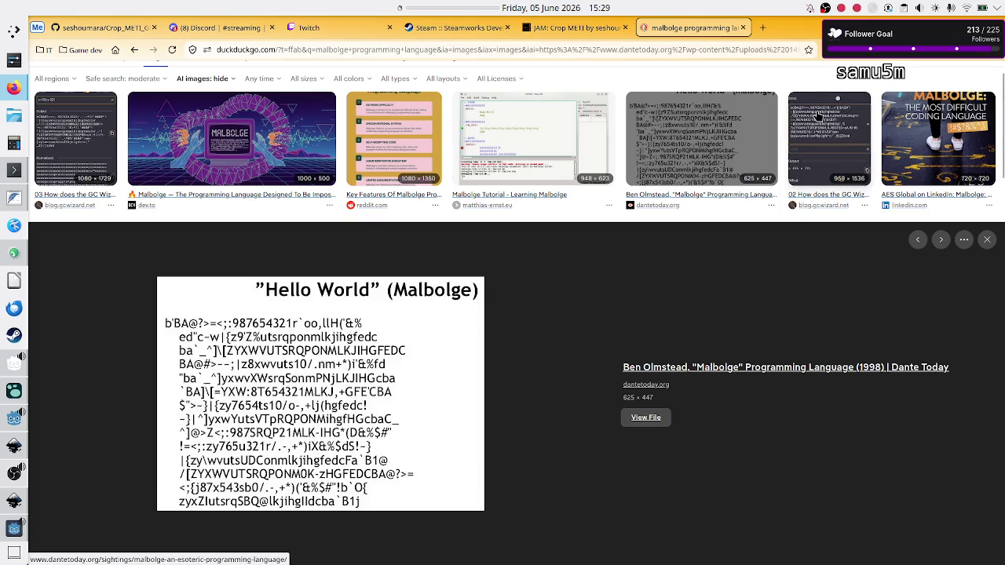
Step: Close the image search tab and bring the Inkscape level UI mockup forward
left_click(739, 27)
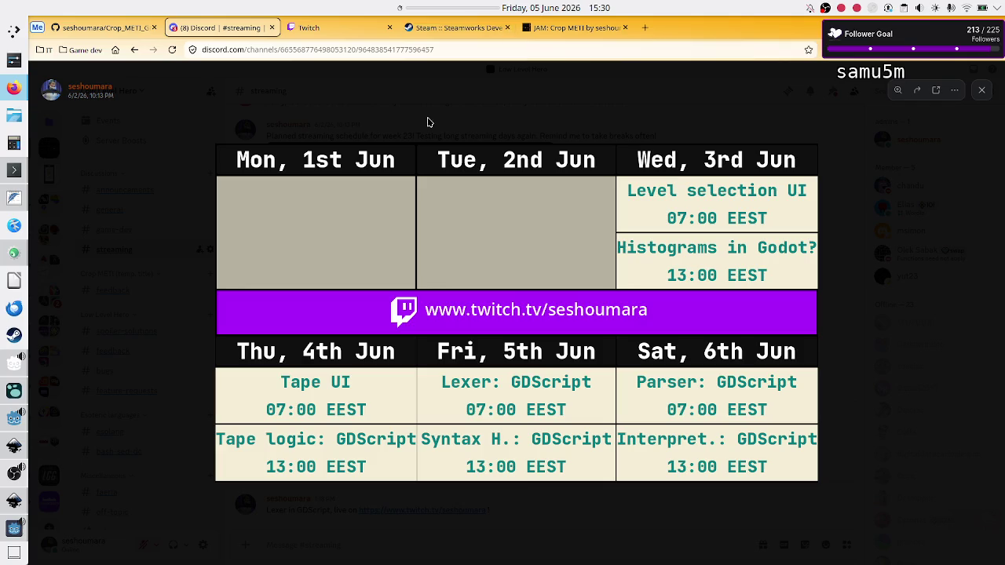
mouse_move(6, 257)
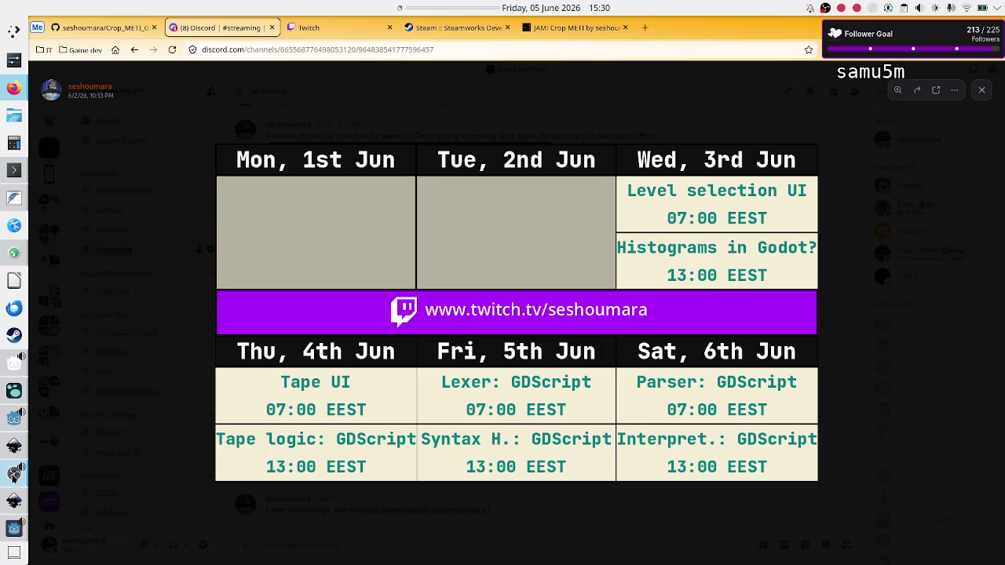
left_click(14, 502)
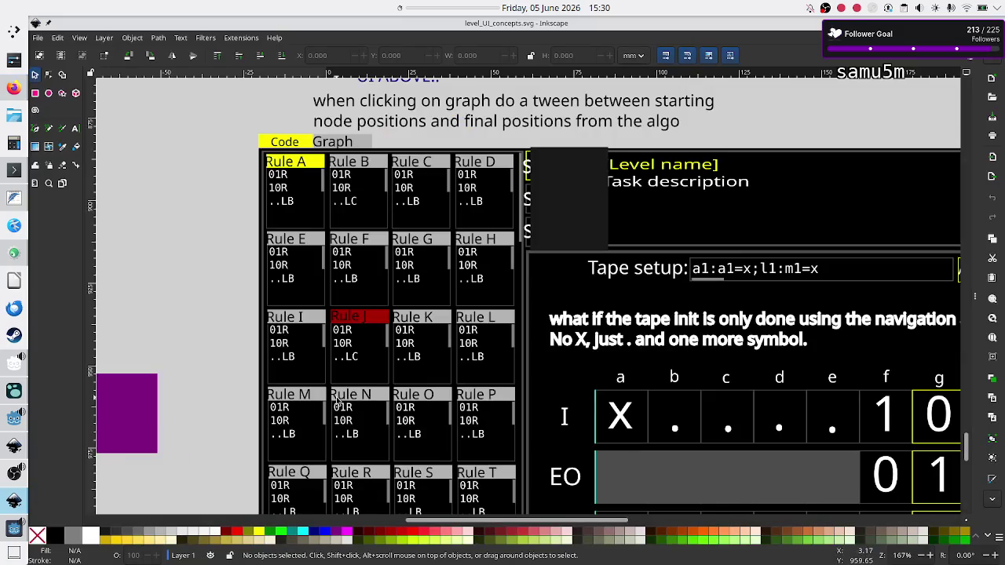
Step: Pan across the whole level UI mockup, then return to Tape_UI.gd's set_orientation code in Godot
scroll(585, 329, "down", 5)
scroll(585, 329, "right", 5)
scroll(585, 328, "right", 1)
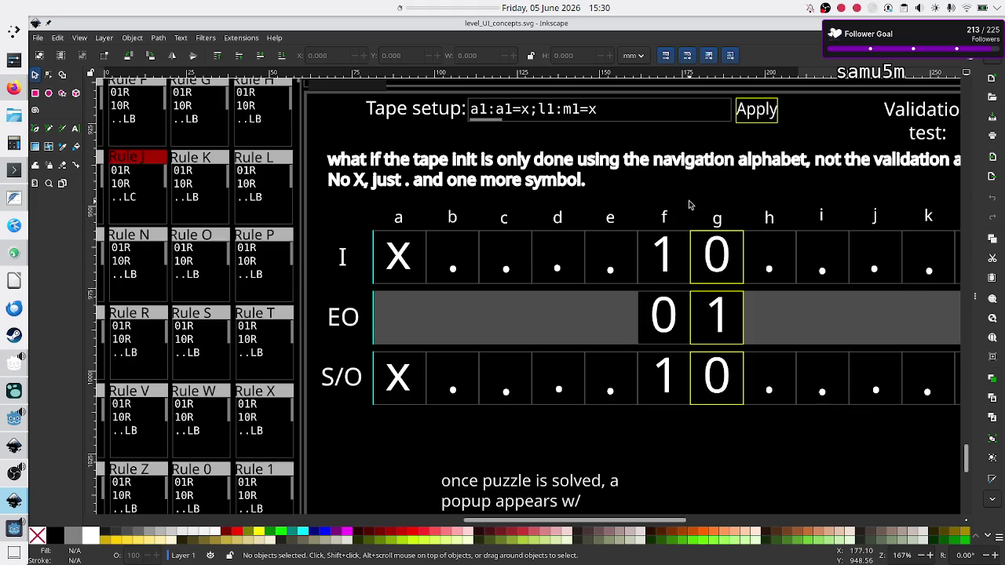
scroll(652, 206, "down", 1)
scroll(652, 206, "down", 1)
scroll(653, 206, "up", 2)
scroll(655, 205, "down", 2)
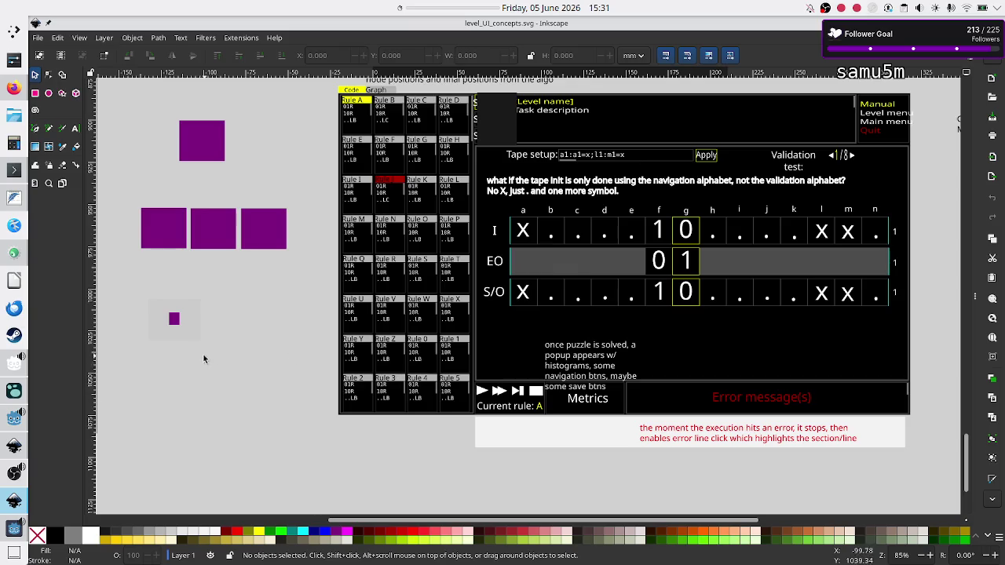
left_click(14, 417)
left_click(468, 245)
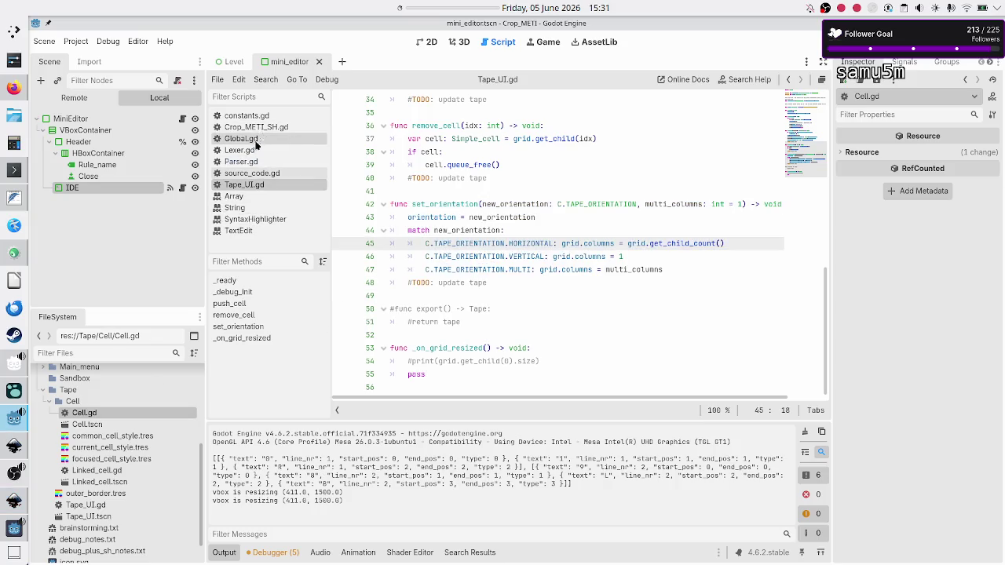
Step: Open constants.gd and select the TAPE_ORIENTATION enum with its HORIZONTAL, VERTICAL and MULTI values
left_click(263, 117)
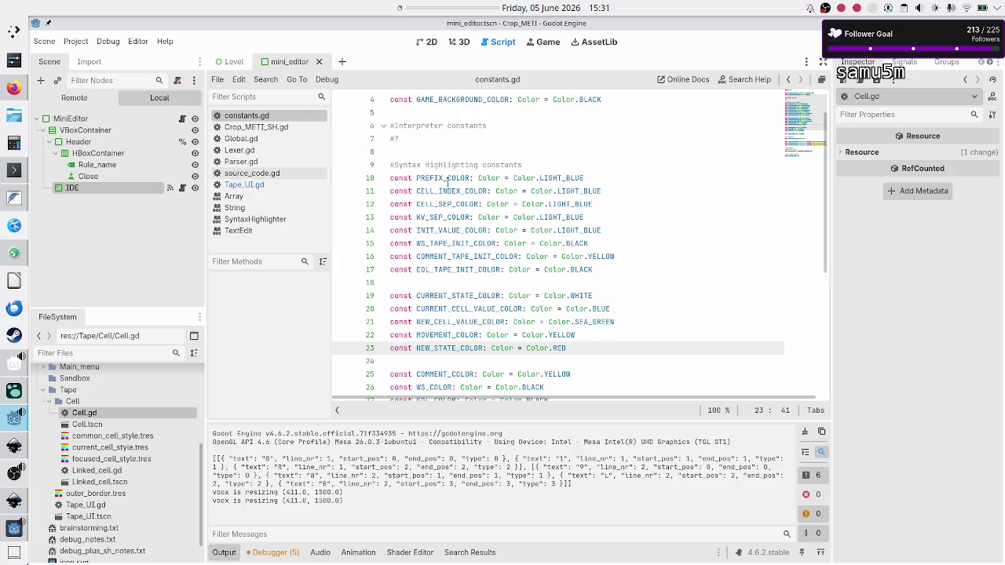
scroll(552, 162, "up", 1)
scroll(552, 162, "down", 7)
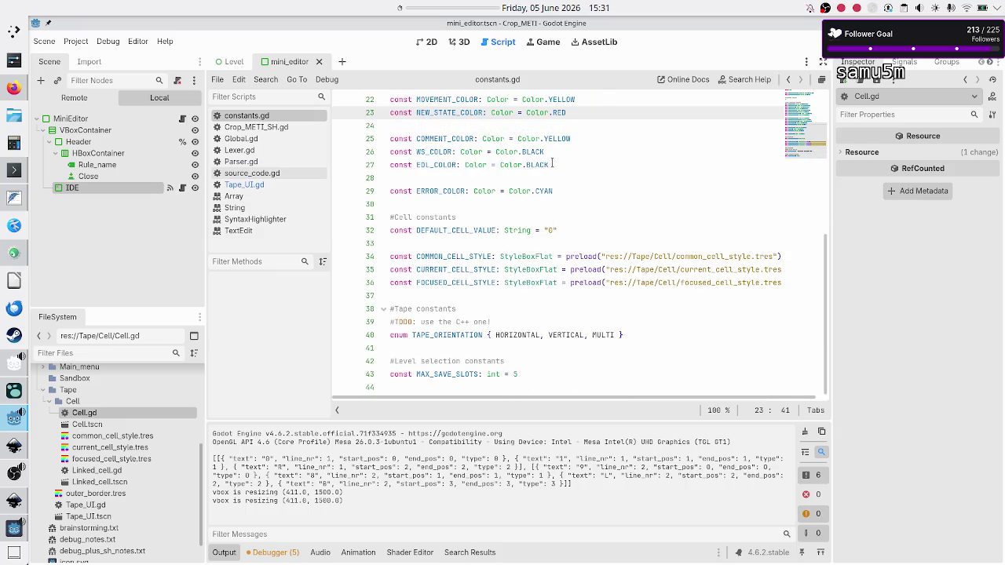
double_click(448, 336)
double_click(526, 336)
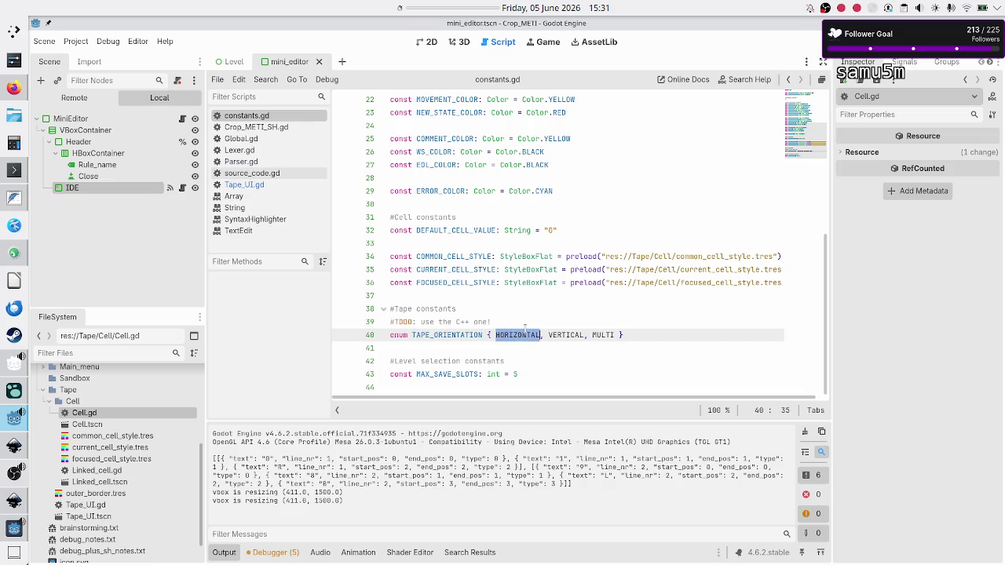
double_click(571, 335)
double_click(603, 335)
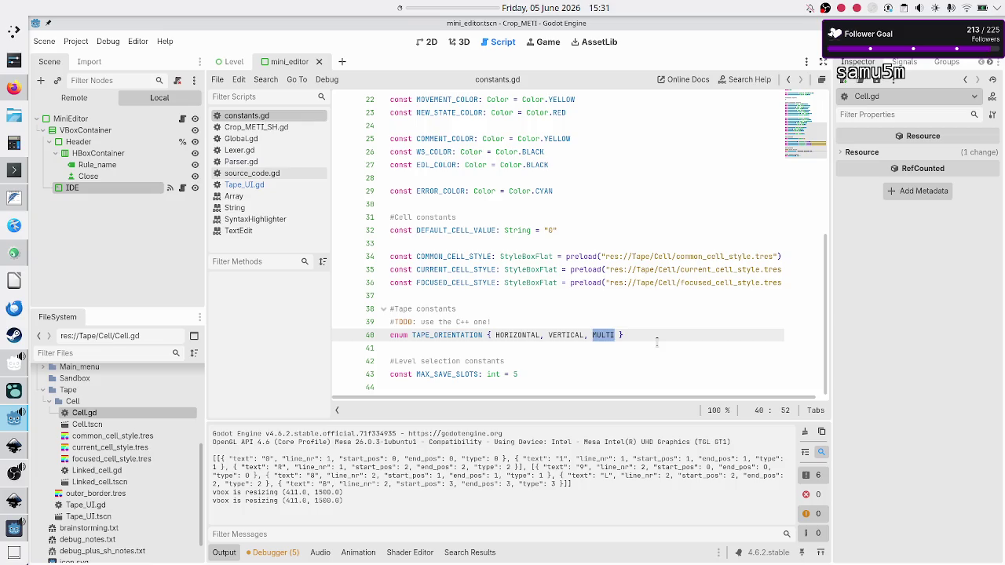
Step: Highlight MULTI and VERTICAL on line 40, then switch back to the Inkscape mockup
key("Right")
key("shift+Left")
key("shift+Left")
key("shift+Left")
key("Left")
key("shift+Left")
key("shift+Left")
key("shift+Left")
key("shift+Left")
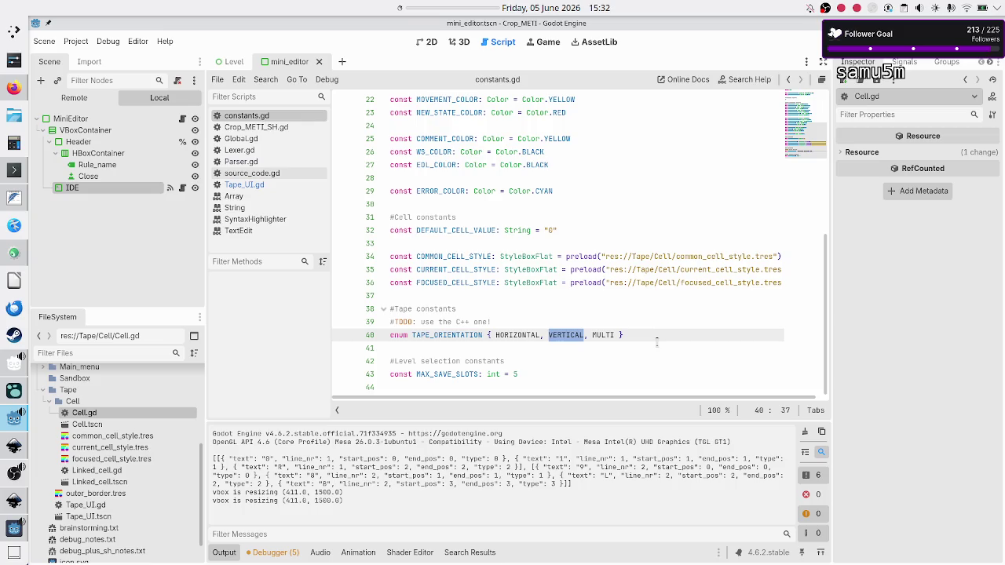
key("alt+Tab")
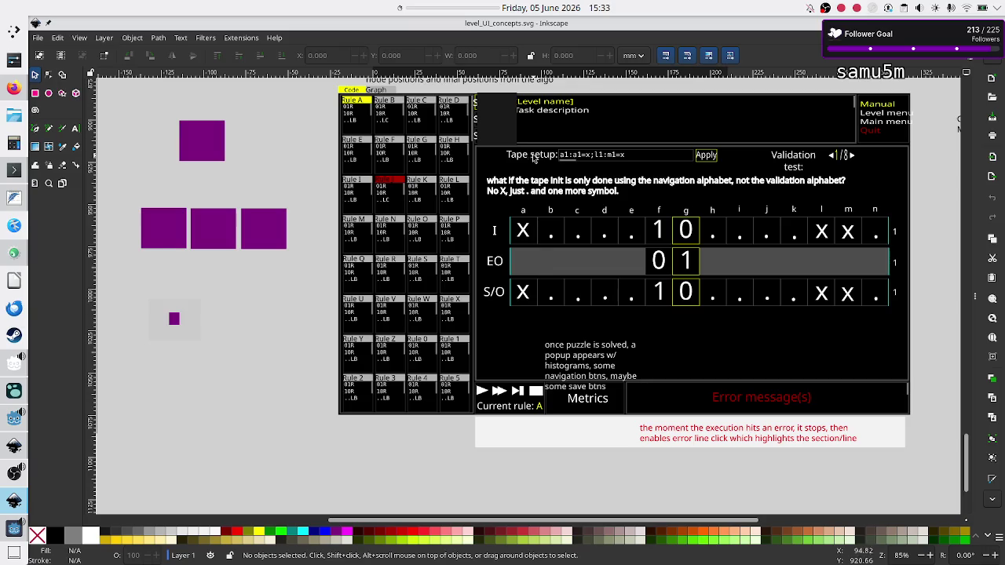
left_click(543, 162)
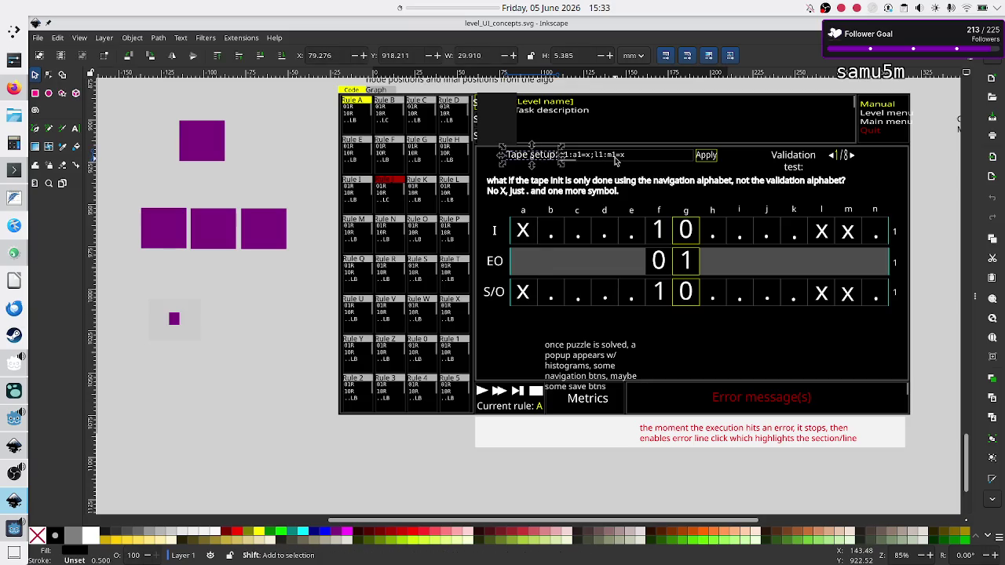
left_click(617, 160, "shift")
left_click(707, 162, "shift")
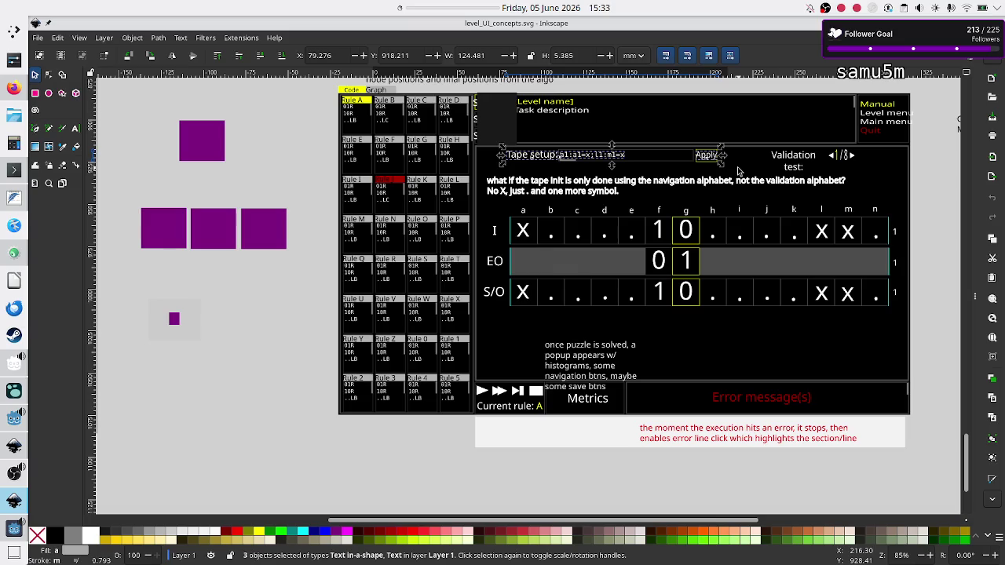
left_click(927, 278)
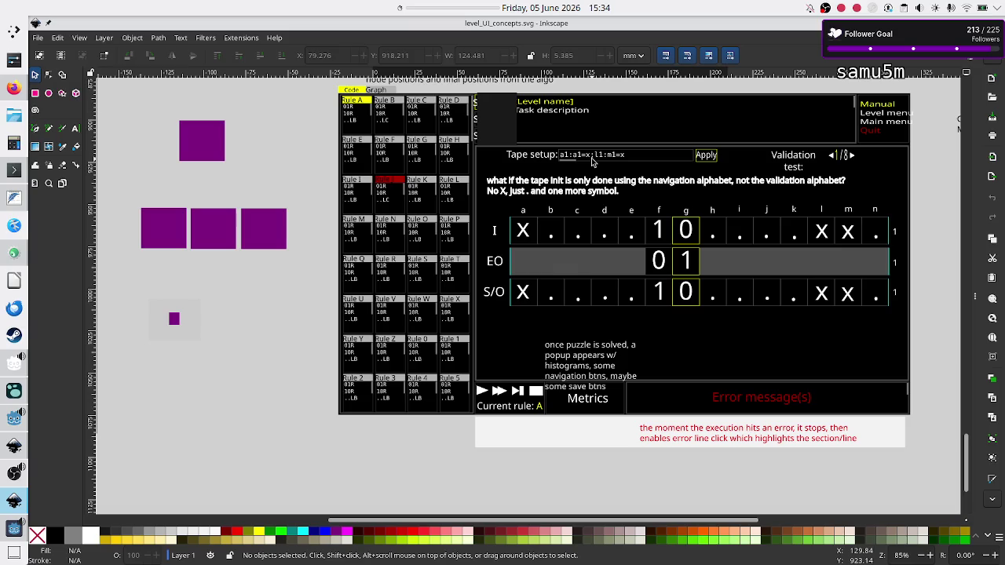
left_click(537, 159)
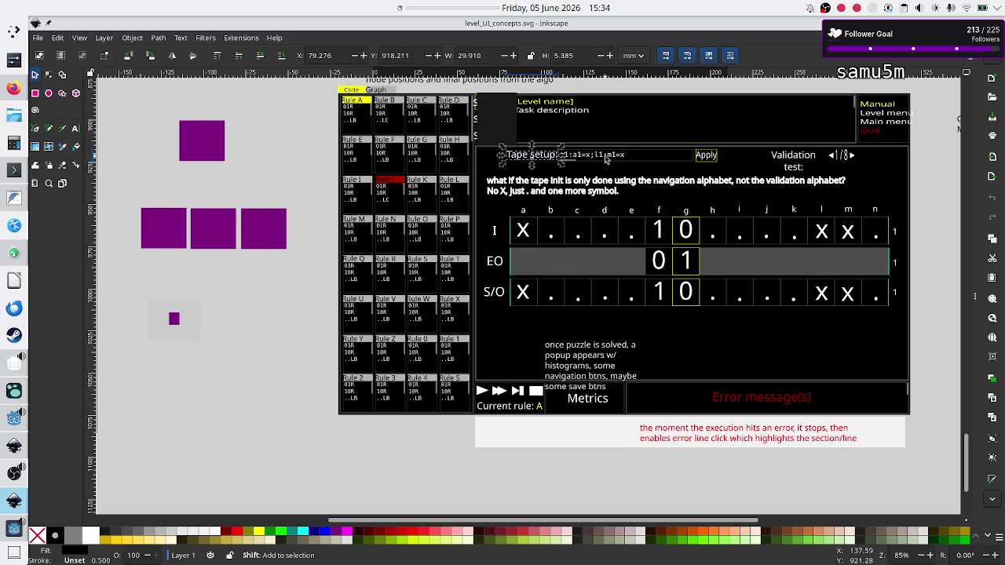
left_click(605, 157, "shift")
left_click(704, 157, "shift")
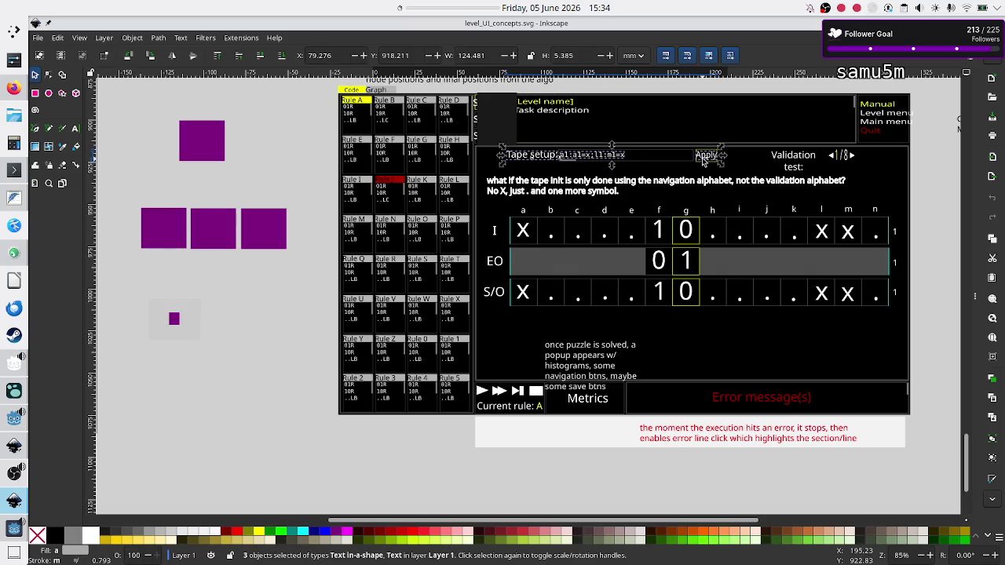
left_click(839, 157)
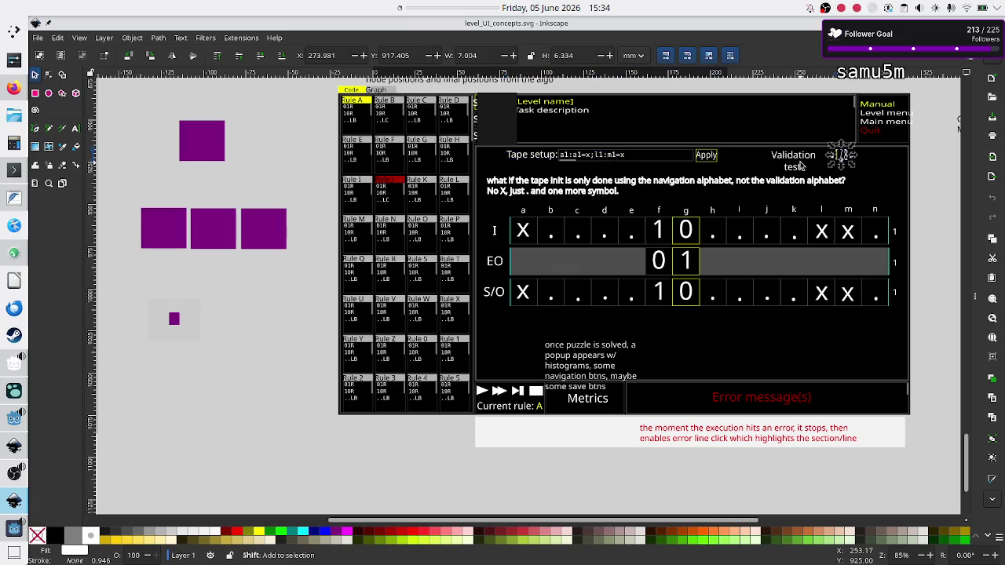
left_click(801, 166, "shift")
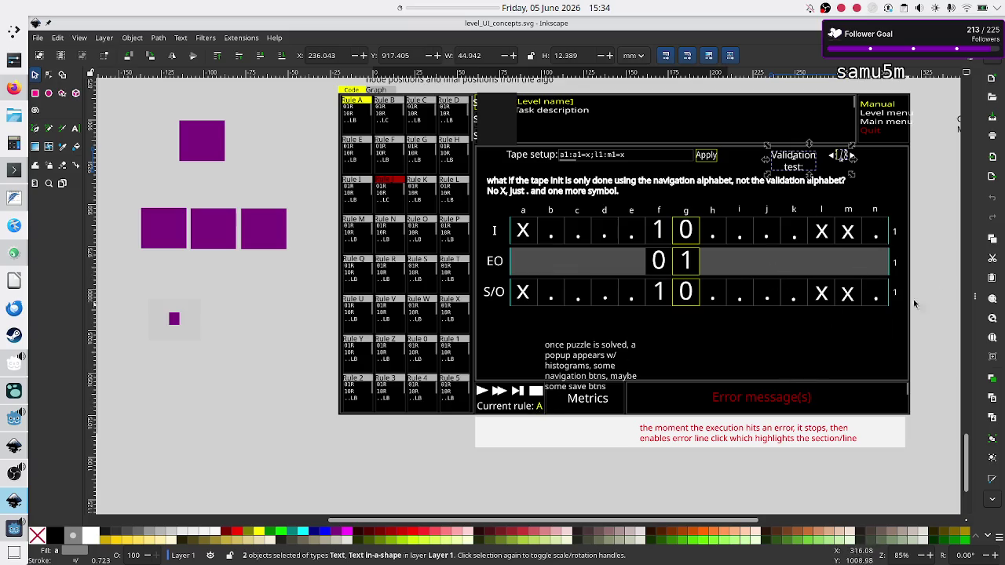
left_click(950, 285)
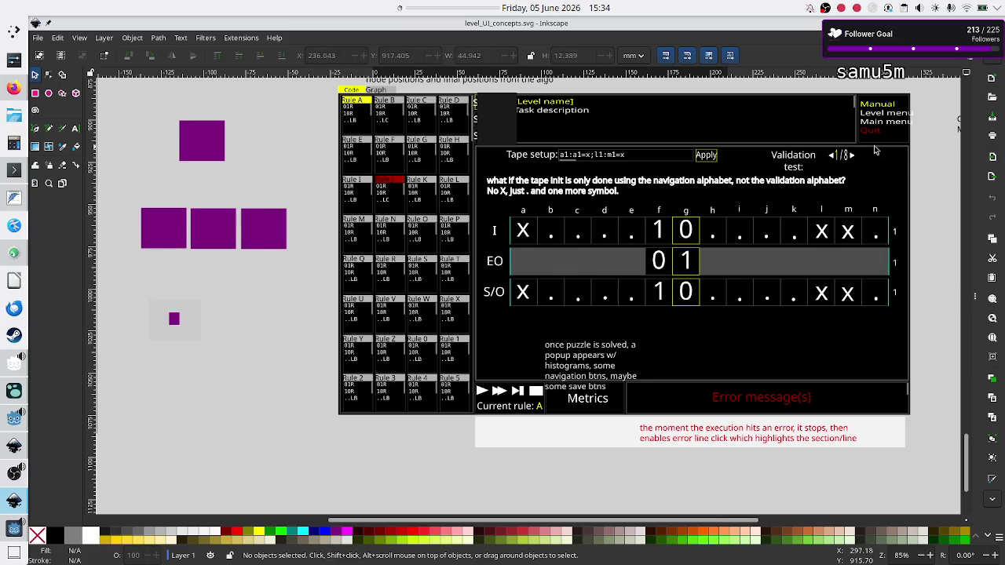